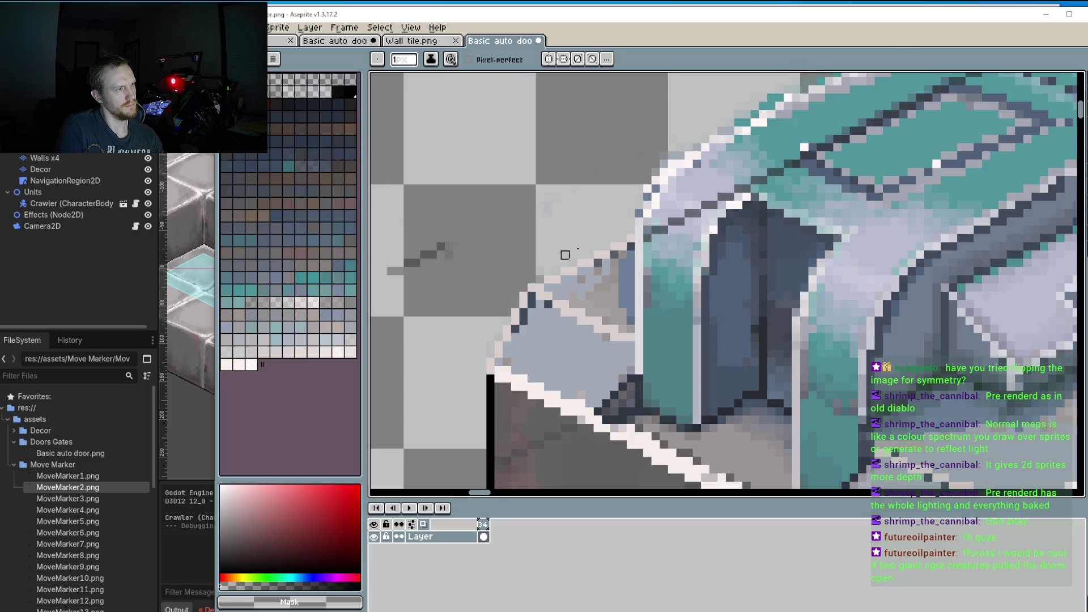
Step: Erase the stray teal, white and blue-grey pixels along the panel's top-left diagonal edge
scroll(578, 173, up, 2)
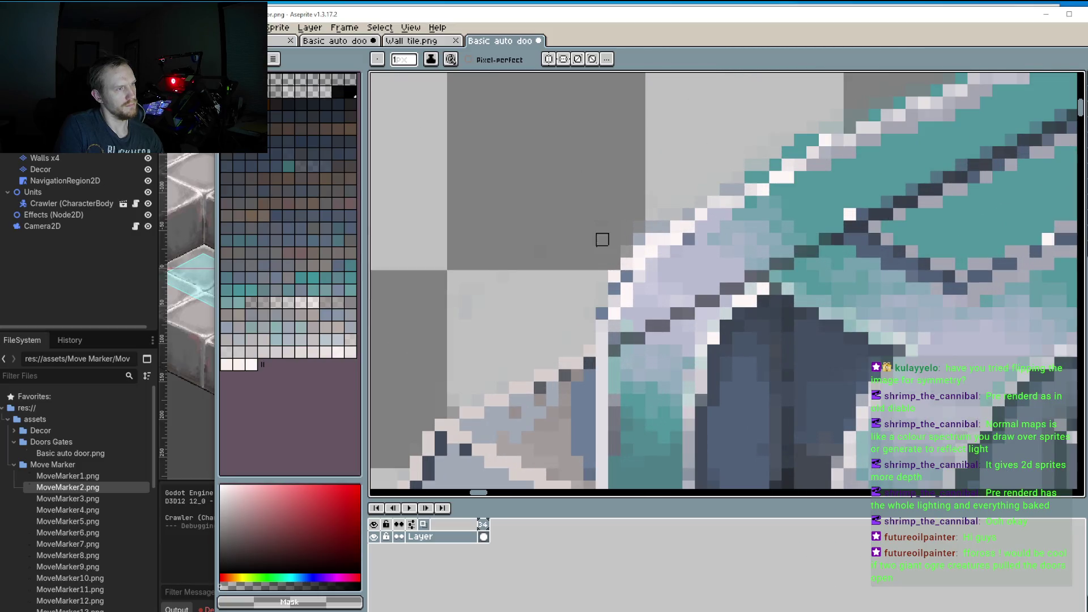
drag(614, 276, 652, 215)
drag(615, 276, 603, 301)
click(627, 277)
click(639, 251)
scroll(652, 239, down, 3)
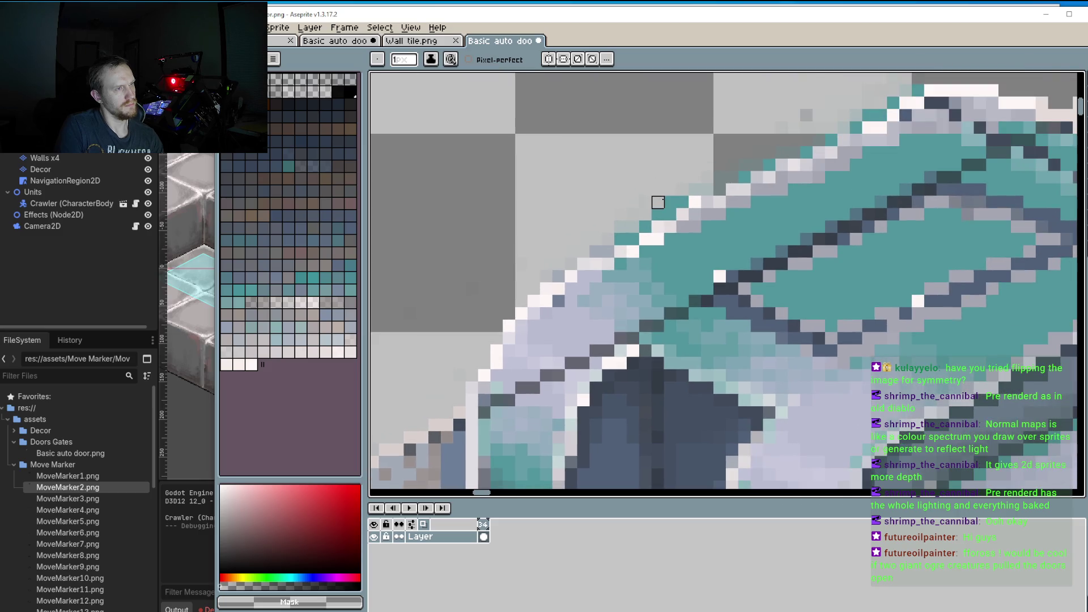
click(670, 214)
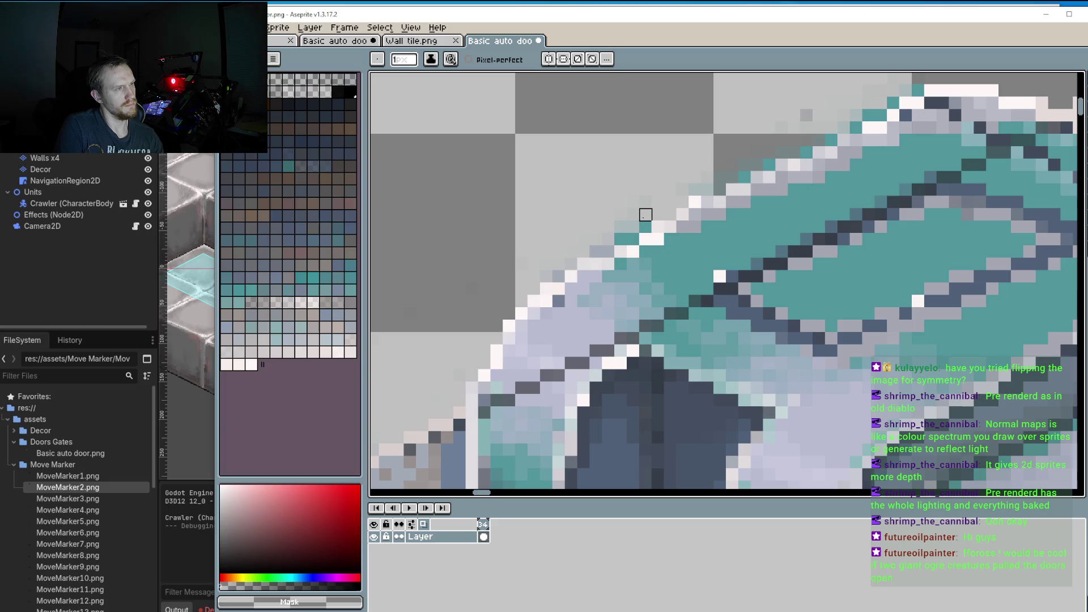
click(633, 227)
mouse_move(633, 239)
mouse_down()
mouse_move(607, 236)
mouse_move(584, 250)
mouse_up()
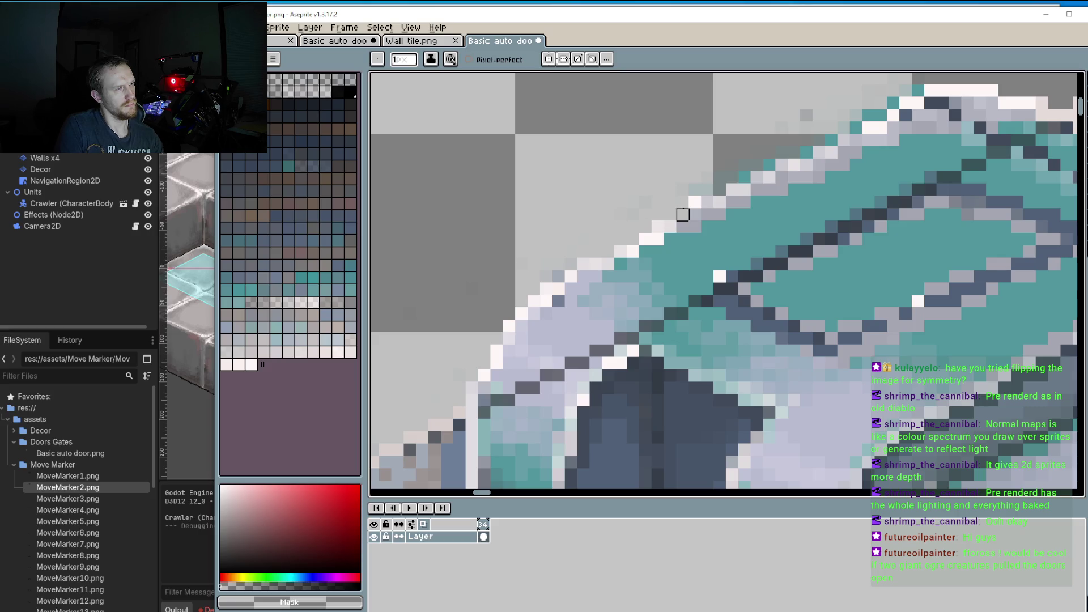
Step: Touch up the edge using #F6F6F6 white and transparency, clearing stray teal and white pixels
alt+click(670, 230)
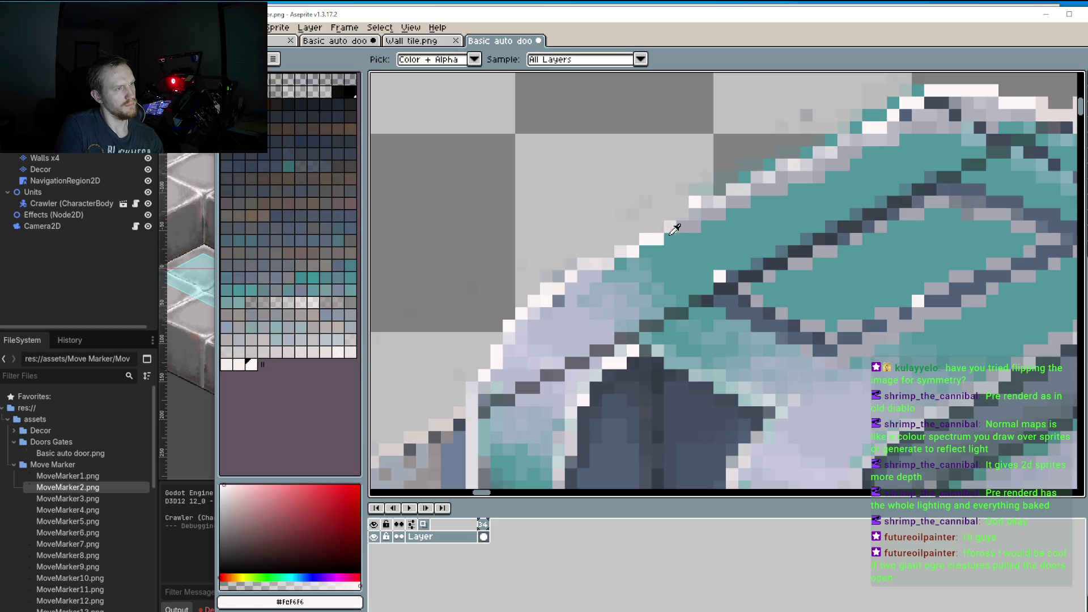
alt+click(700, 186)
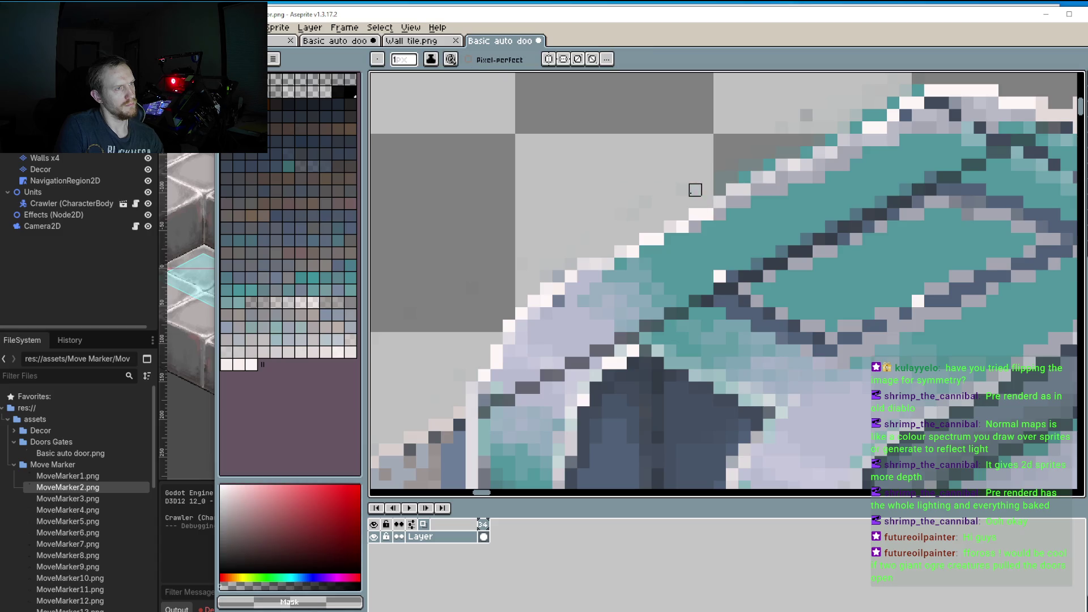
alt+click(713, 210)
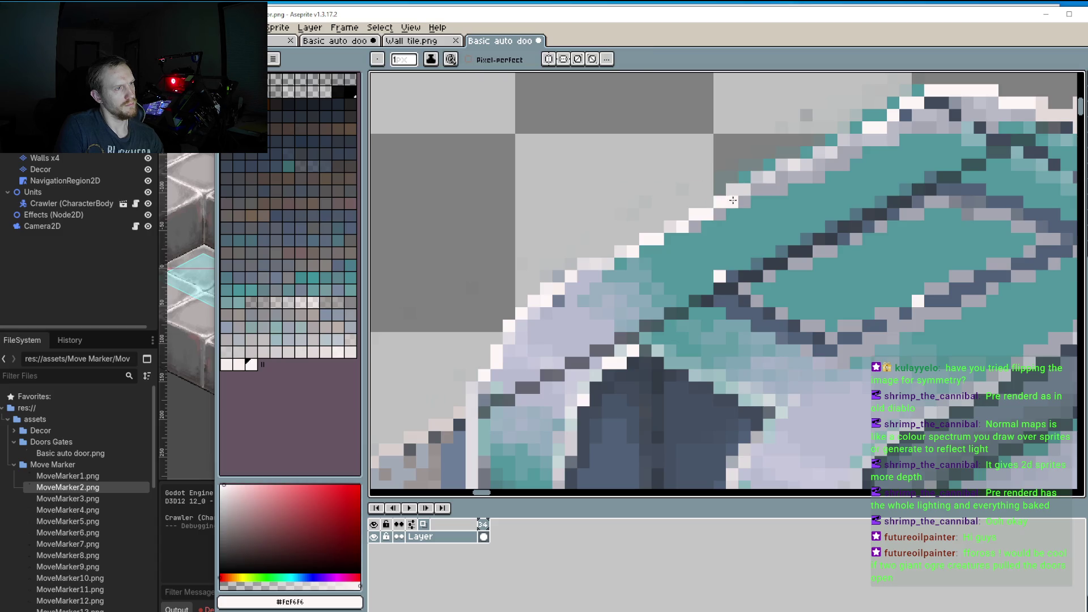
alt+click(709, 166)
alt+click(729, 202)
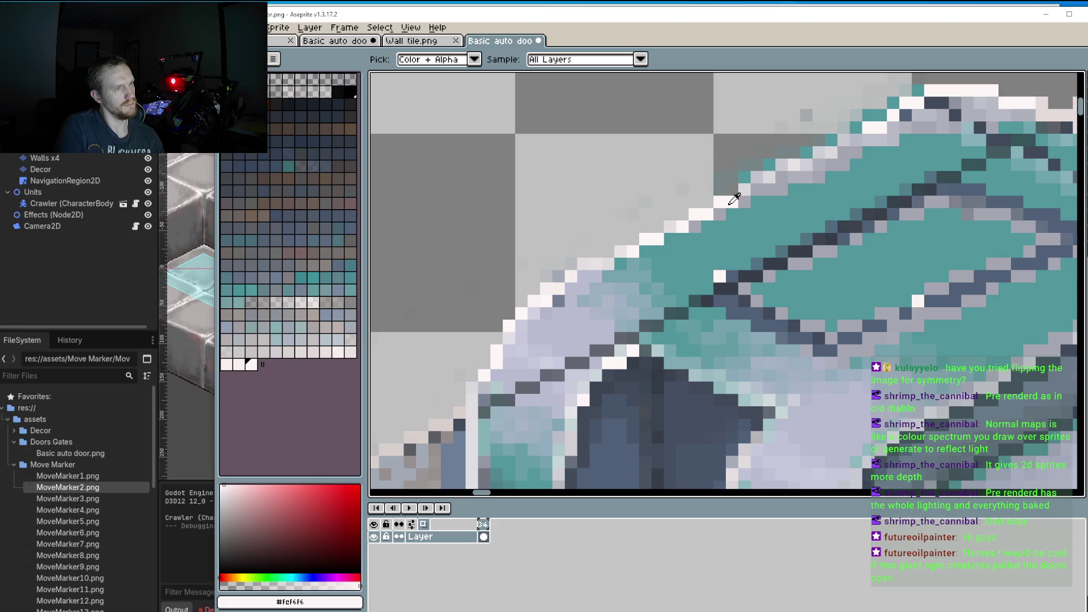
alt+click(744, 165)
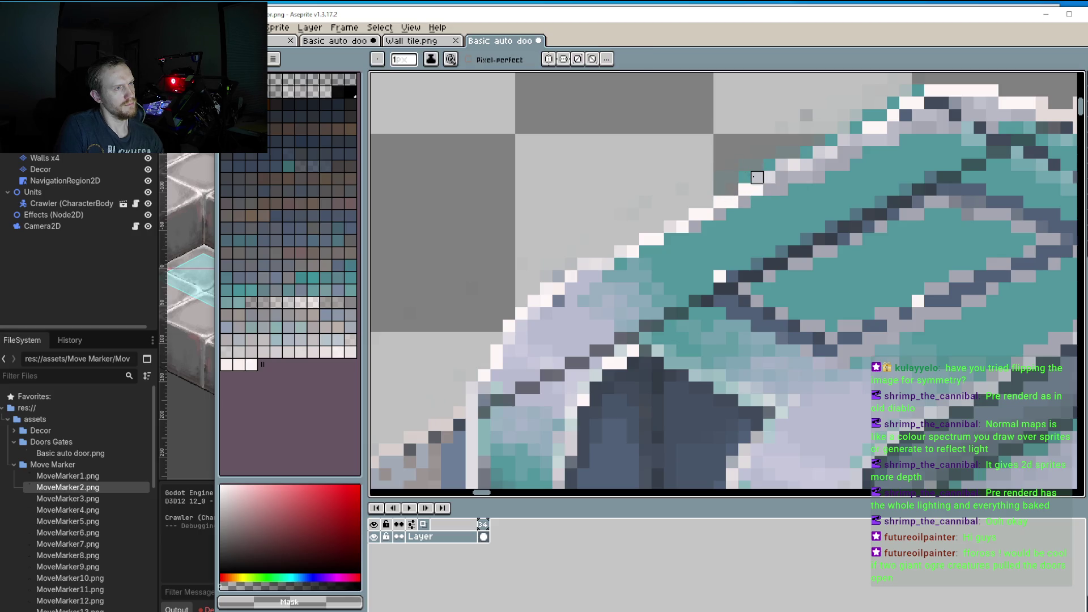
click(769, 165)
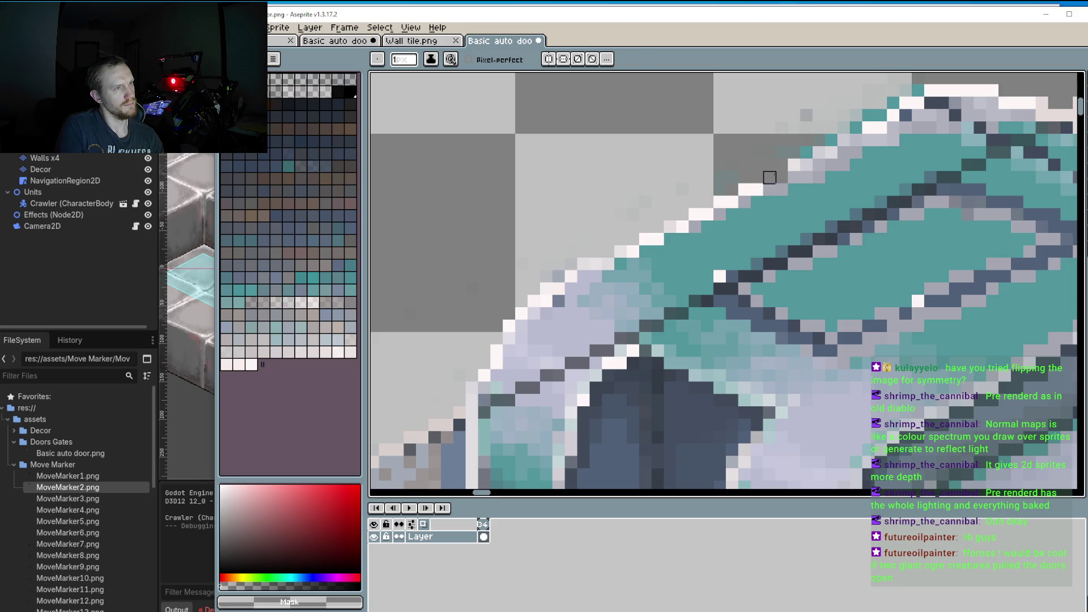
alt+click(771, 178)
key(ctrl+z)
alt+click(681, 152)
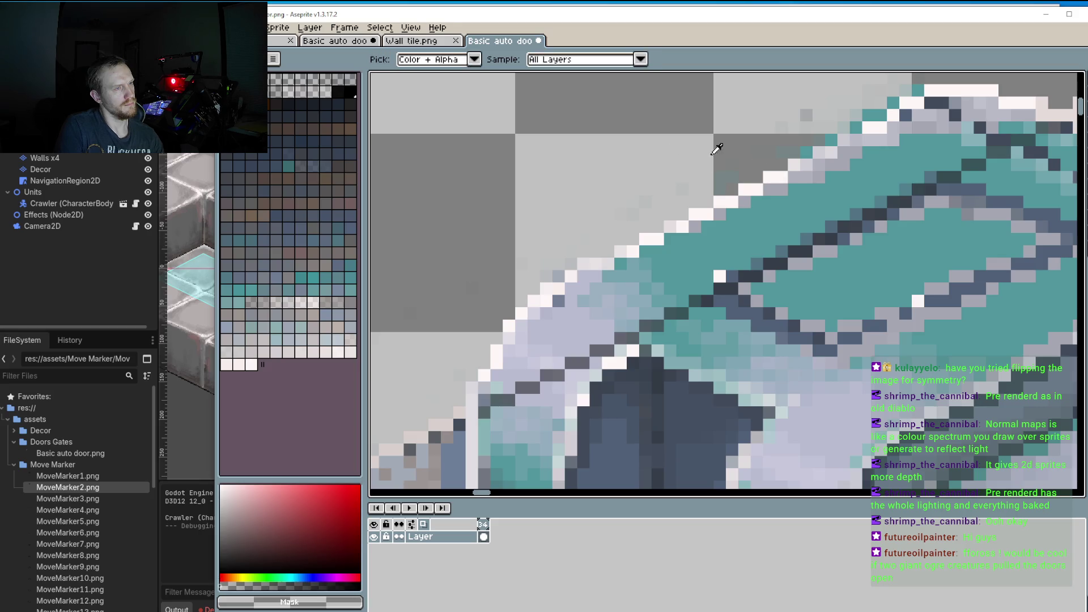
Step: Sample the top-edge colours and erase the teal edge pixels along the diagonal to transparent
alt+click(786, 172)
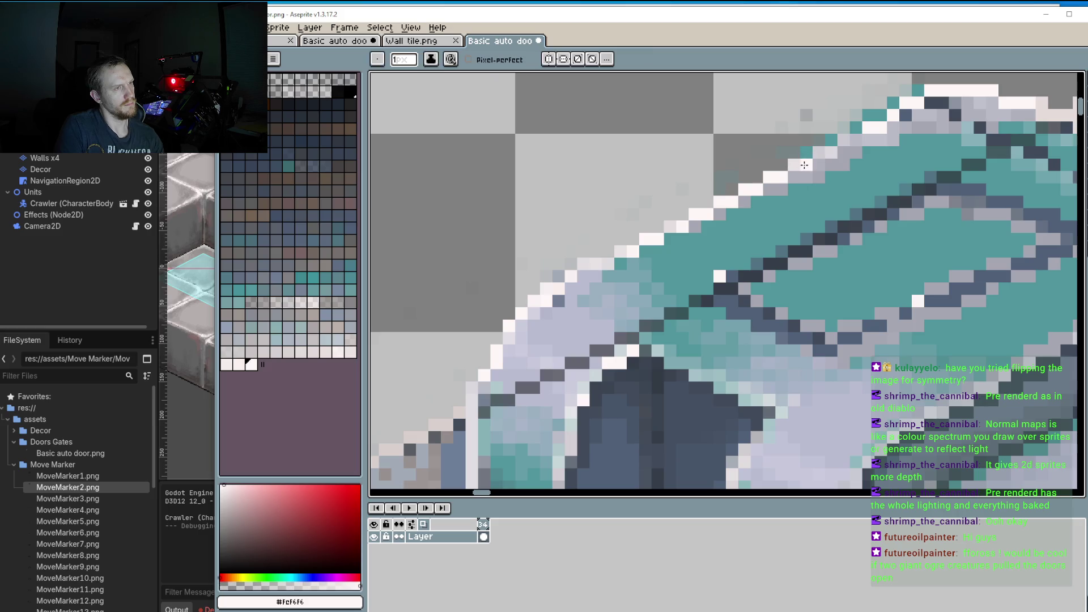
alt+click(834, 158)
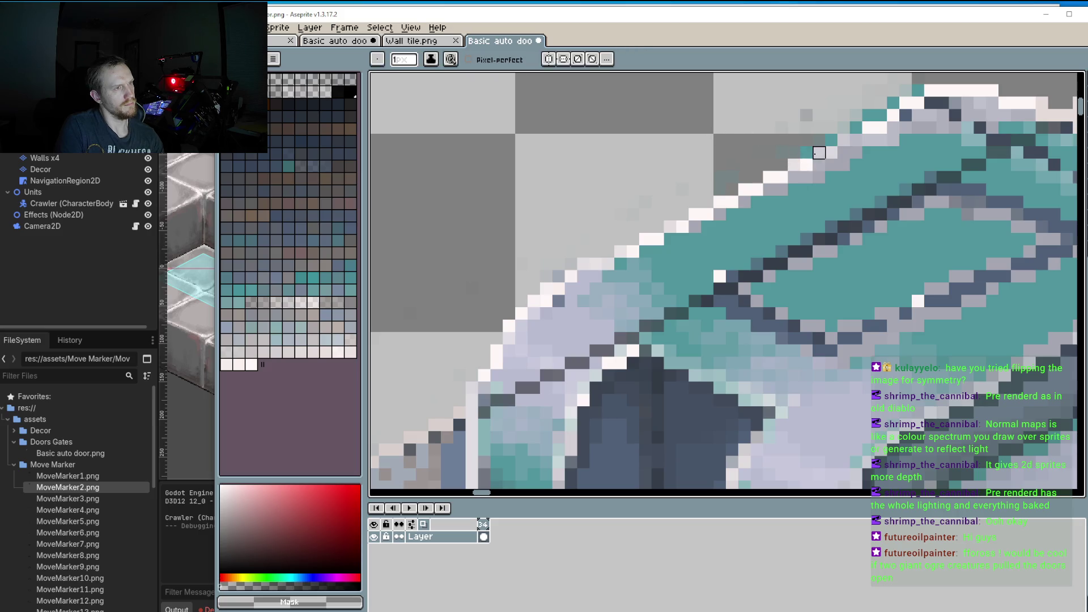
alt+click(810, 156)
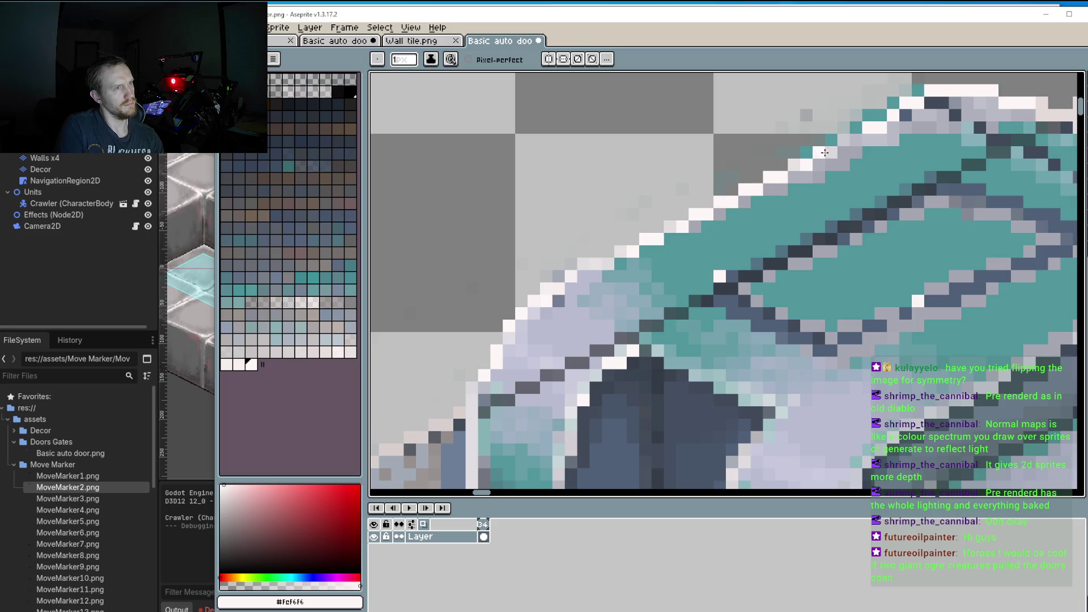
alt+click(806, 151)
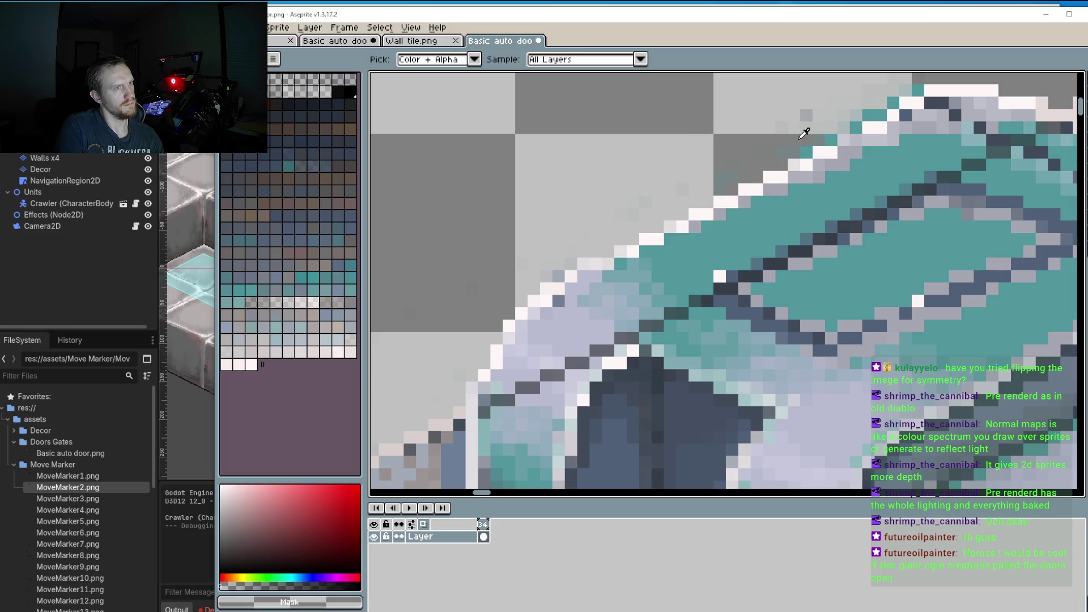
click(843, 140)
click(856, 128)
click(869, 116)
click(893, 103)
alt+click(846, 138)
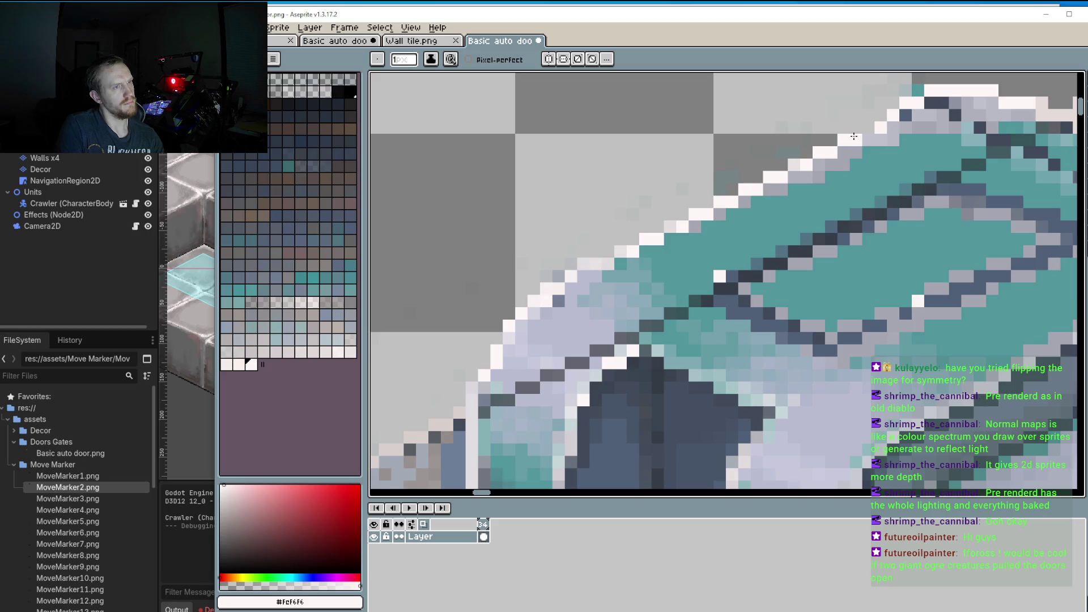
Step: Finish touching up the upper diagonal edge with #F6F6F6 white and transparency
click(893, 128)
click(900, 115)
alt+click(881, 91)
click(899, 98)
mouse_move(856, 104)
mouse_down()
mouse_move(724, 168)
mouse_move(756, 160)
mouse_up()
alt+click(769, 172)
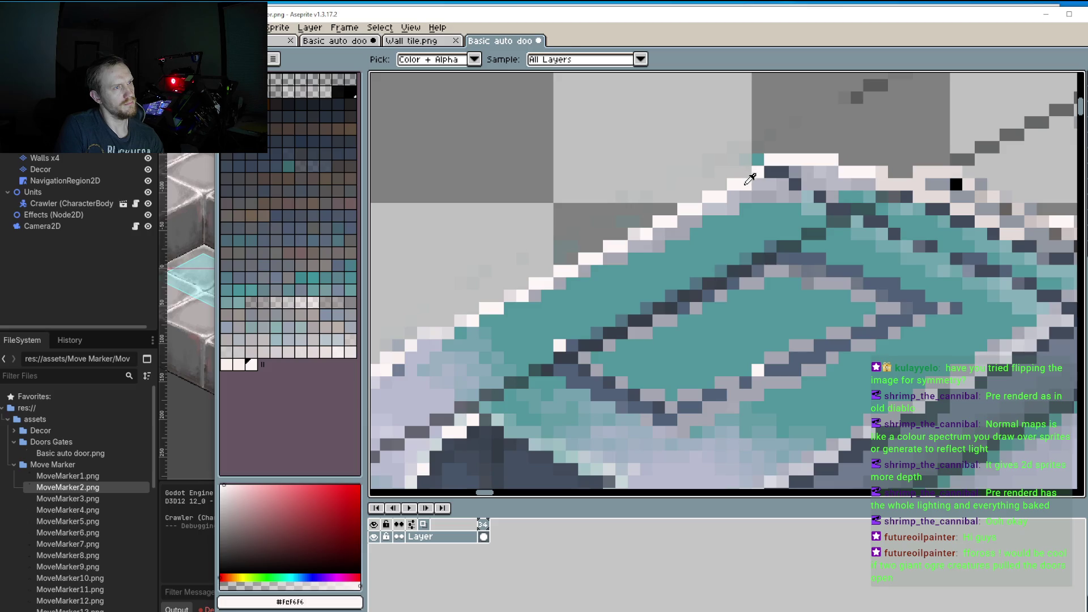
alt+click(718, 135)
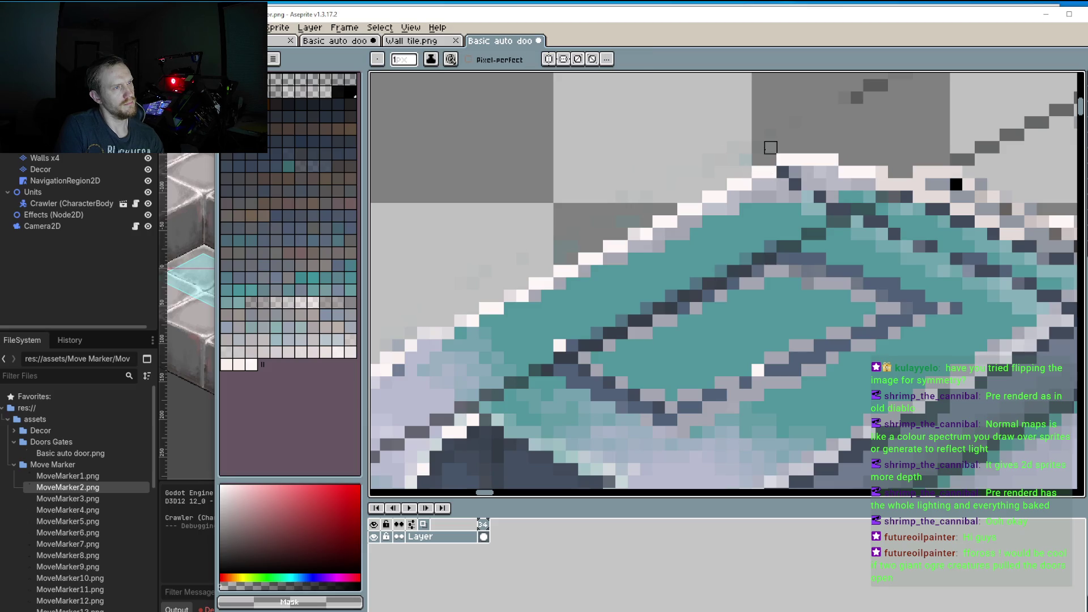
scroll(794, 227, down, 4)
mouse_move(736, 243)
mouse_down()
mouse_move(775, 250)
mouse_move(713, 274)
mouse_move(642, 238)
mouse_up()
drag(546, 321, 482, 390)
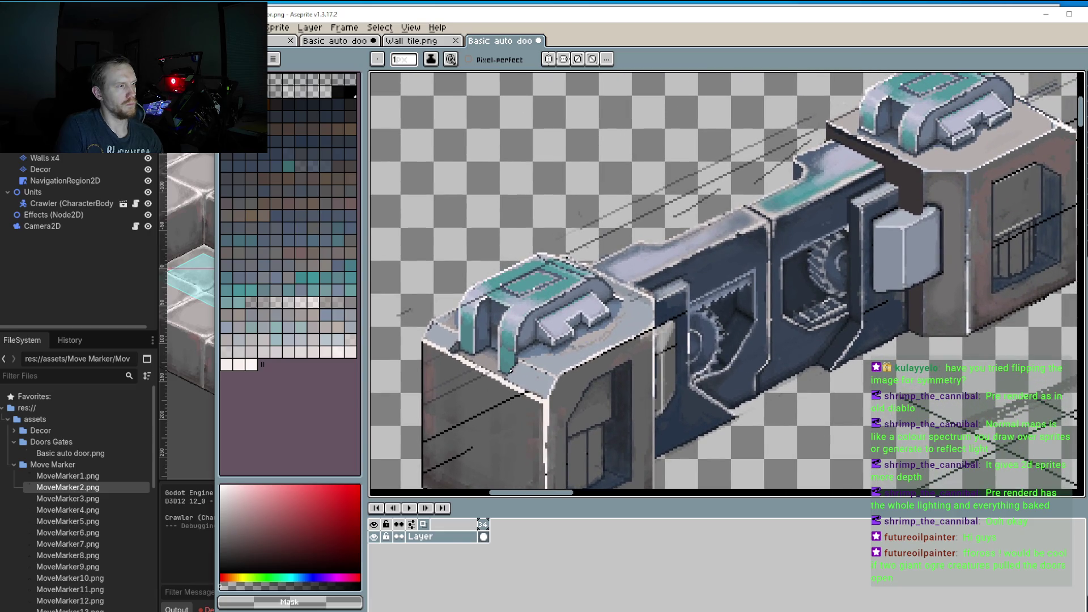
drag(566, 258, 552, 292)
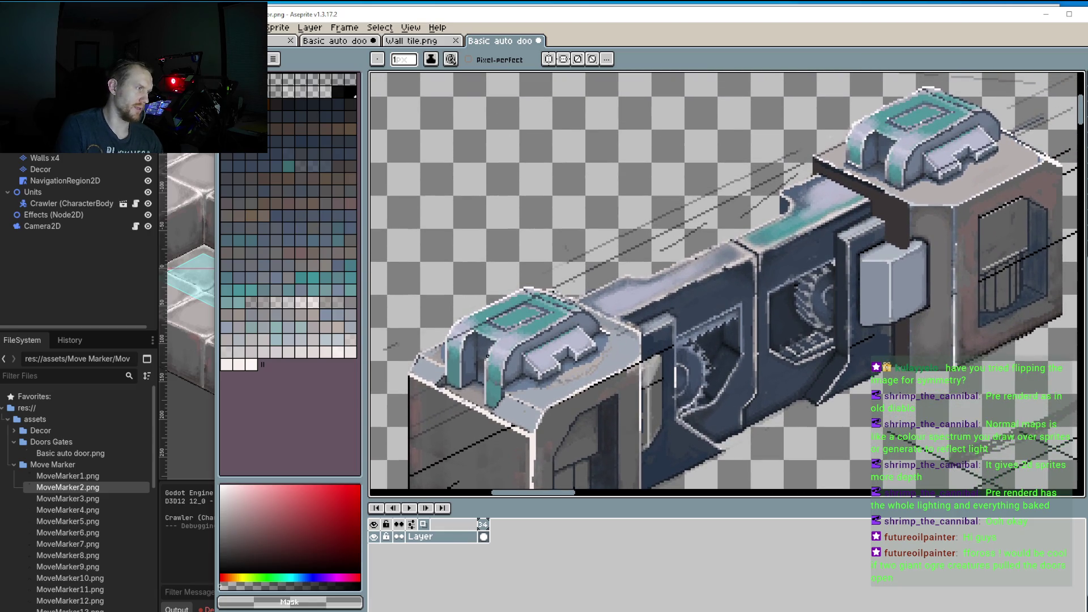
scroll(485, 305, up, 8)
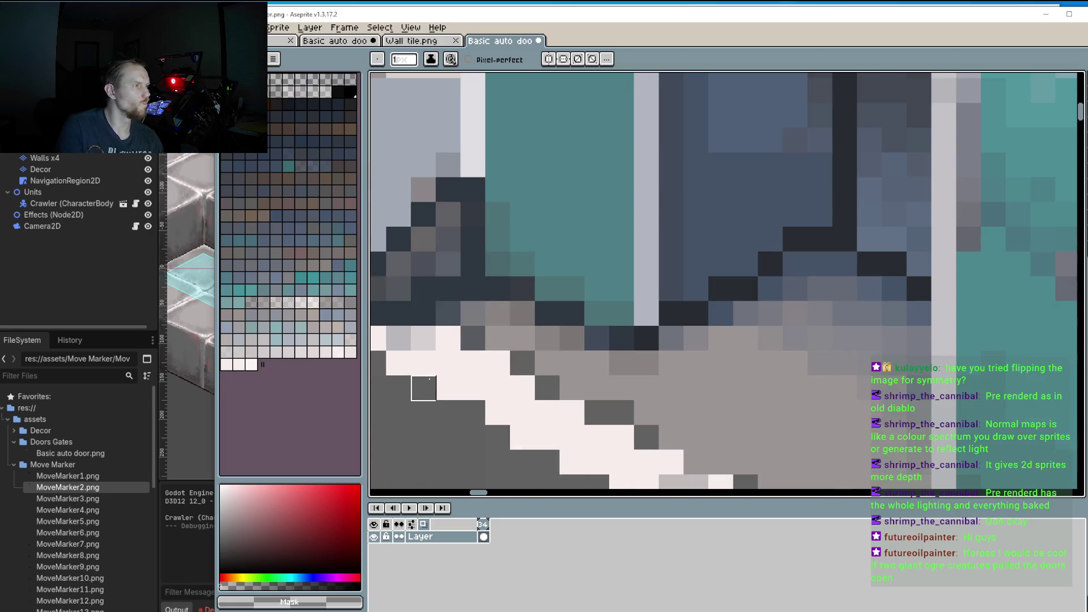
key(alt)
click(485, 305)
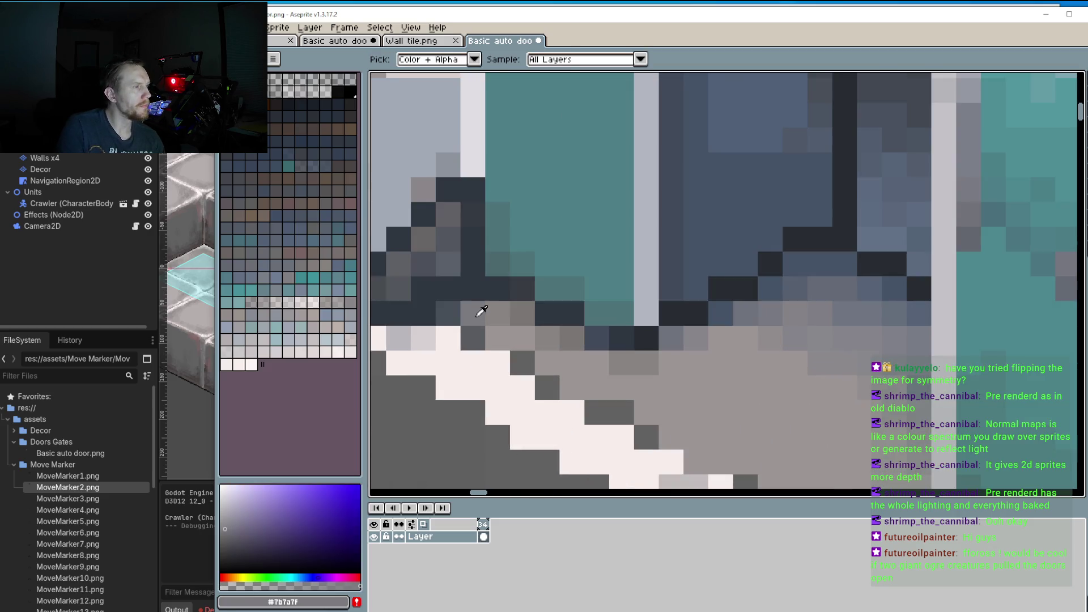
scroll(563, 374, down, 3)
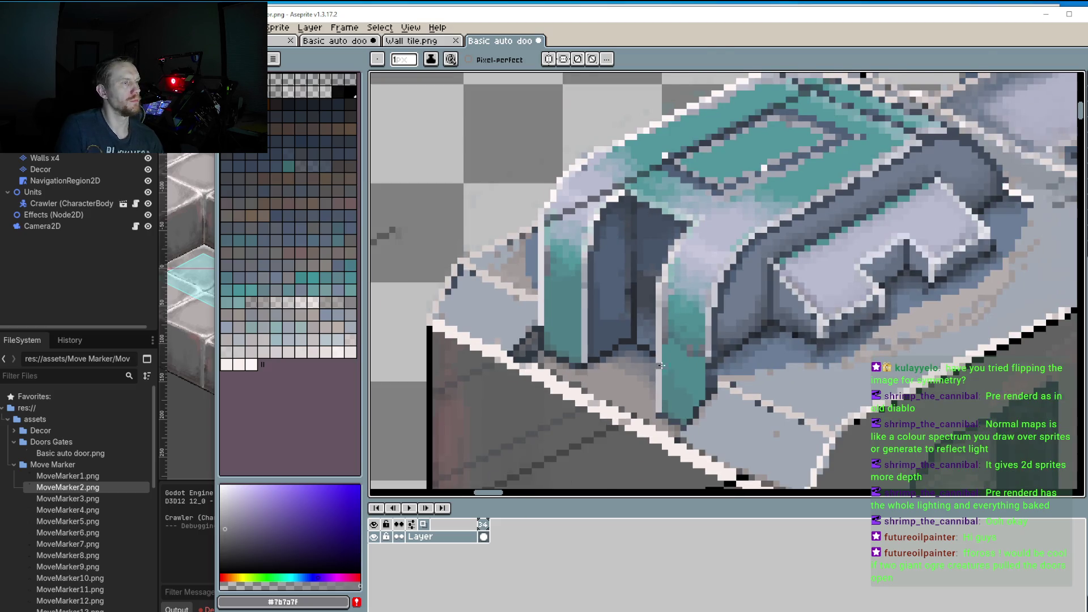
scroll(660, 366, down, 1)
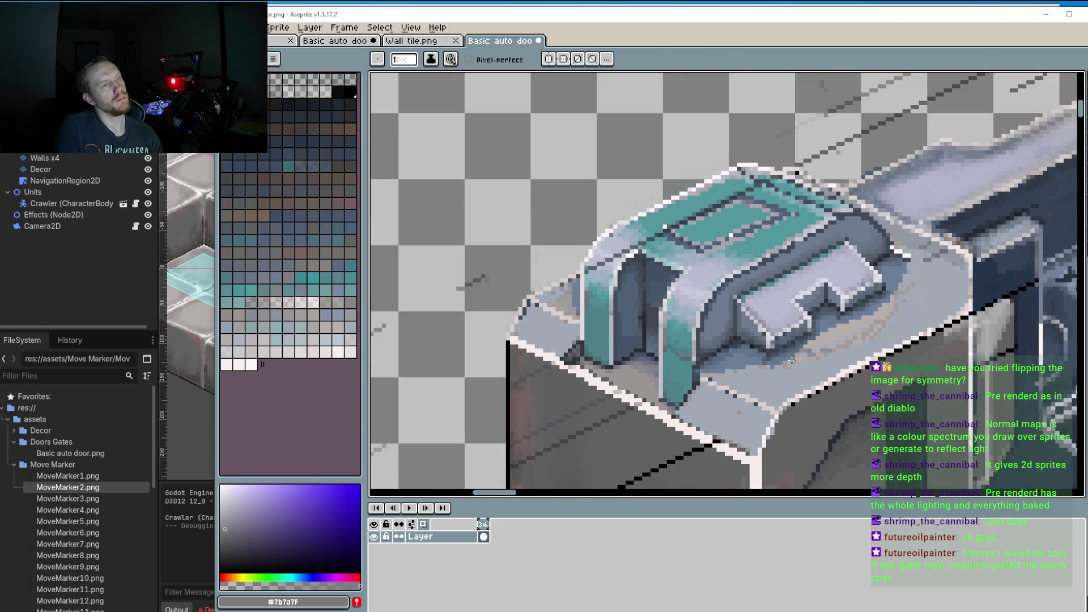
drag(799, 363, 737, 352)
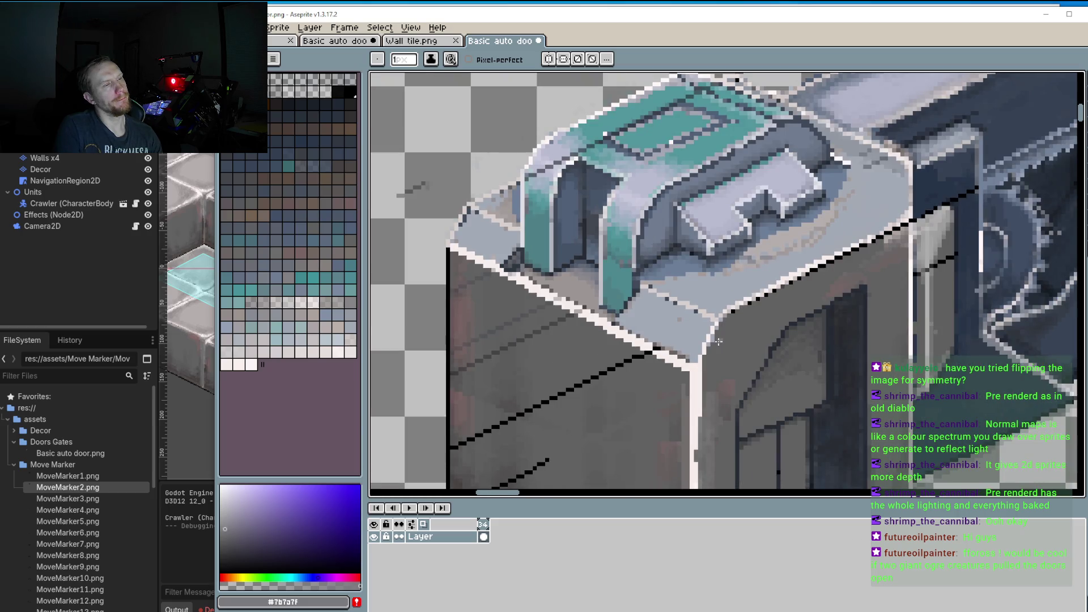
scroll(709, 345, up, 1)
scroll(681, 379, up, 2)
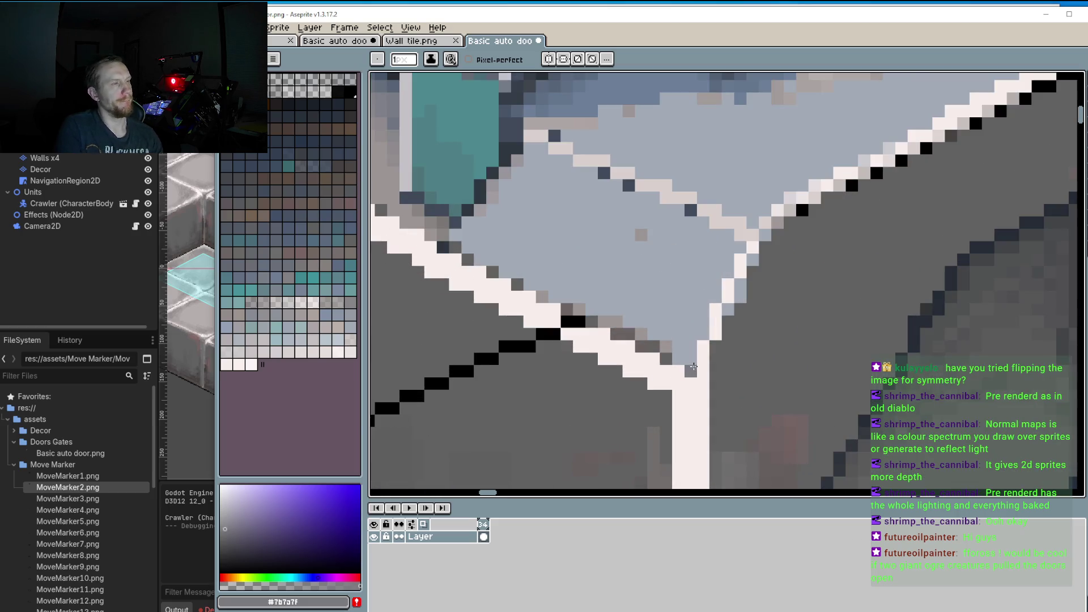
alt+click(693, 363)
scroll(693, 363, down, 3)
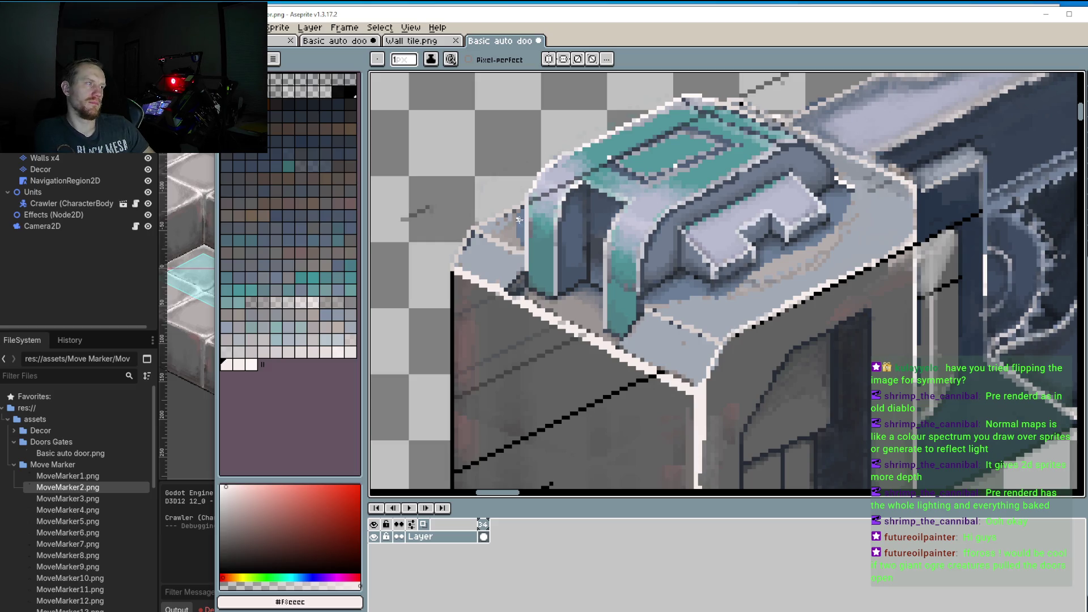
Step: Sample the #a2a9b6 blue-grey and the dark outline colour, and paint a dark outline pixel at the corner
scroll(518, 219, up, 4)
key(alt)
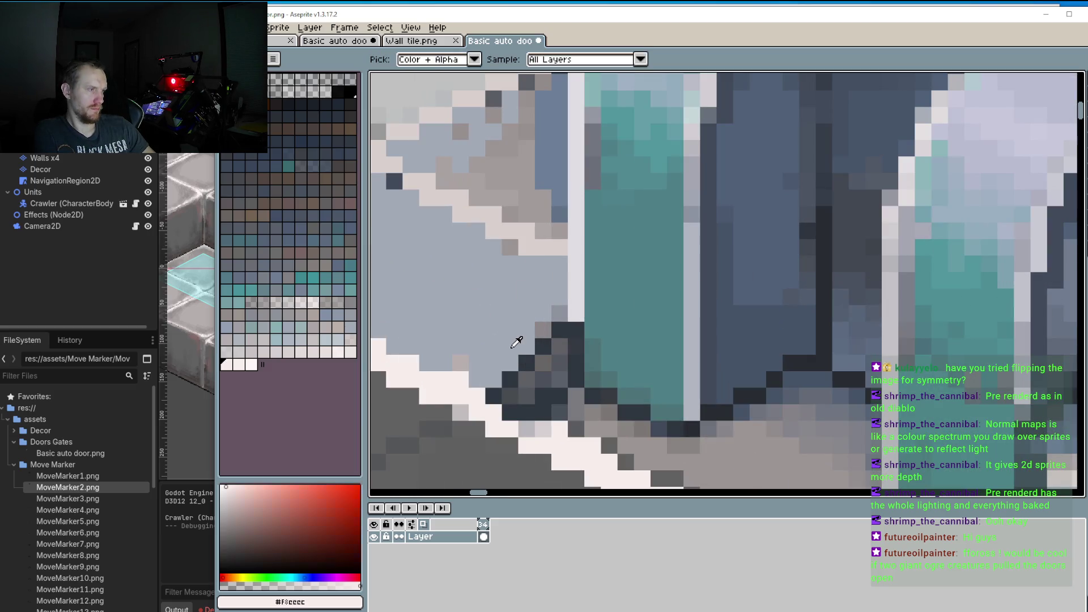
click(517, 342)
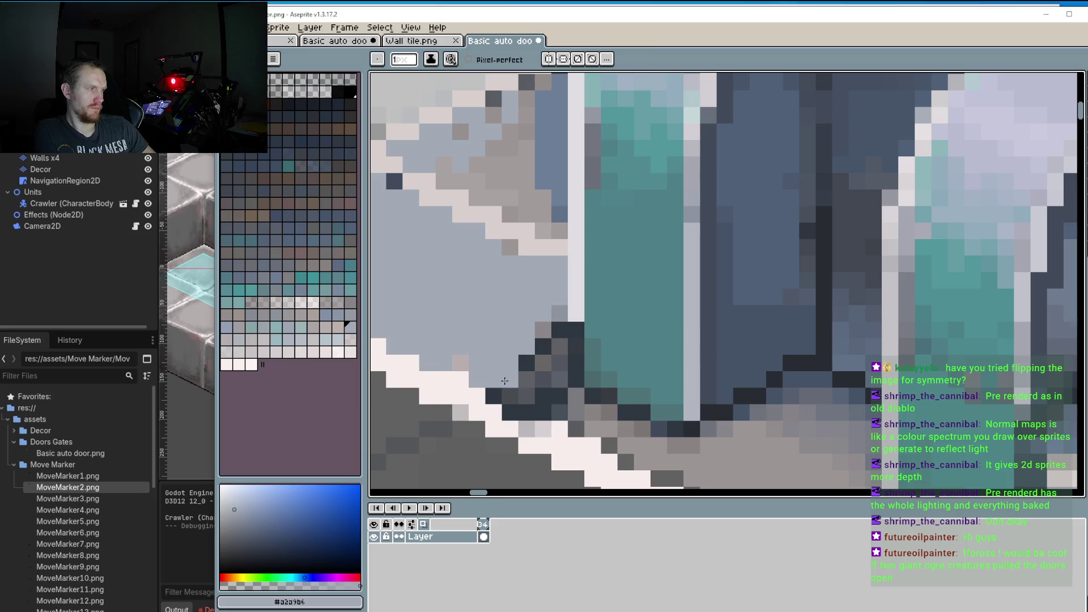
alt+click(529, 358)
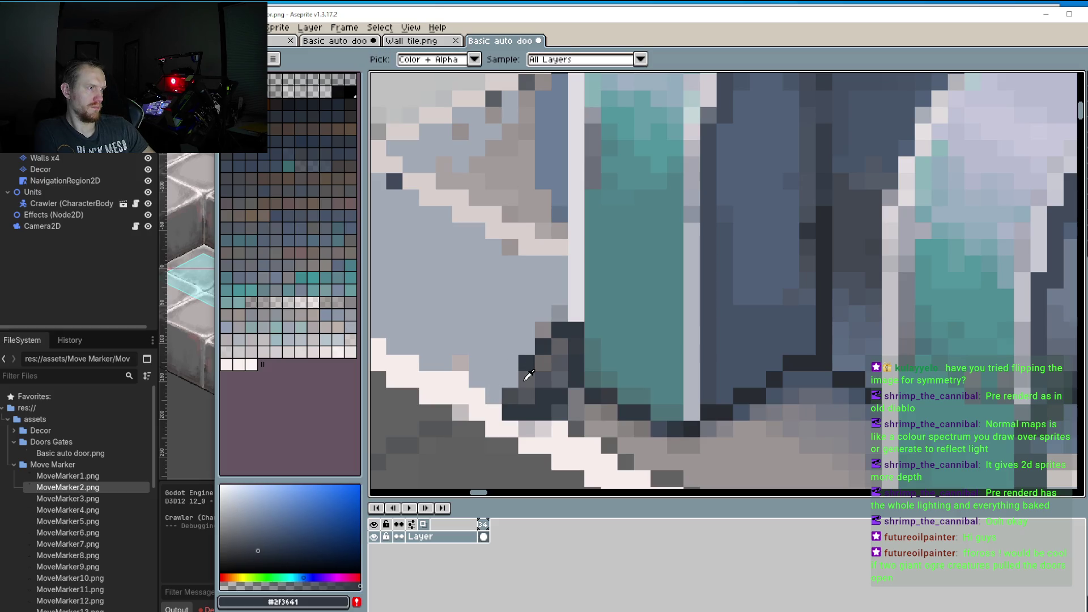
click(565, 318)
Step: Paint mid-grey pixels along the frame edge and at the frame's base
scroll(563, 318, down, 3)
scroll(601, 312, up, 5)
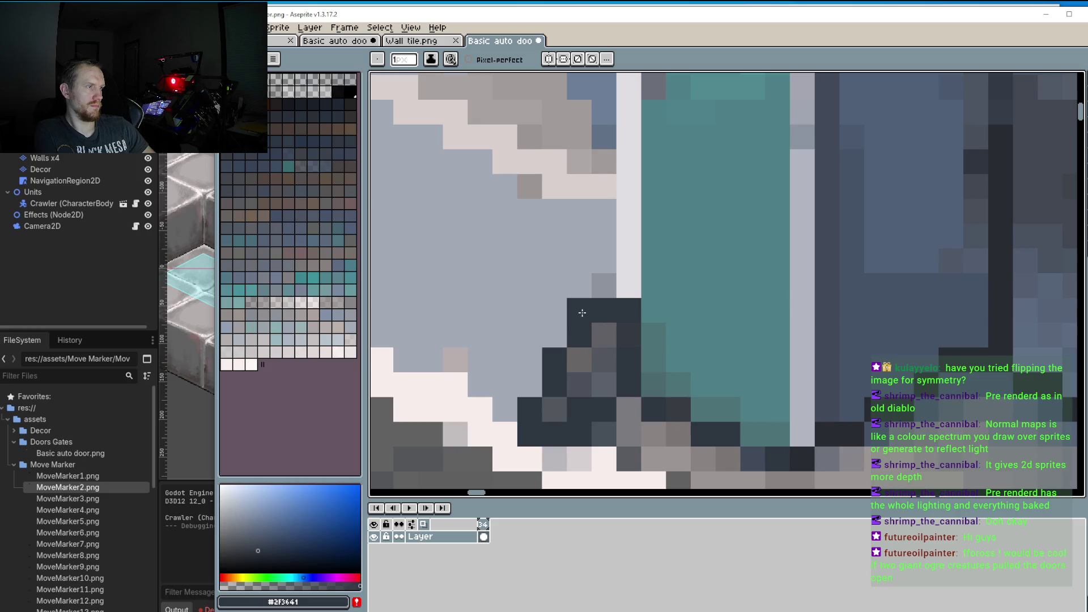
alt+click(587, 306)
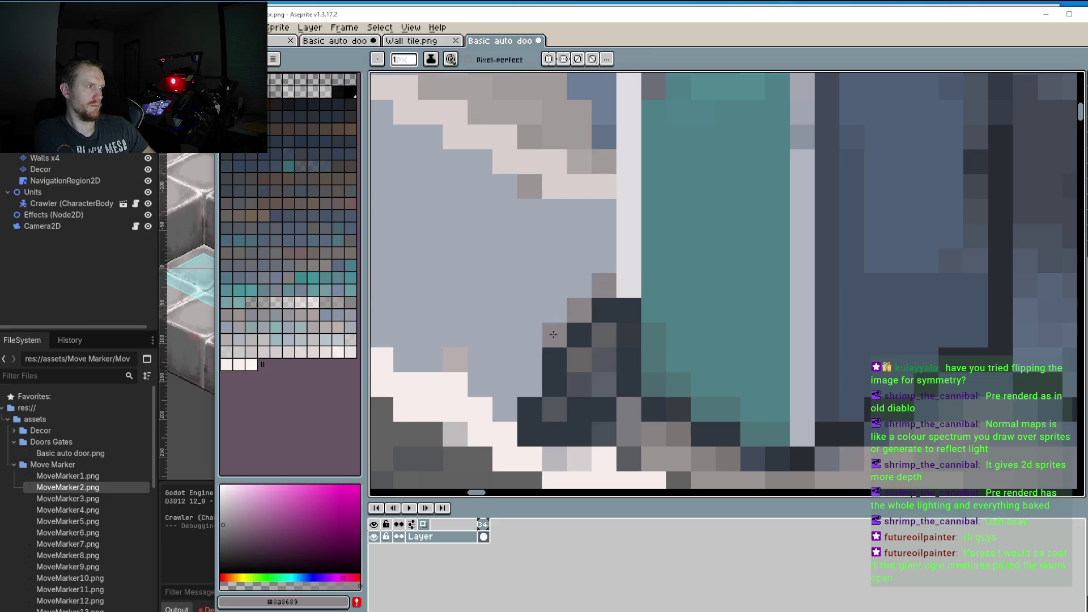
click(530, 384)
click(503, 406)
click(462, 383)
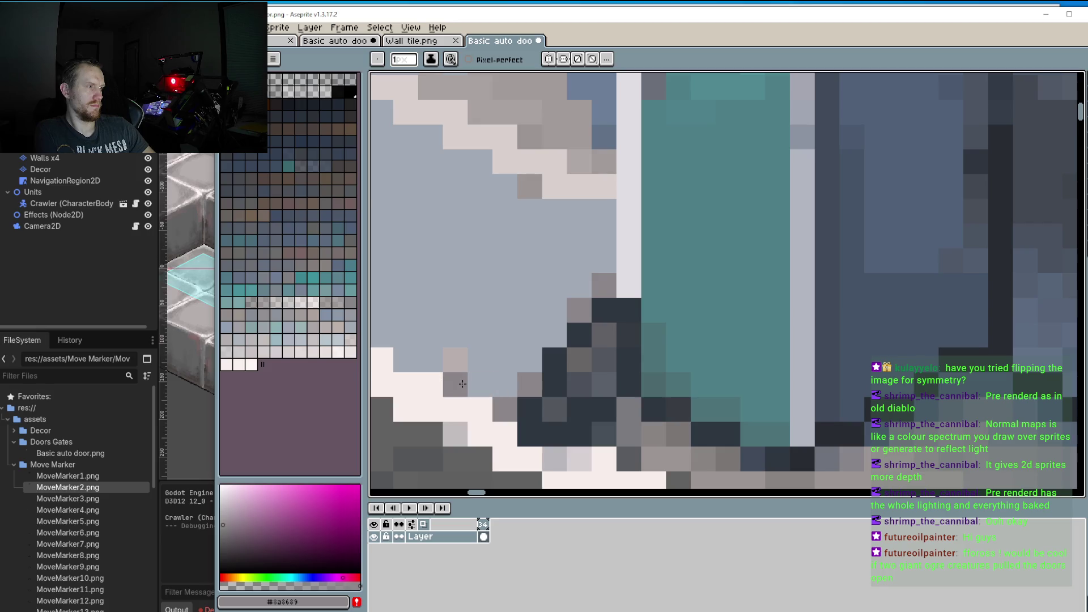
Step: Repaint the dark edge pixels grey and extend the grey run along the edge
scroll(463, 384, down, 3)
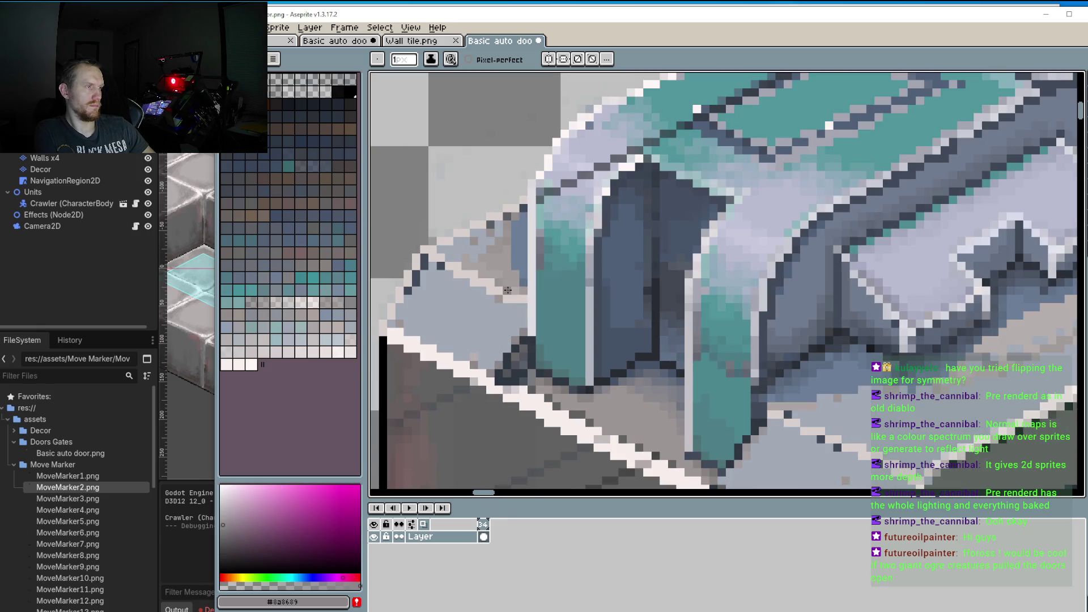
scroll(431, 271, up, 3)
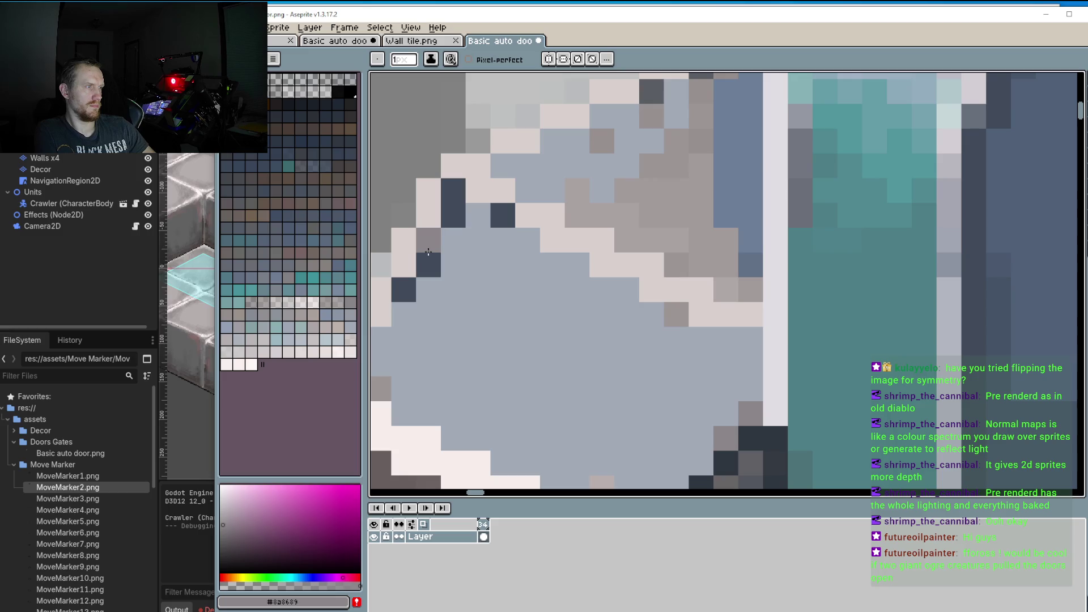
click(404, 289)
mouse_move(454, 218)
mouse_down()
mouse_move(502, 215)
mouse_move(447, 199)
mouse_up()
click(530, 267)
drag(538, 261, 511, 233)
scroll(581, 272, down, 4)
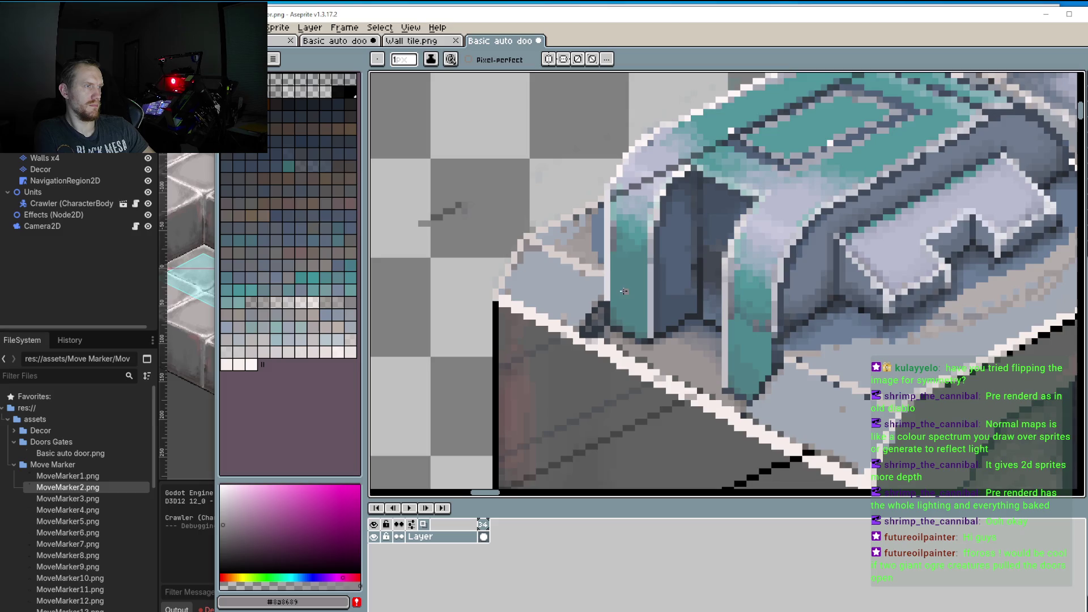
scroll(580, 245, up, 2)
Step: Cover the brownish pixels and a grey outline pixel with the end block's light blue-grey
alt+click(520, 218)
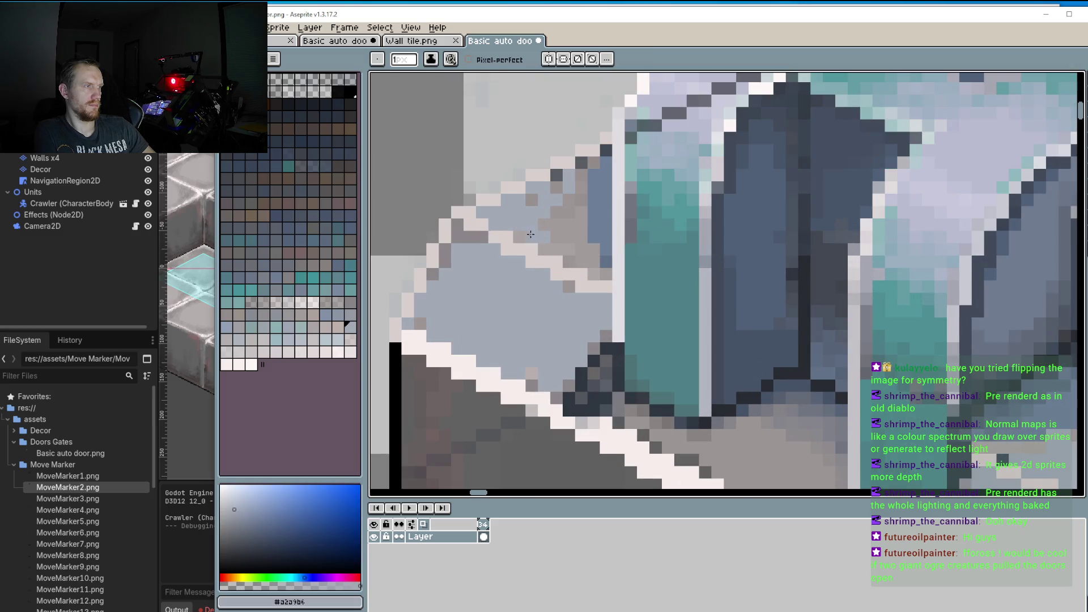
mouse_move(556, 247)
mouse_down()
mouse_move(583, 166)
mouse_move(594, 177)
mouse_move(567, 245)
mouse_move(605, 185)
mouse_move(592, 273)
mouse_up()
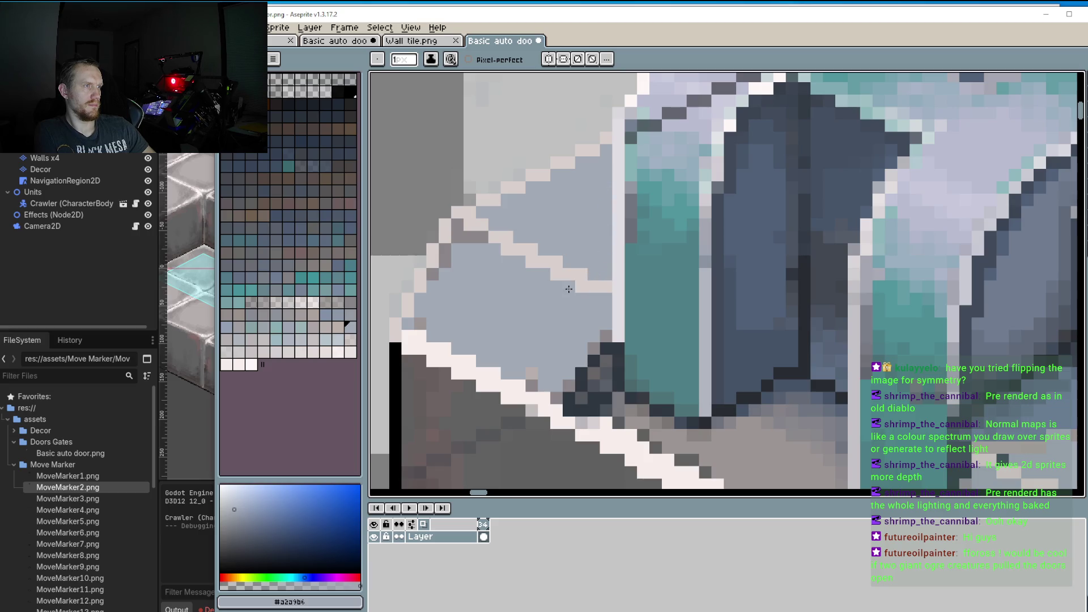
mouse_move(471, 237)
mouse_down()
mouse_move(459, 227)
mouse_move(440, 275)
mouse_up()
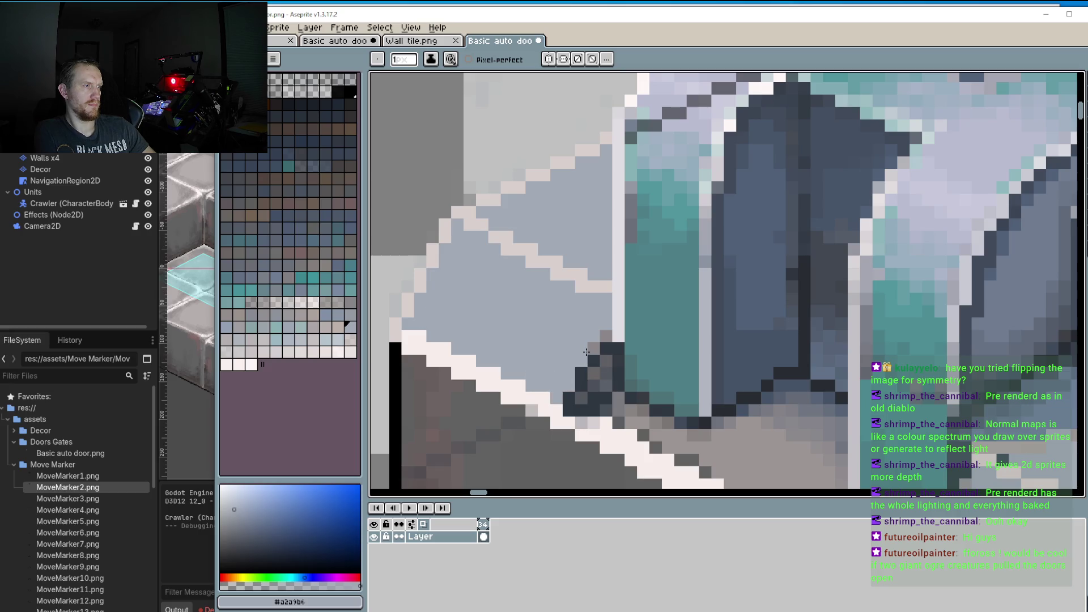
scroll(602, 334, down, 3)
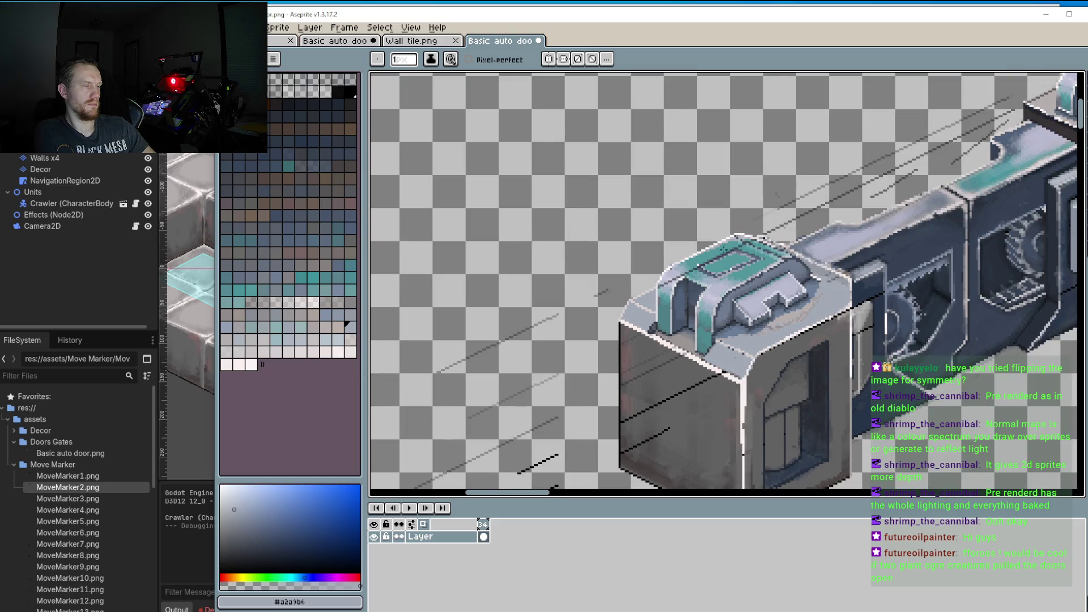
Step: Paint the dark speckles on the door top in the panel's main teal
scroll(735, 241, up, 3)
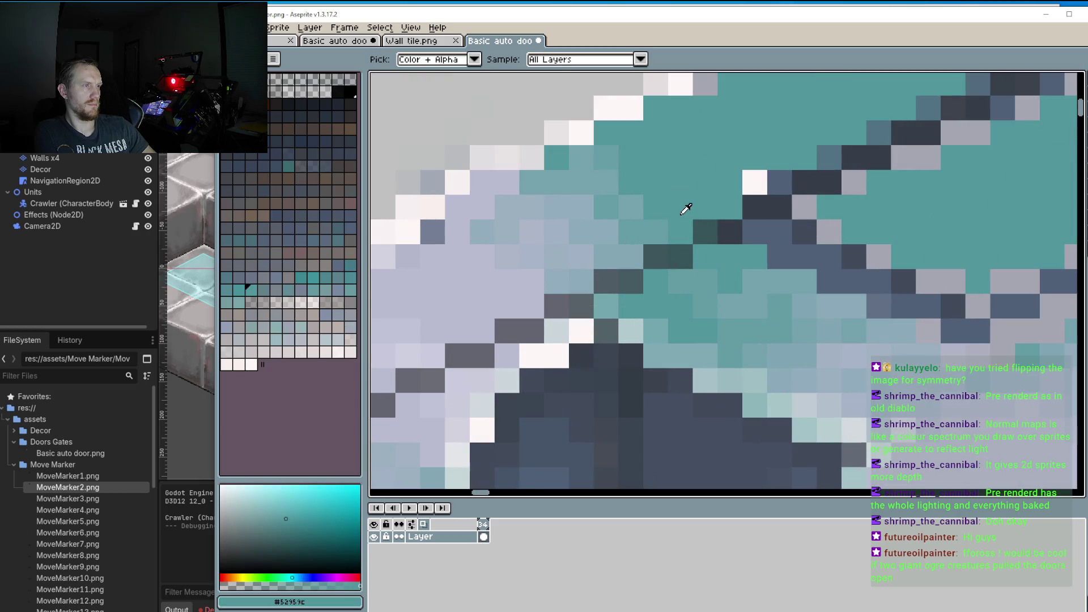
alt+click(703, 229)
alt+click(705, 218)
scroll(714, 236, right, 1)
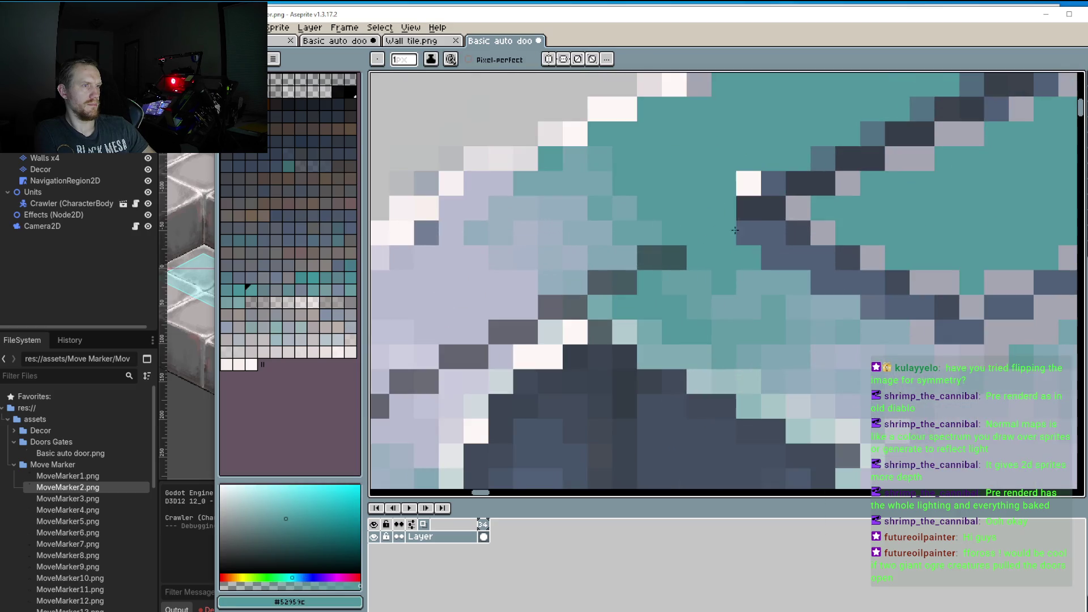
click(674, 257)
click(650, 258)
Step: Repaint further dark pixels on the top panel in a pale blue
alt+click(657, 236)
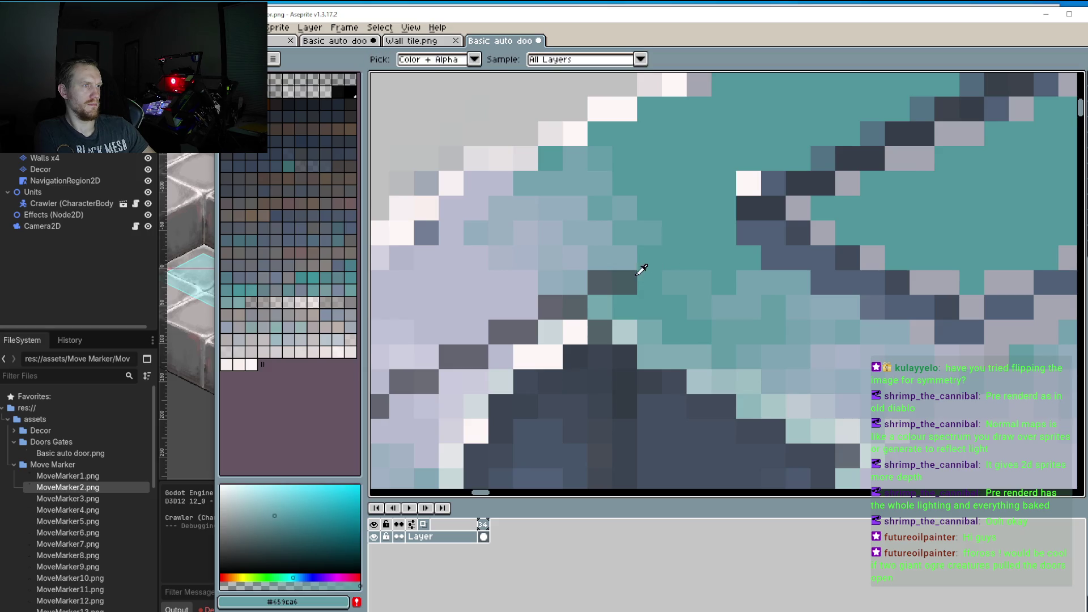
alt+click(631, 260)
click(599, 282)
click(576, 307)
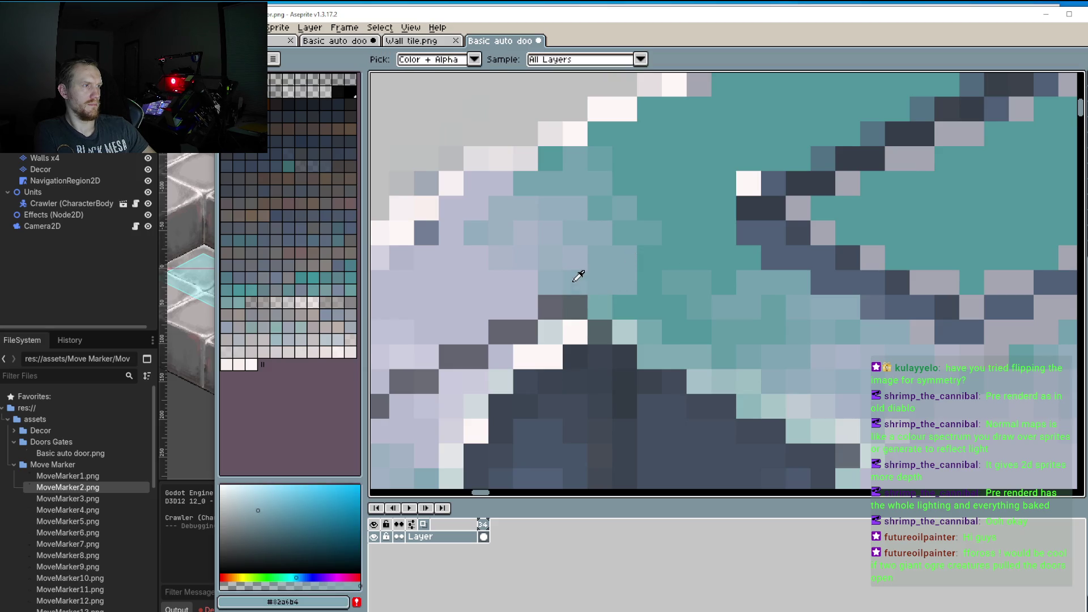
click(549, 307)
Step: Repaint the remaining dark pixels in lavender #babcd1 and a lighter tone
alt+click(525, 308)
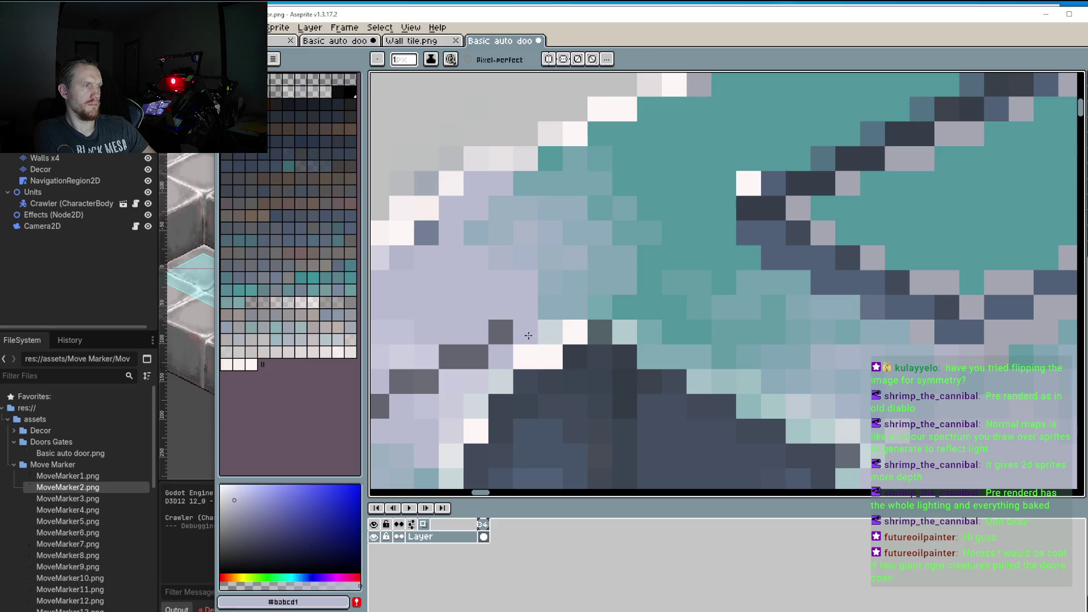
click(501, 332)
mouse_move(478, 357)
mouse_down()
mouse_move(451, 358)
mouse_move(611, 226)
mouse_up()
alt+click(573, 278)
click(541, 283)
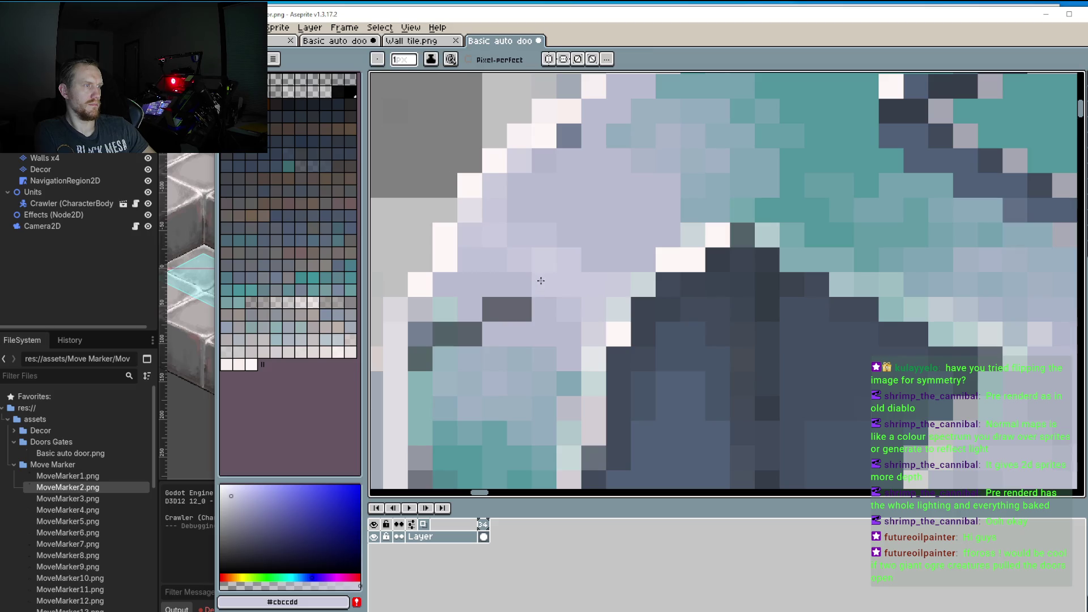
alt+click(544, 308)
click(502, 311)
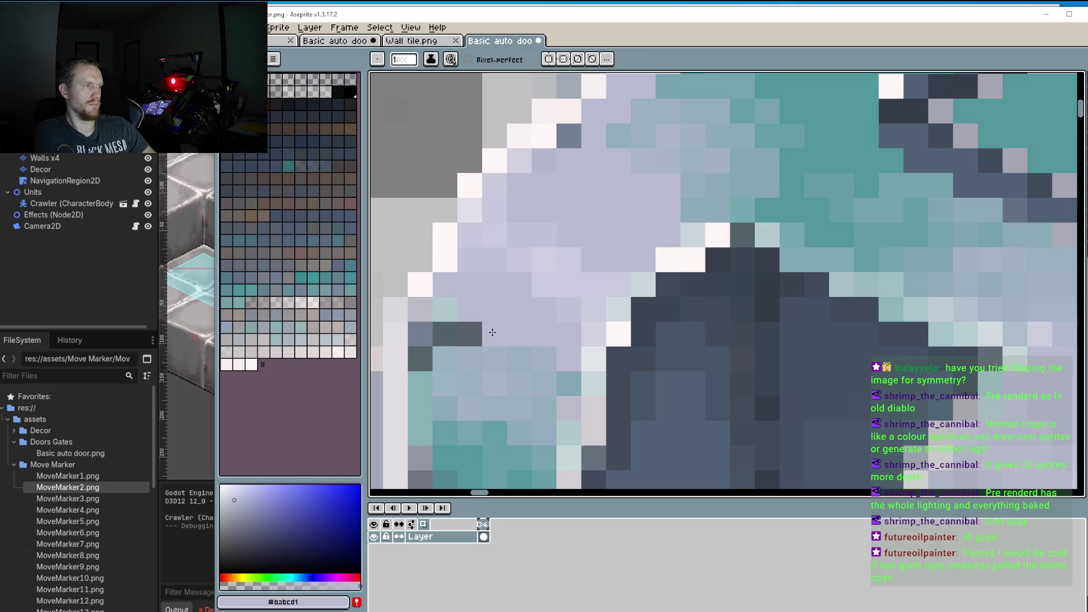
alt+click(498, 340)
click(470, 334)
Step: Repaint the pixels at the panel edge in a slightly greyer lavender
click(444, 335)
alt+click(431, 317)
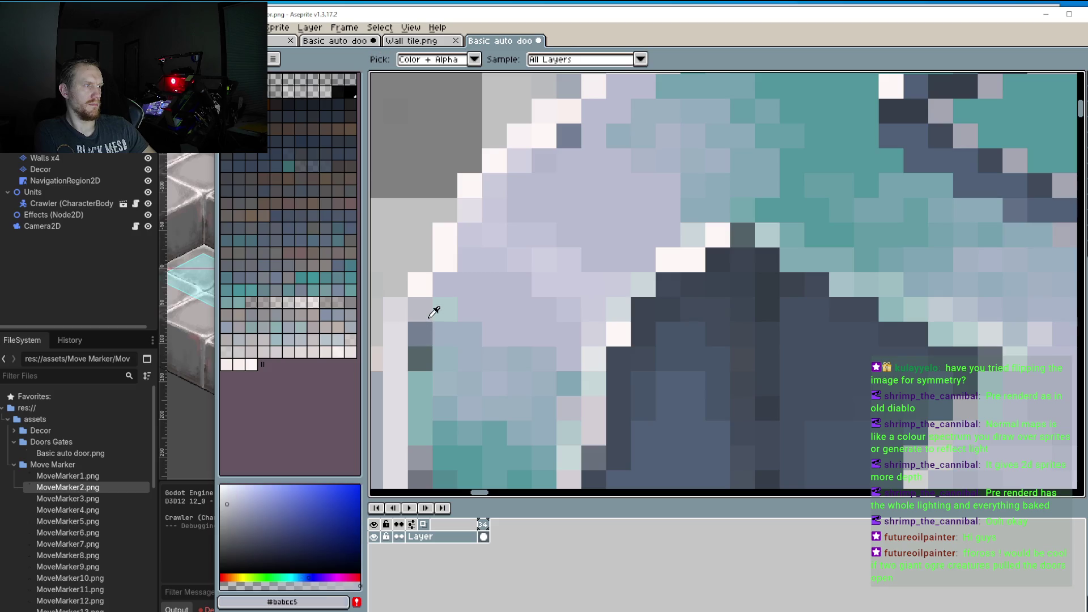
click(420, 358)
alt+click(420, 383)
click(420, 334)
scroll(567, 261, down, 3)
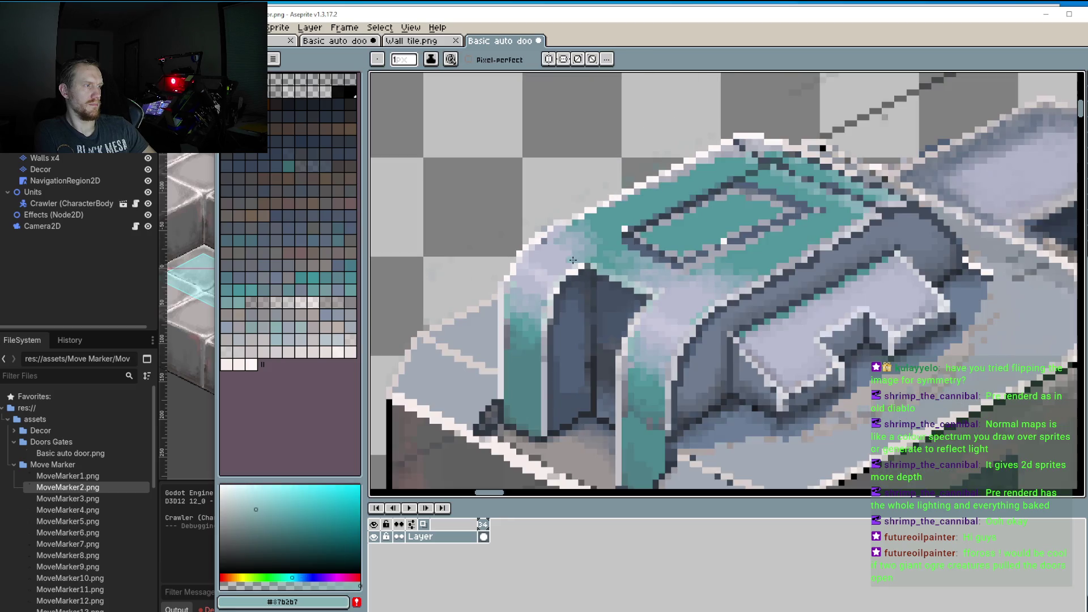
Step: Repaint the stray dark pixels on the door top in the main teal
scroll(568, 261, down, 4)
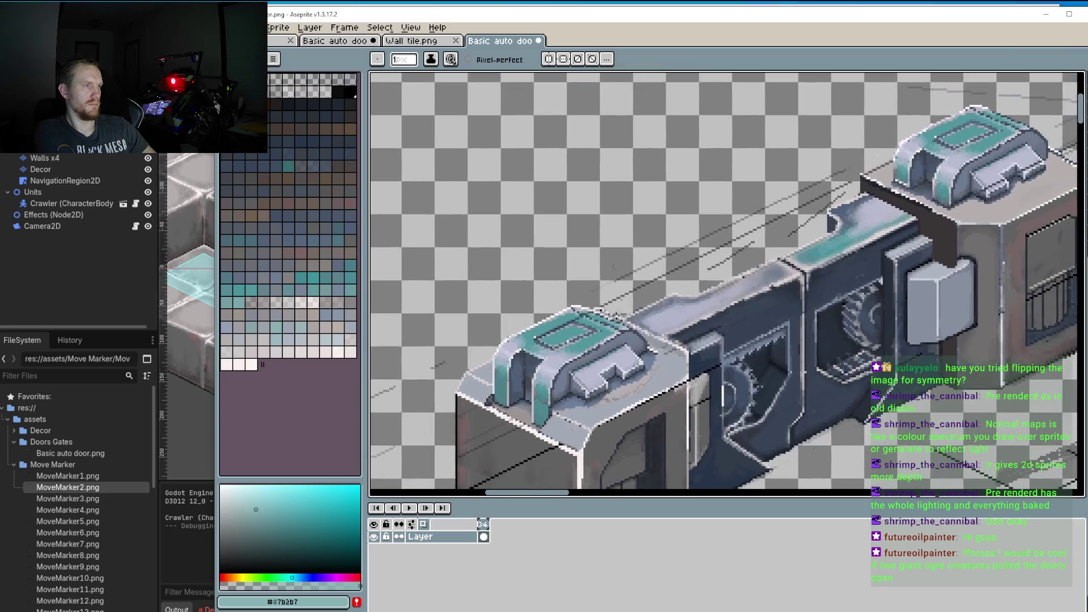
scroll(622, 312, up, 6)
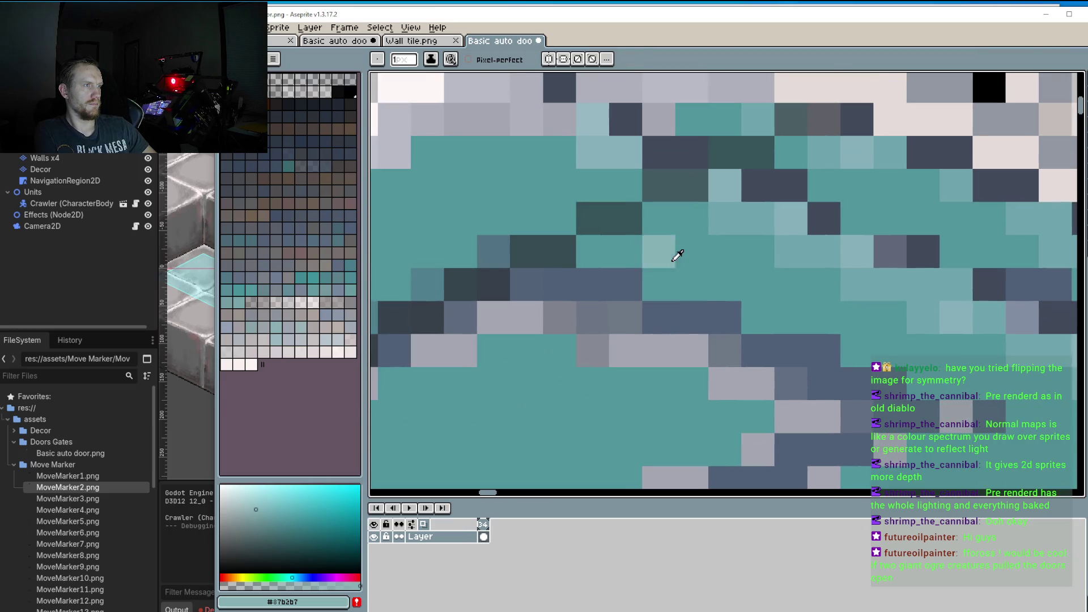
alt+click(628, 233)
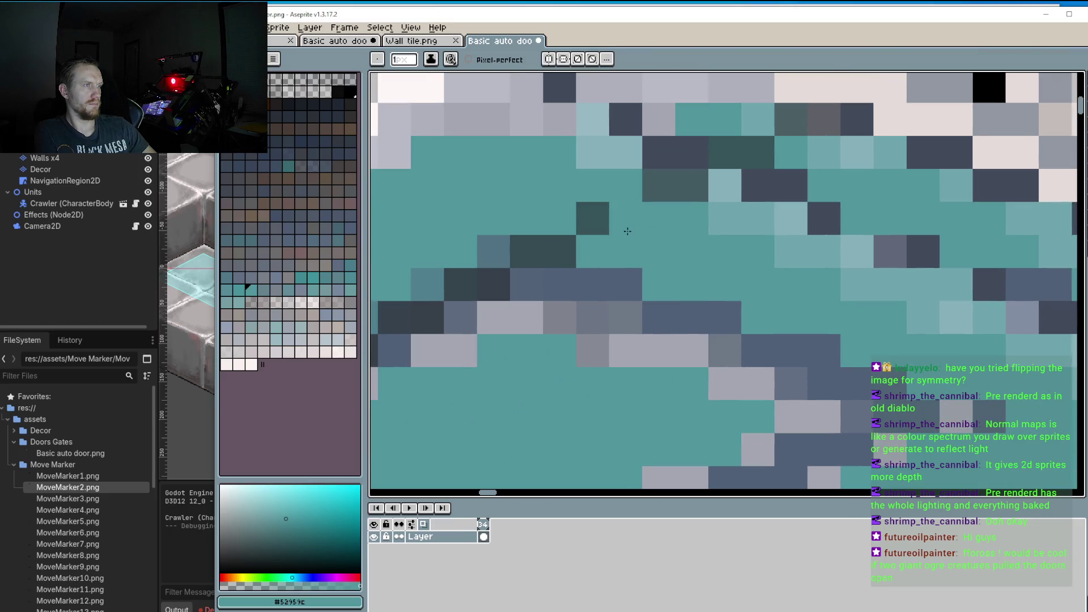
click(593, 218)
click(559, 252)
click(530, 251)
click(658, 185)
click(689, 186)
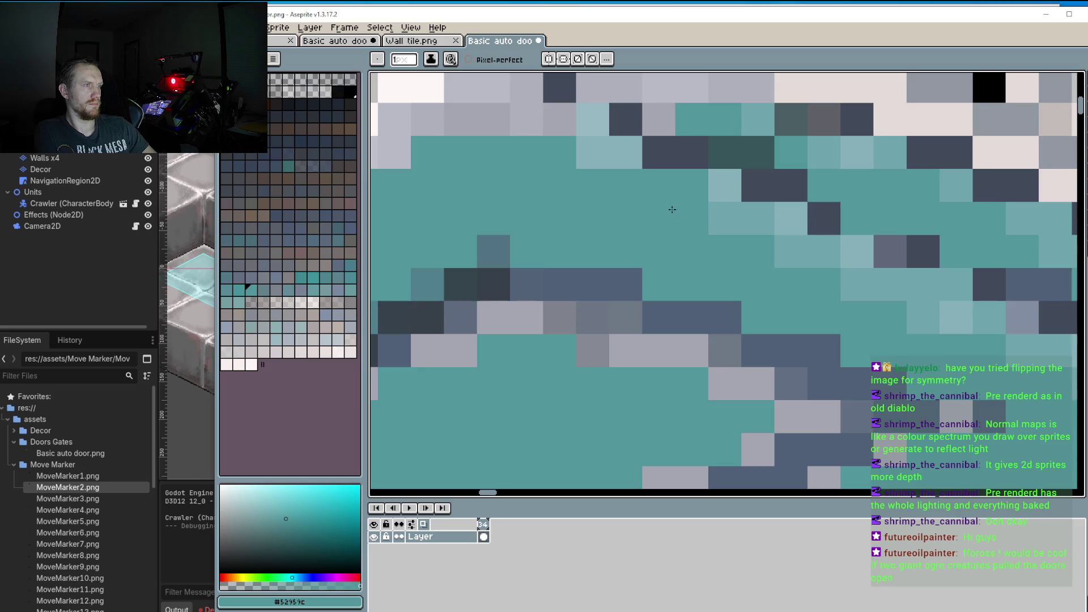
Step: Touch up the panel with a lighter teal and one darker teal pixel
scroll(674, 205, down, 4)
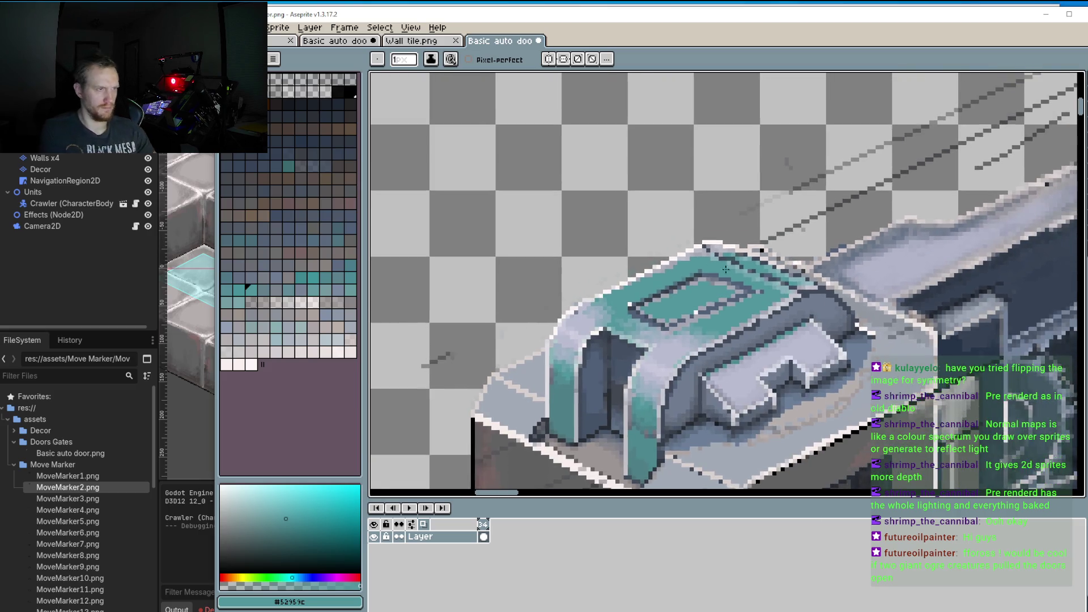
scroll(741, 273, up, 2)
scroll(796, 234, up, 2)
alt+click(797, 234)
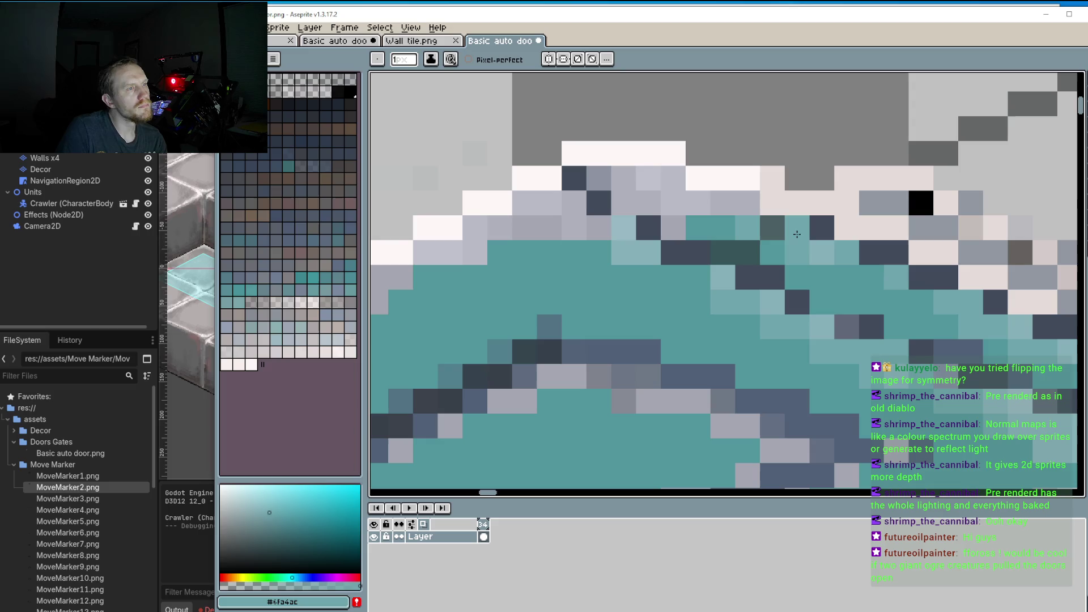
click(773, 227)
click(773, 252)
alt+click(780, 244)
click(724, 252)
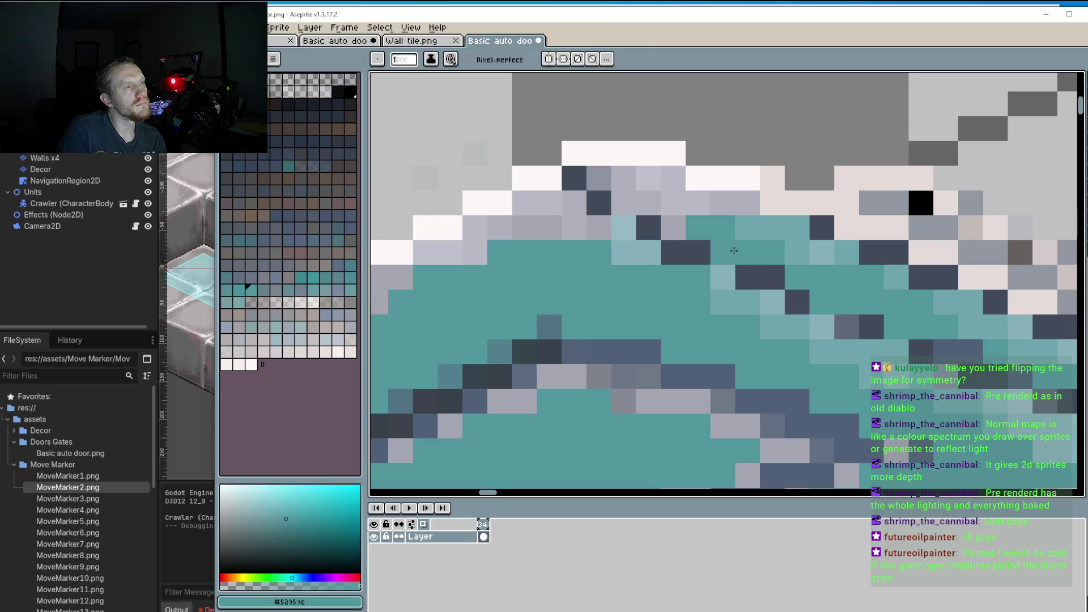
click(774, 237)
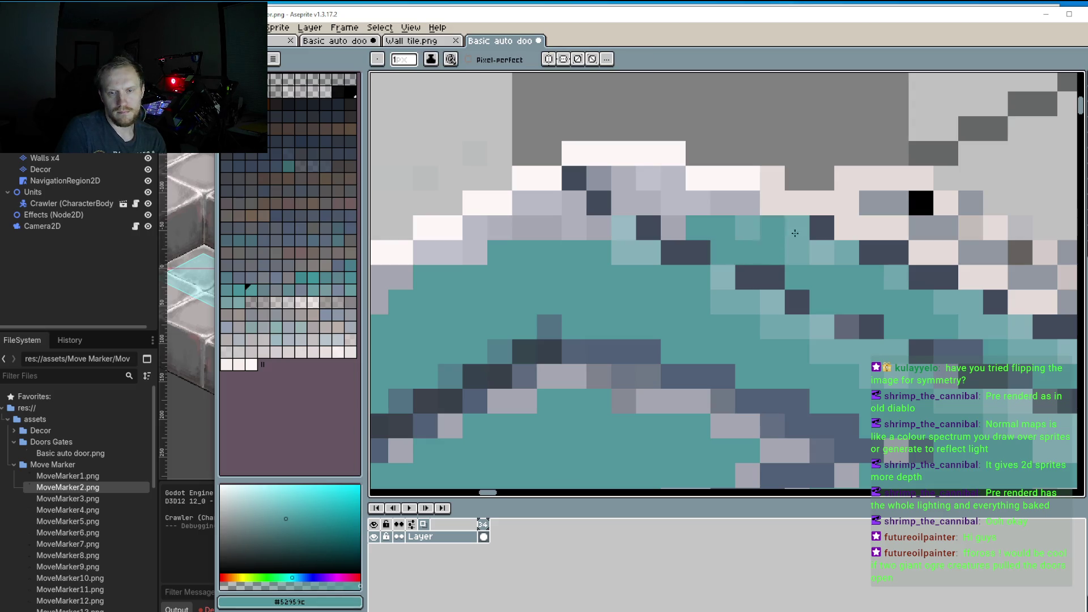
Step: Repaint the panel rim pixels in grey-blue and the dark navy outline colour
scroll(774, 236, down, 3)
scroll(913, 219, up, 2)
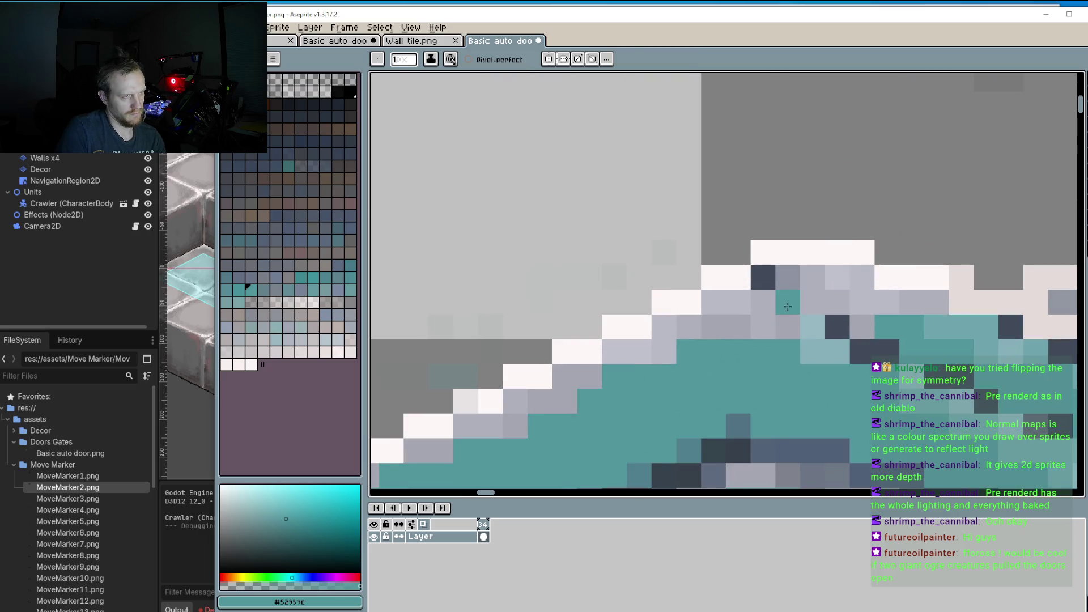
alt+click(787, 281)
click(762, 277)
click(788, 300)
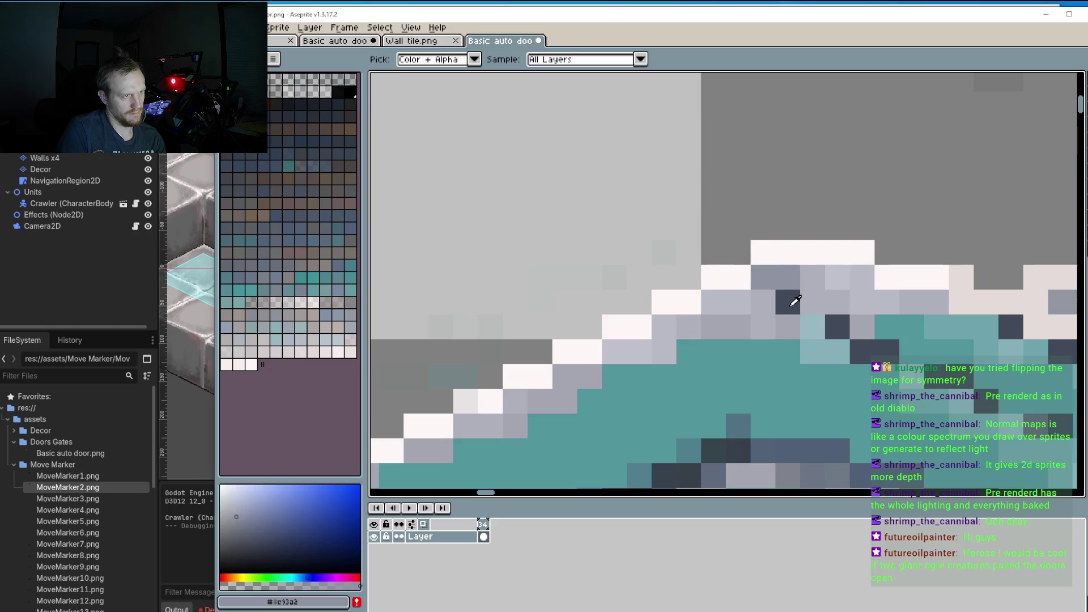
alt+click(838, 327)
click(763, 302)
click(787, 302)
click(814, 321)
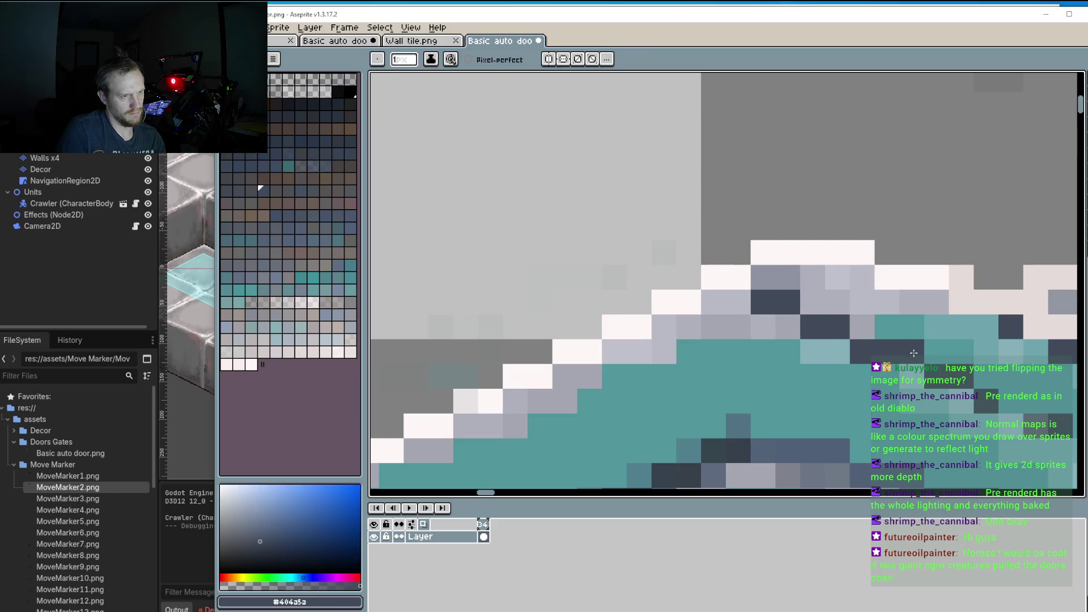
Step: Choose teal #52959c from the palette and paint a stray dark pixel teal
click(248, 288)
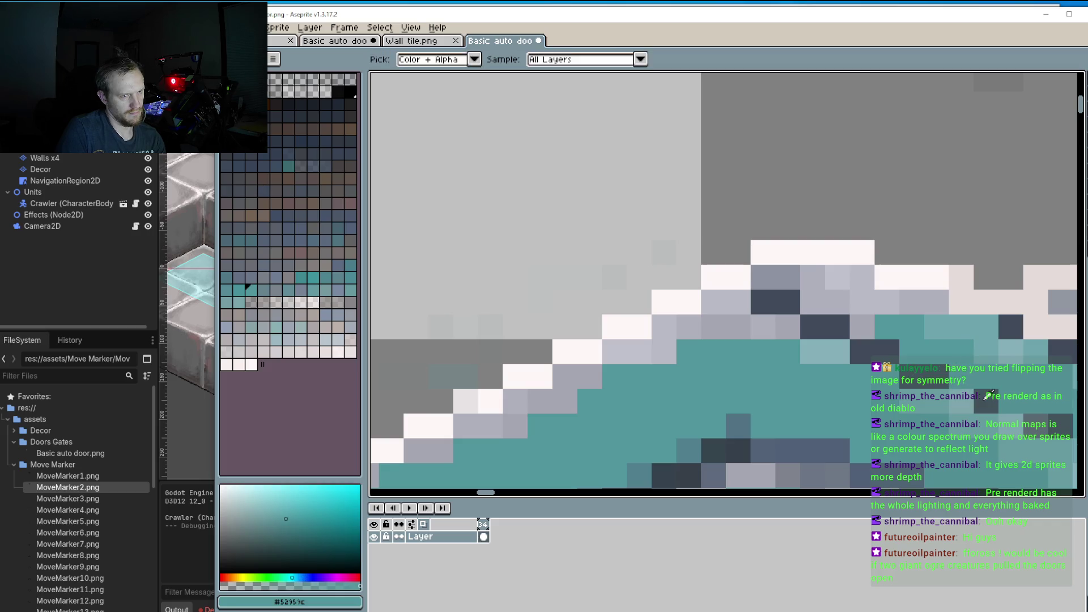
click(260, 188)
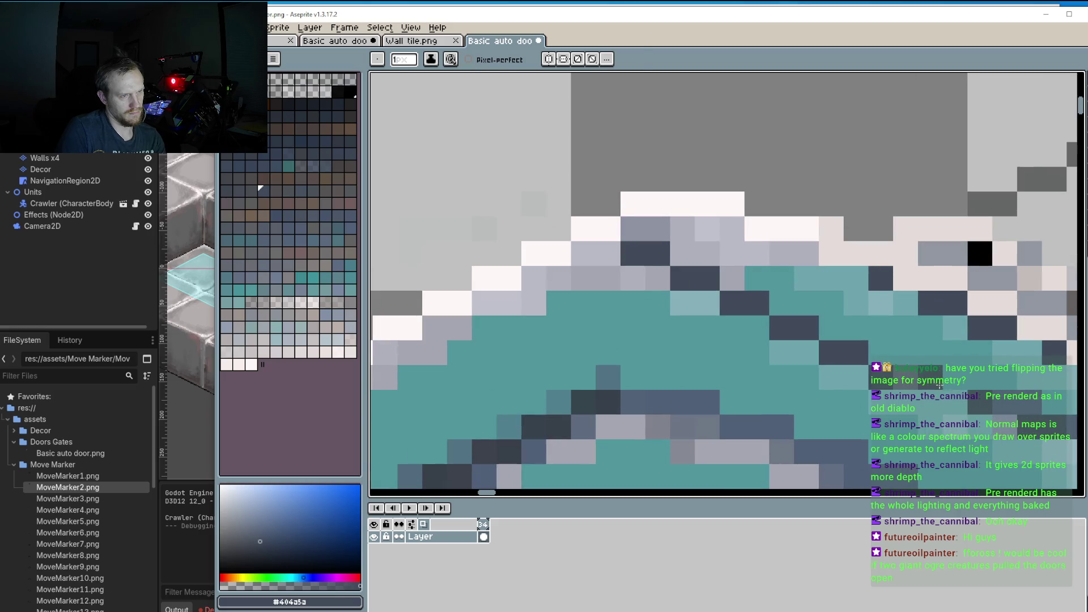
click(248, 288)
alt+click(959, 395)
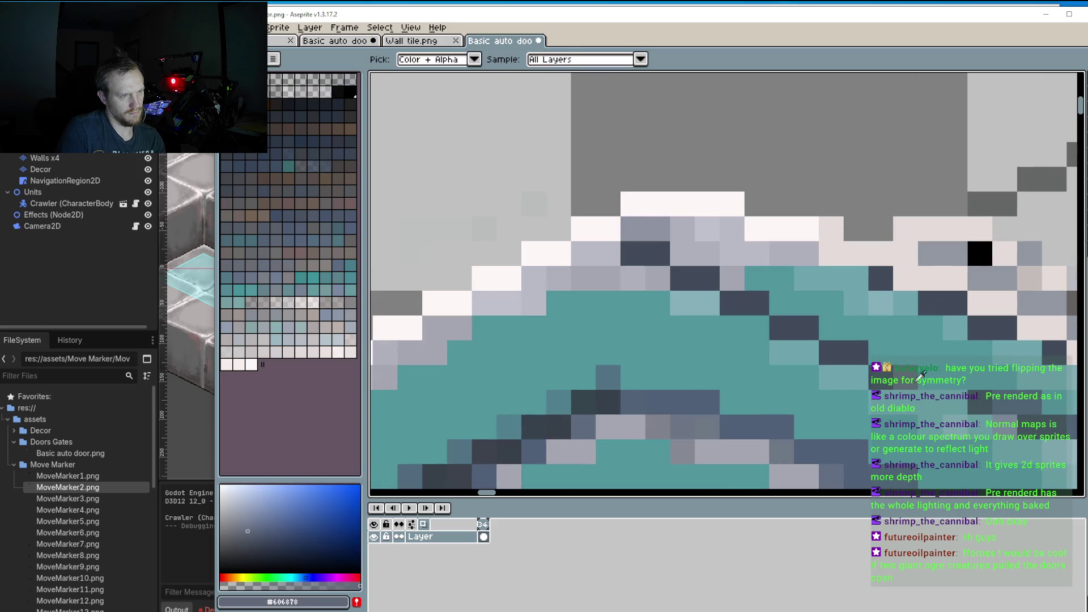
drag(992, 389, 847, 342)
alt+click(845, 319)
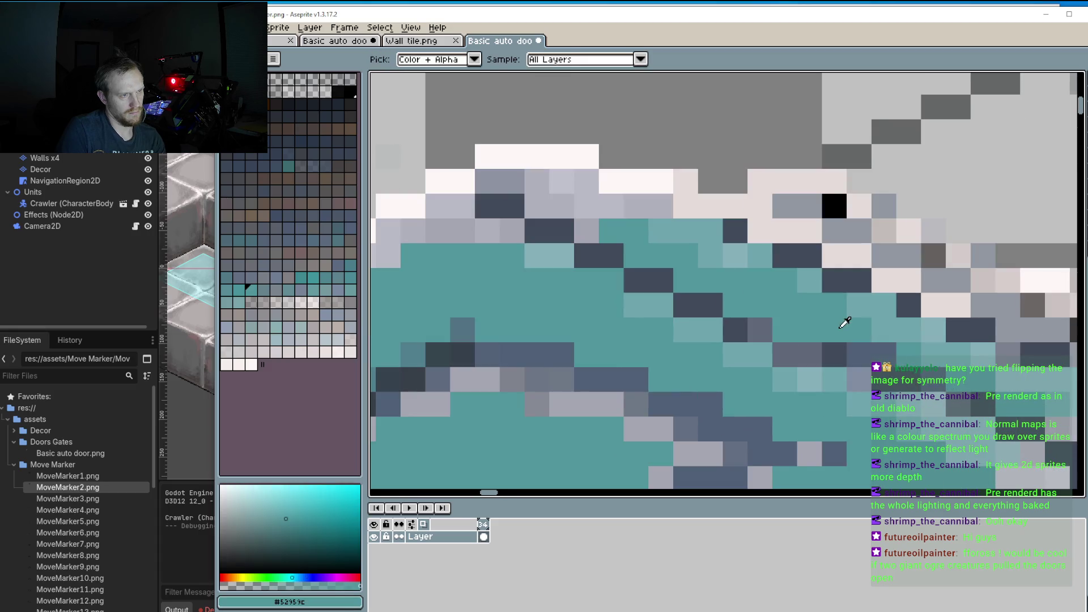
click(842, 355)
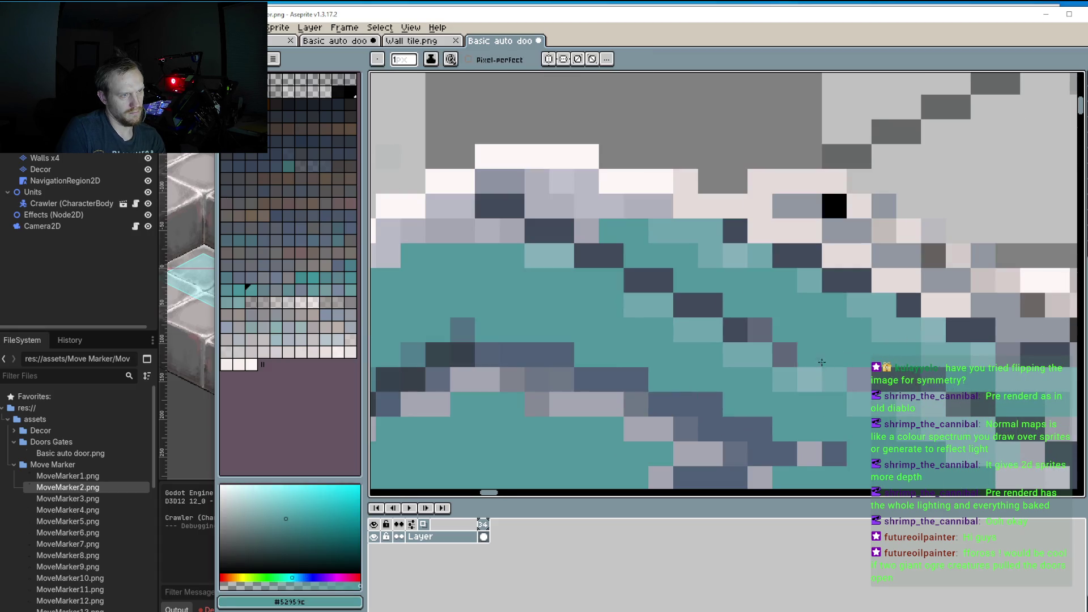
Step: Paint slate pixels along the panel edge and touch up one pixel in darker teal
alt+click(823, 359)
alt+click(943, 386)
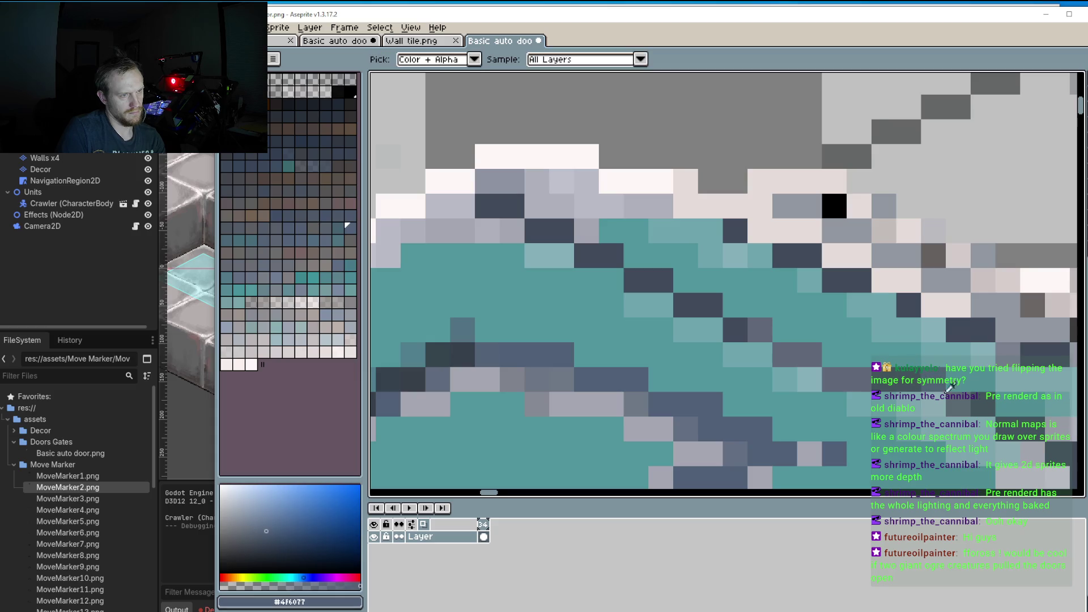
alt+click(911, 362)
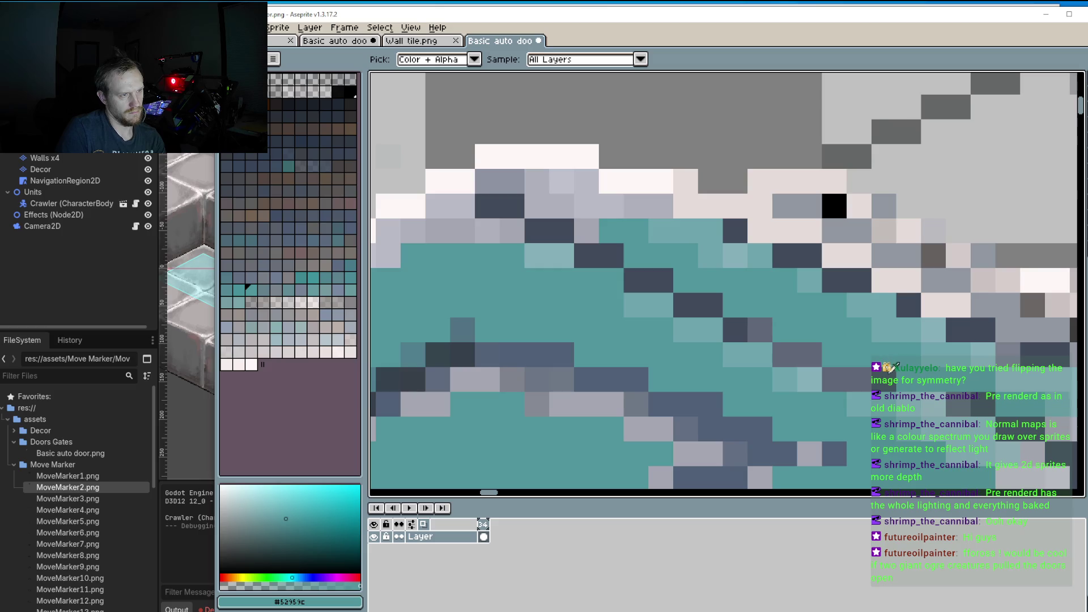
alt+click(859, 377)
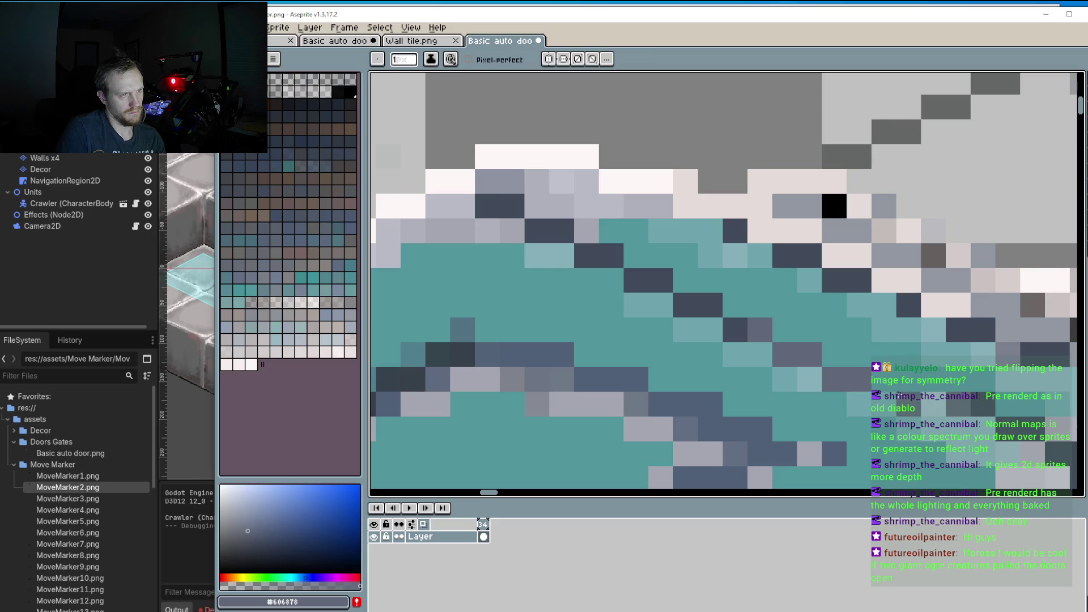
mouse_move(909, 404)
mouse_down()
mouse_move(933, 403)
mouse_move(933, 429)
mouse_move(958, 429)
mouse_move(864, 363)
mouse_up()
alt+click(862, 347)
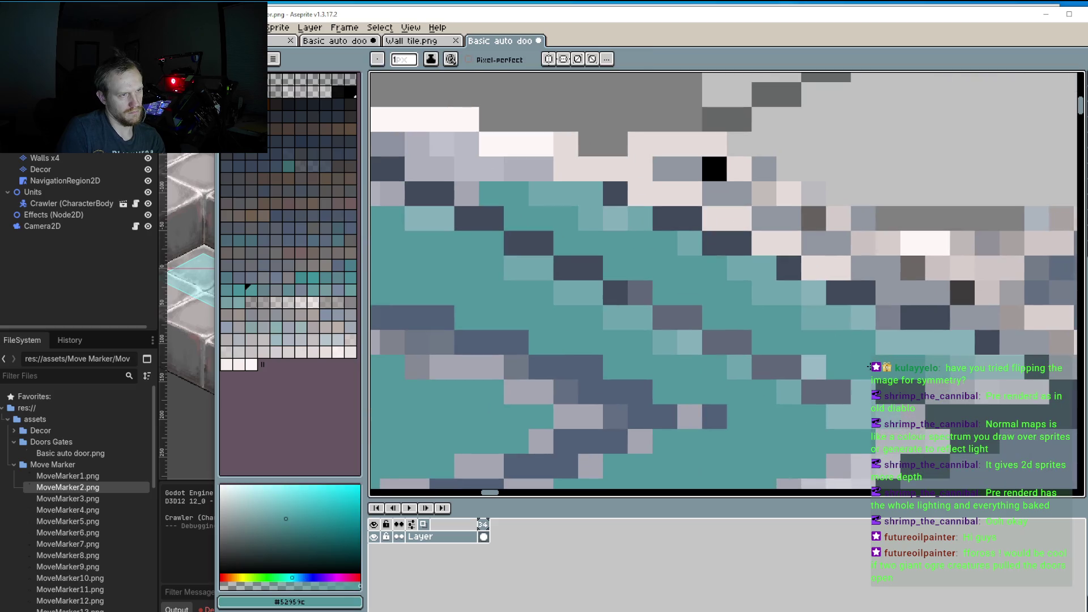
click(853, 395)
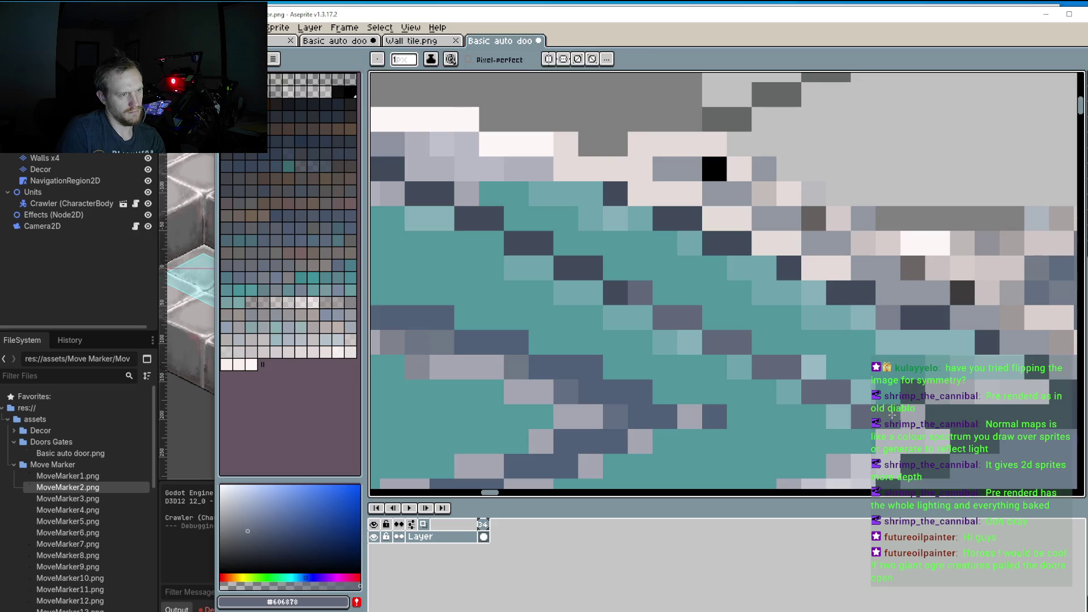
alt+click(898, 383)
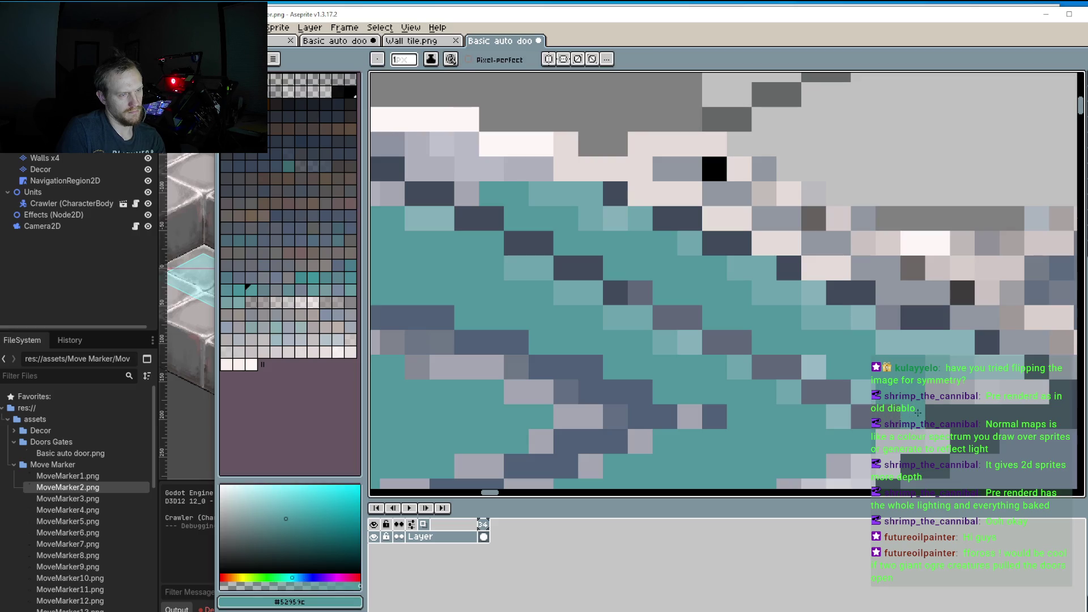
alt+click(888, 417)
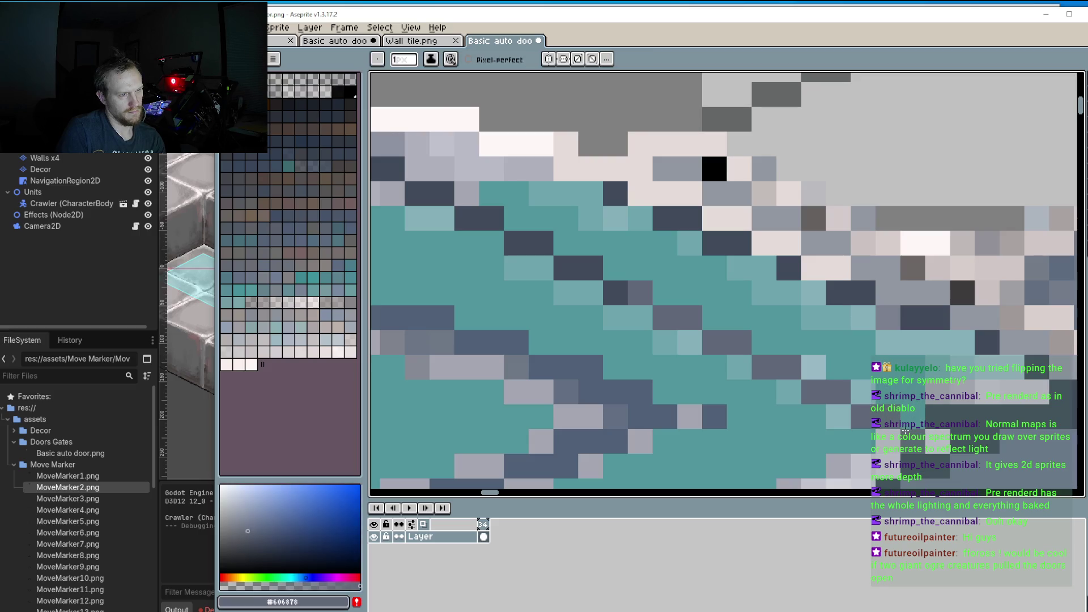
alt+click(924, 391)
scroll(894, 387, down, 3)
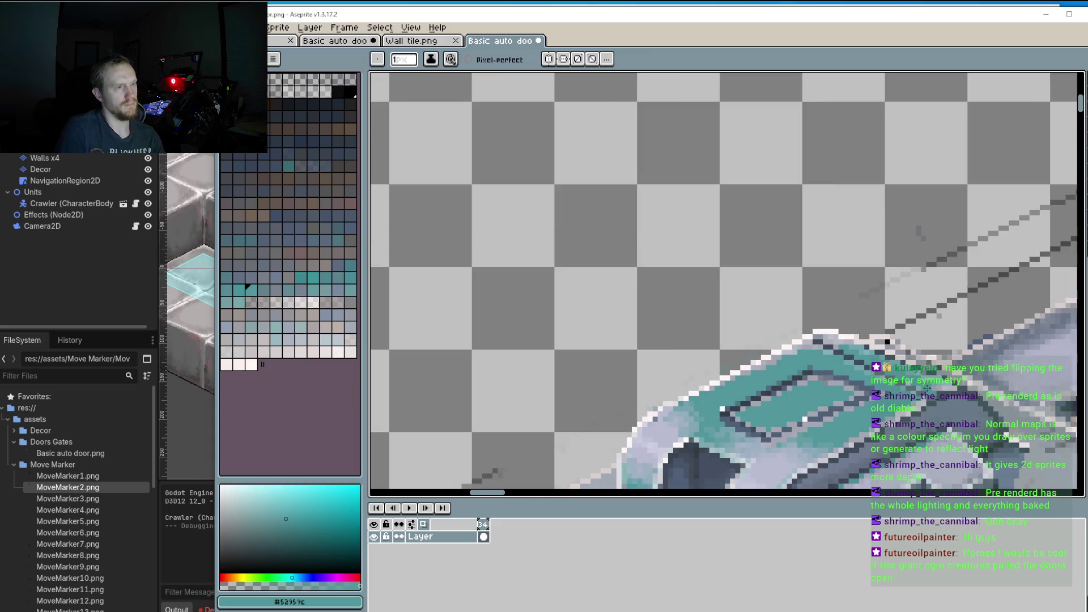
Step: Zoom in on the teal top panel and recolour its first inner-outline pixels grey and dark
scroll(927, 387, down, 2)
drag(851, 400, 734, 371)
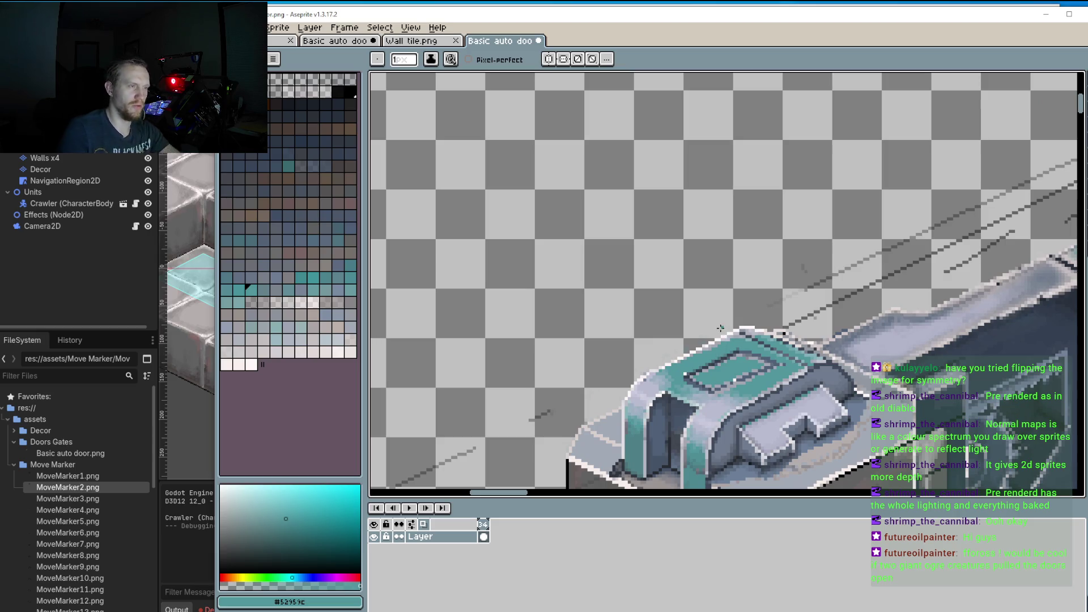
mouse_move(766, 356)
mouse_down()
mouse_move(588, 314)
mouse_move(609, 295)
mouse_up()
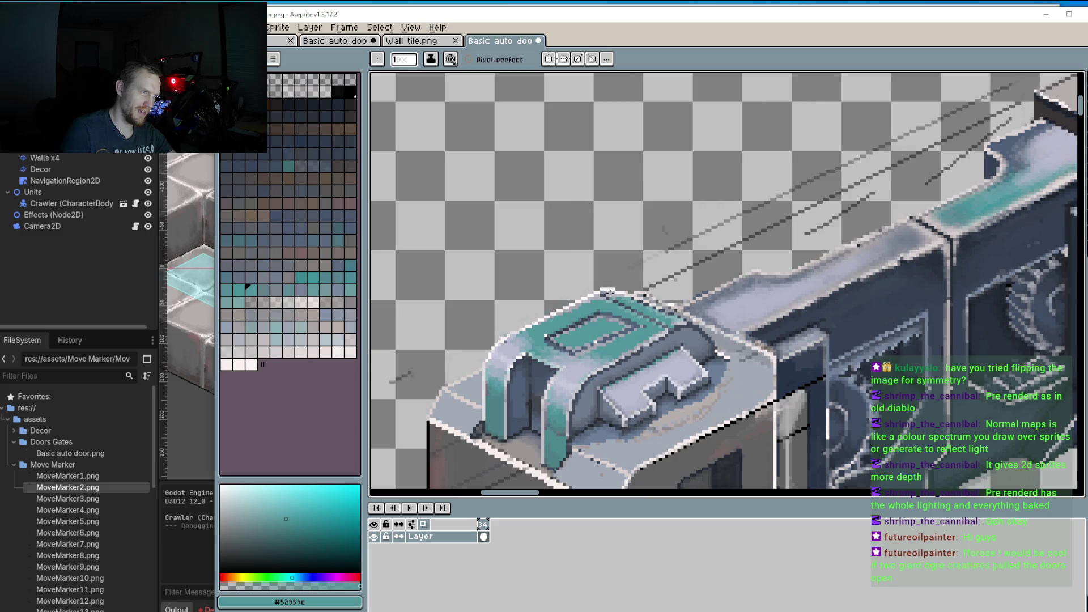
scroll(731, 346, down, 1)
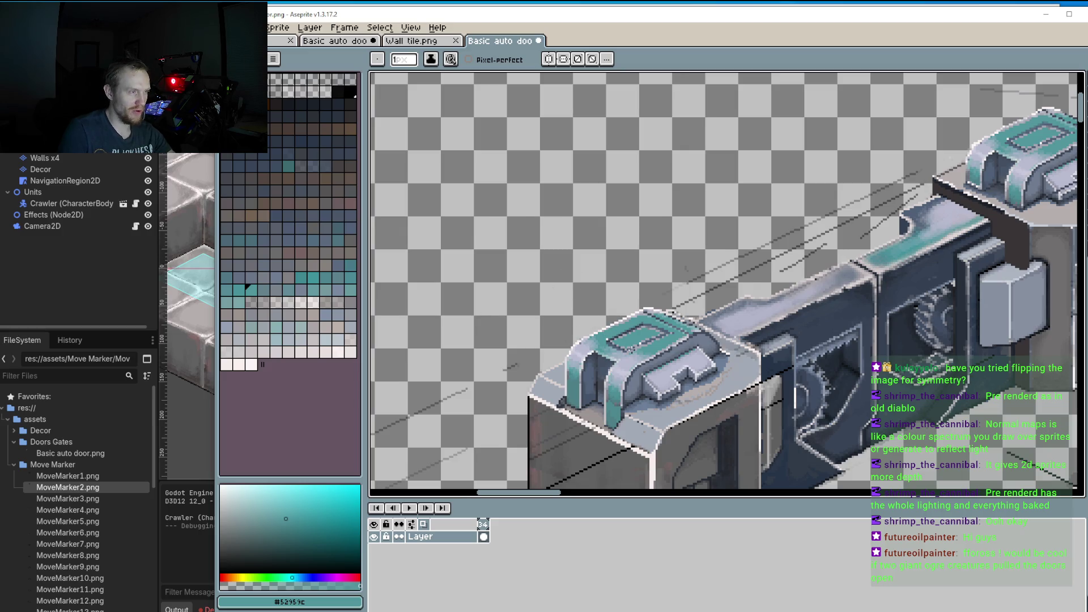
scroll(631, 350, up, 2)
scroll(662, 326, up, 1)
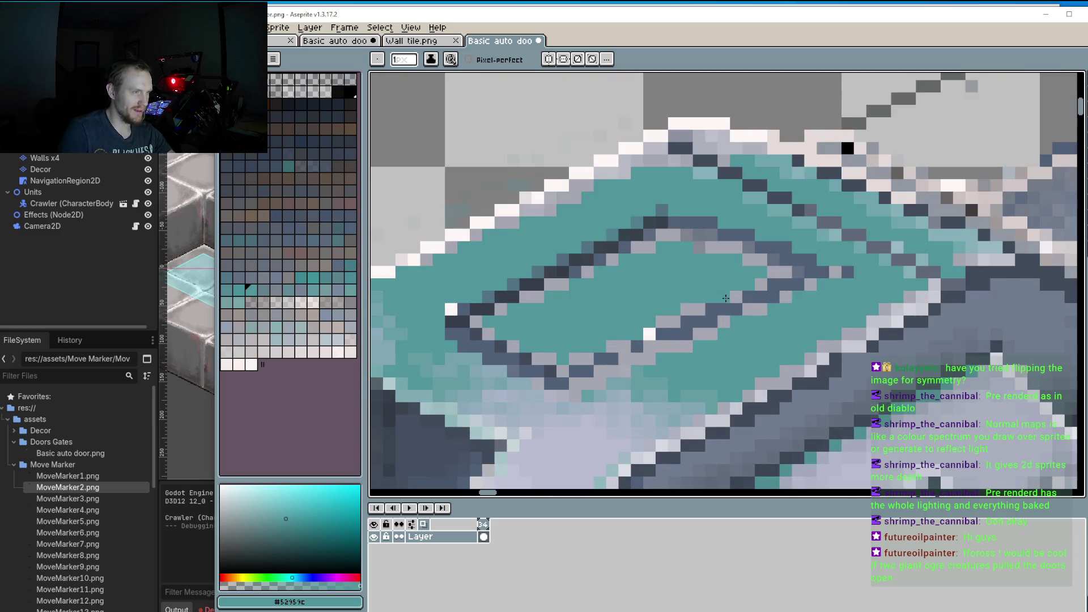
scroll(762, 285, up, 1)
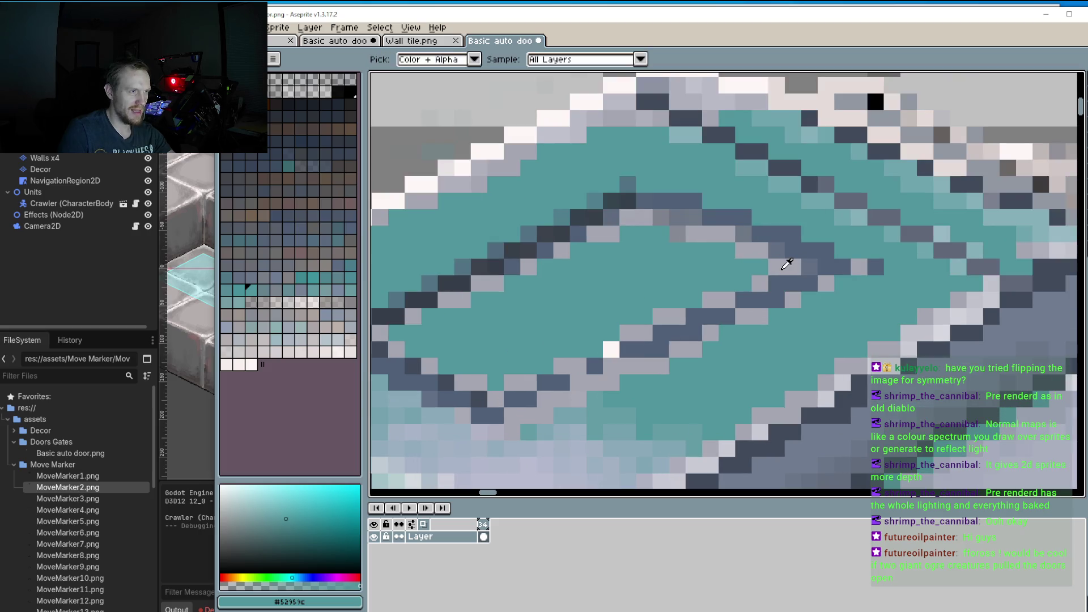
alt+click(787, 264)
click(749, 296)
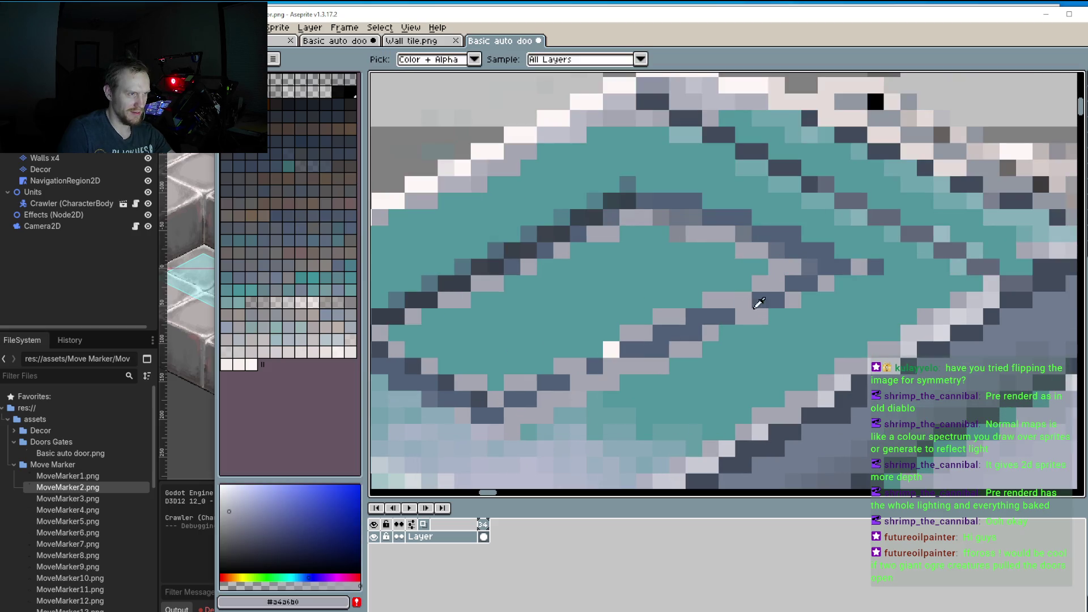
alt+click(759, 300)
click(744, 316)
Step: Continue along the inset, alternating light grey and dark slate outline pixels
click(727, 300)
alt+click(713, 315)
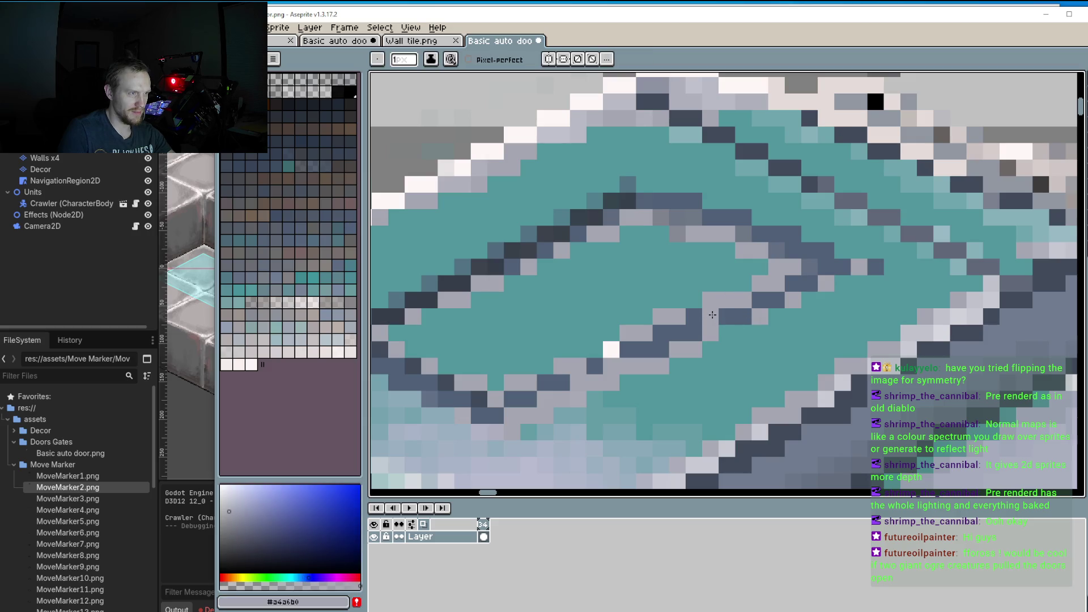
alt+click(726, 321)
click(710, 333)
alt+click(698, 313)
click(679, 331)
click(661, 333)
Step: Darken the pixels beneath the outline with slate and paint the next outline pixels grey
alt+click(695, 334)
click(683, 343)
alt+click(668, 329)
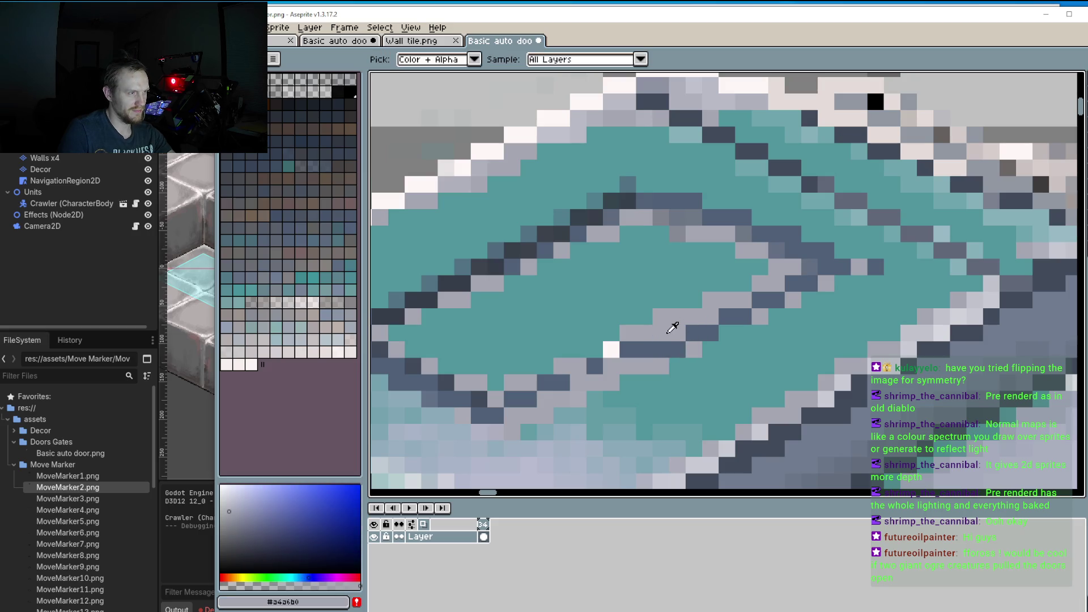
click(627, 350)
click(644, 350)
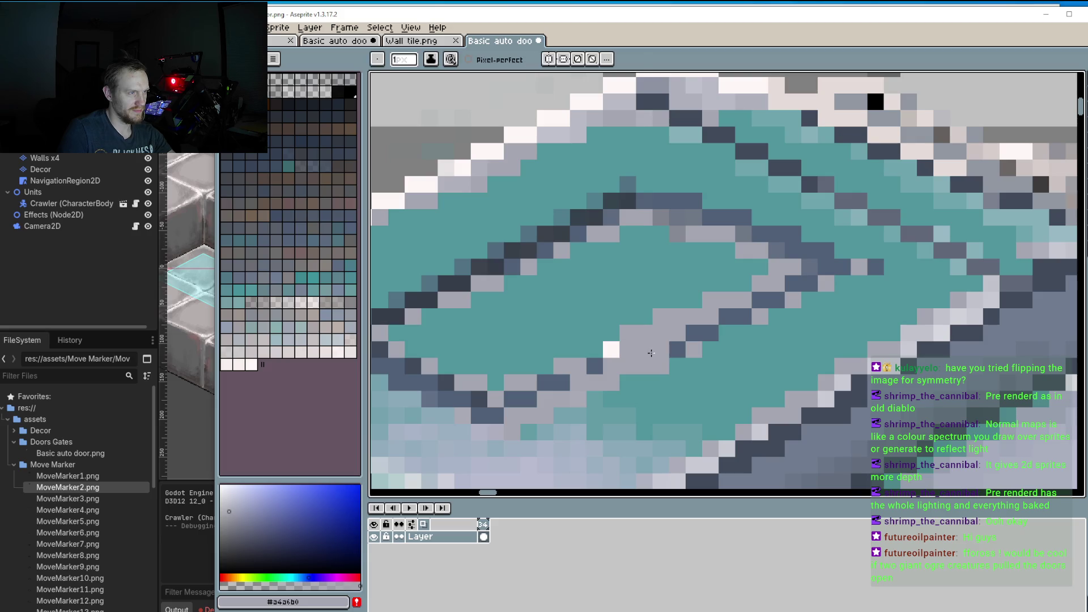
alt+click(663, 347)
click(648, 360)
click(633, 365)
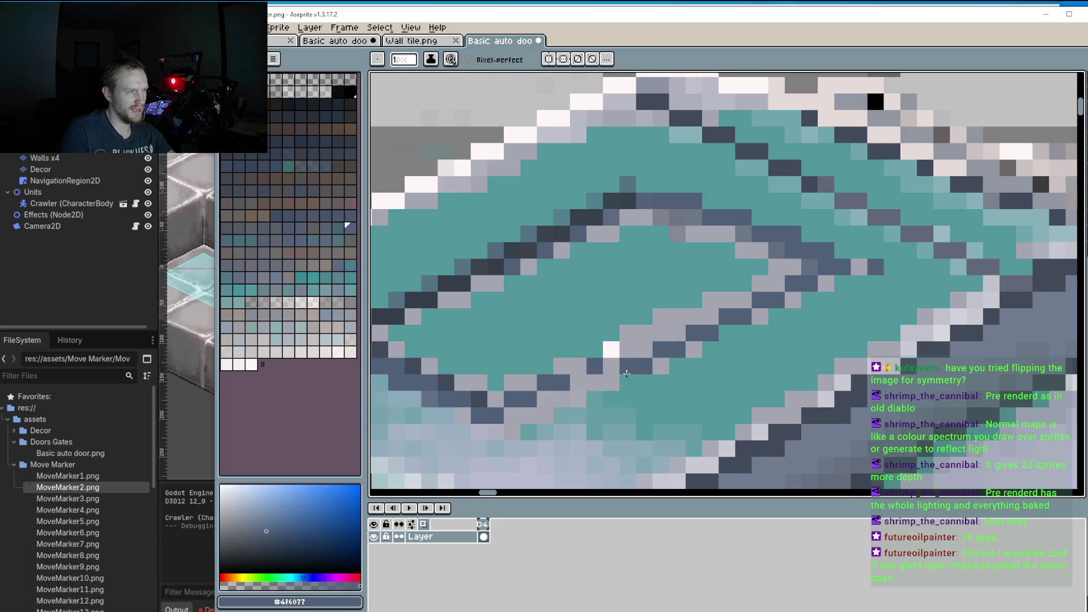
Step: Paint slate #4f6077 pixels along the teal panel's lower diagonal edge
alt+click(599, 344)
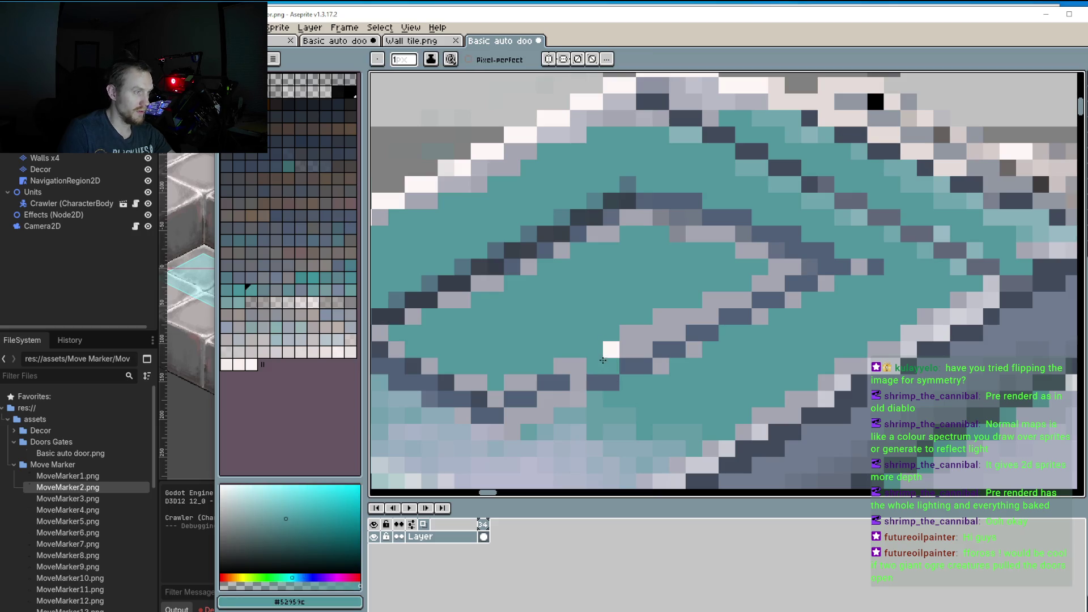
alt+click(578, 393)
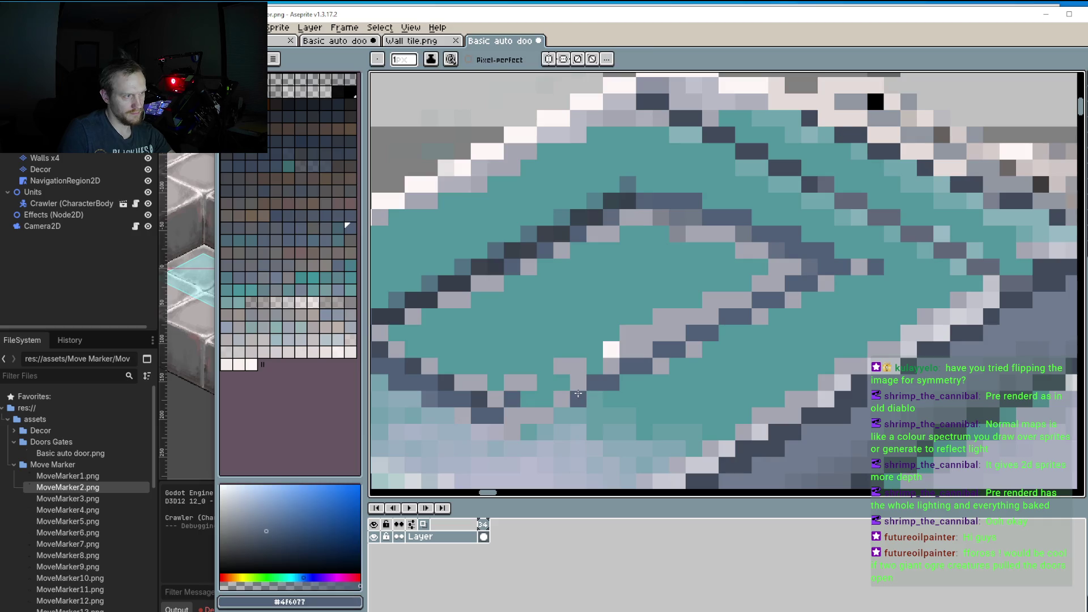
drag(562, 398, 531, 412)
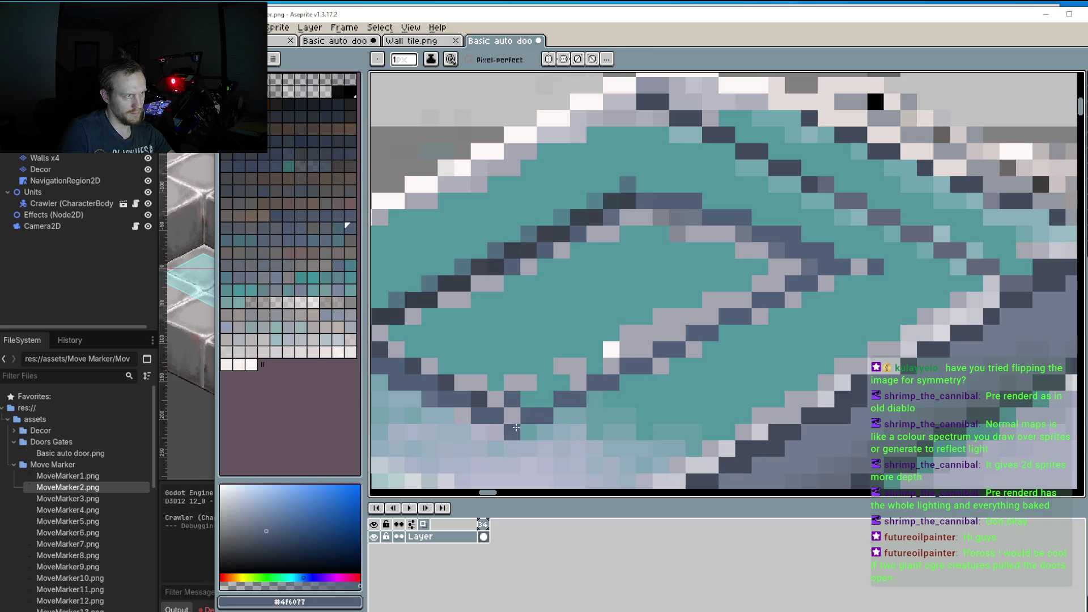
scroll(515, 427, down, 3)
scroll(538, 391, up, 4)
alt+click(529, 334)
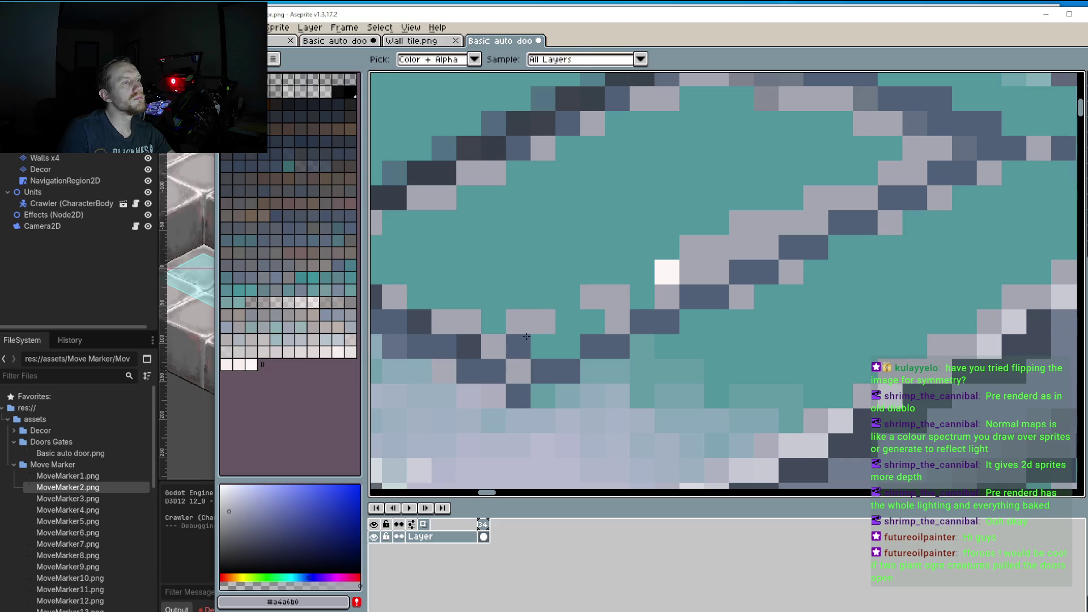
scroll(526, 337, down, 2)
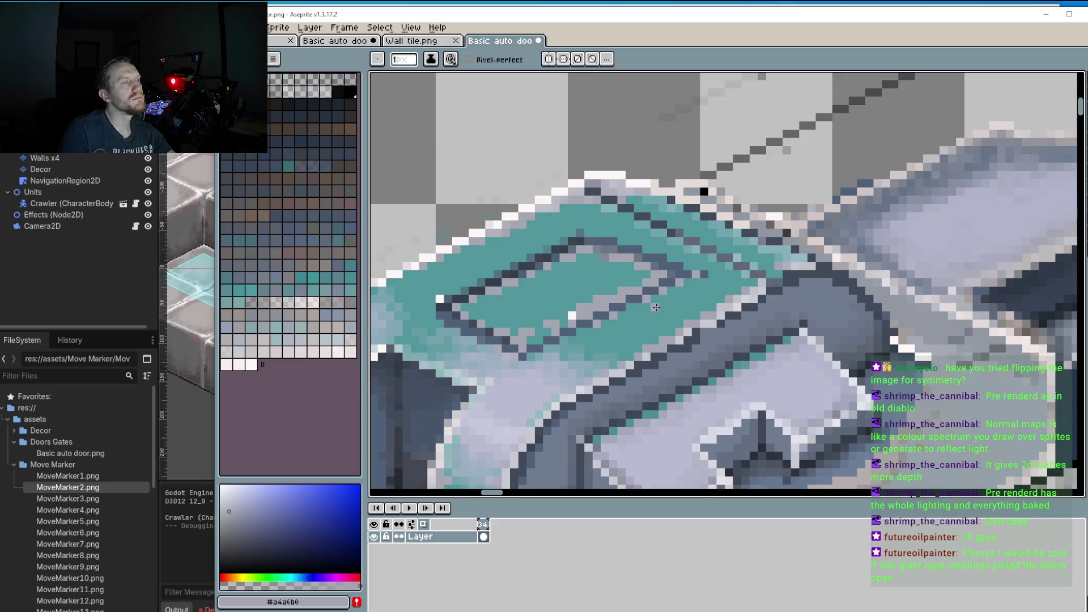
Step: Repaint a stray dark slate pixel on the teal panel in teal
scroll(656, 307, down, 3)
scroll(526, 258, up, 5)
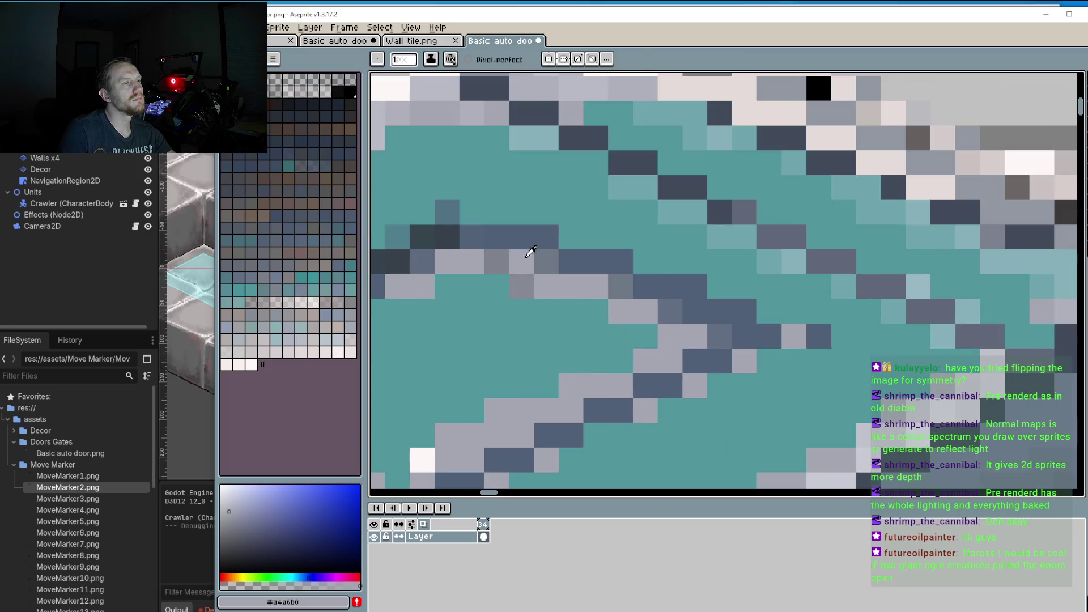
key(alt)
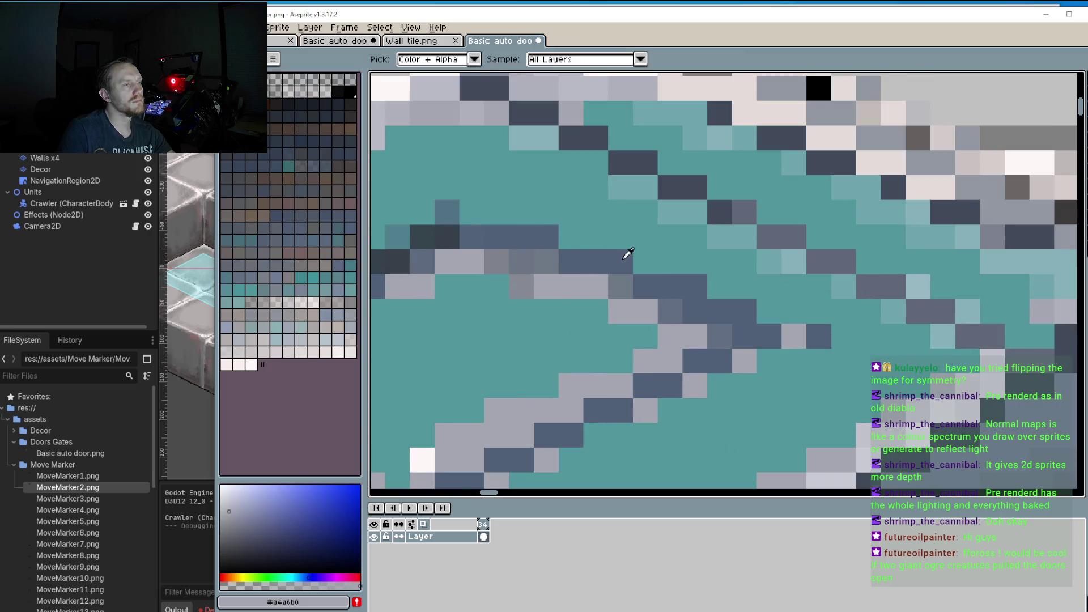
alt+click(771, 311)
click(701, 284)
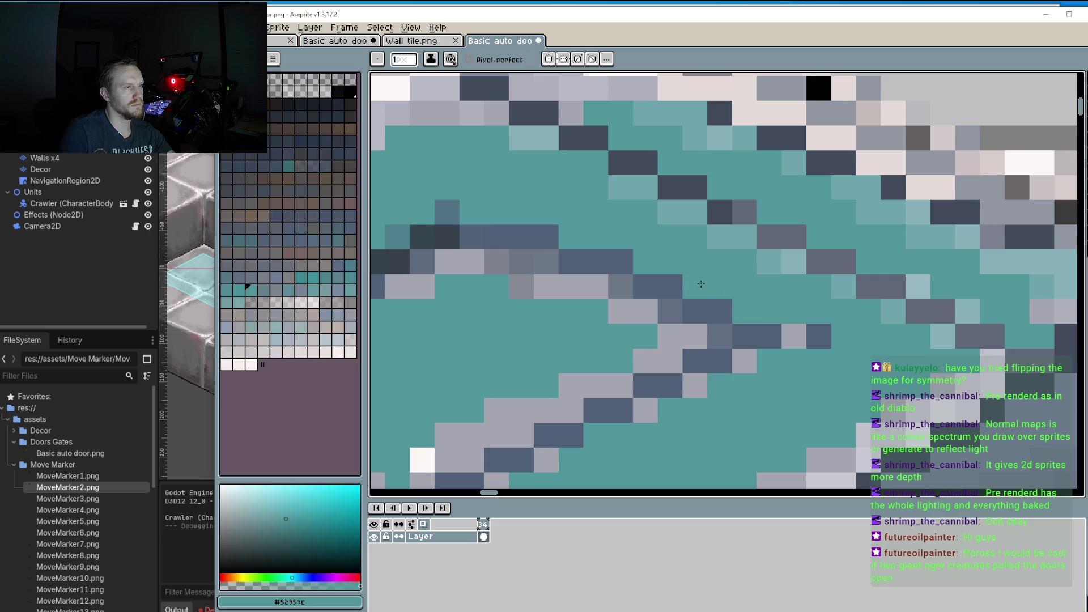
Step: Add slate-blue pixels up the panel's inner diagonal edge and repaint some in grey
click(575, 258)
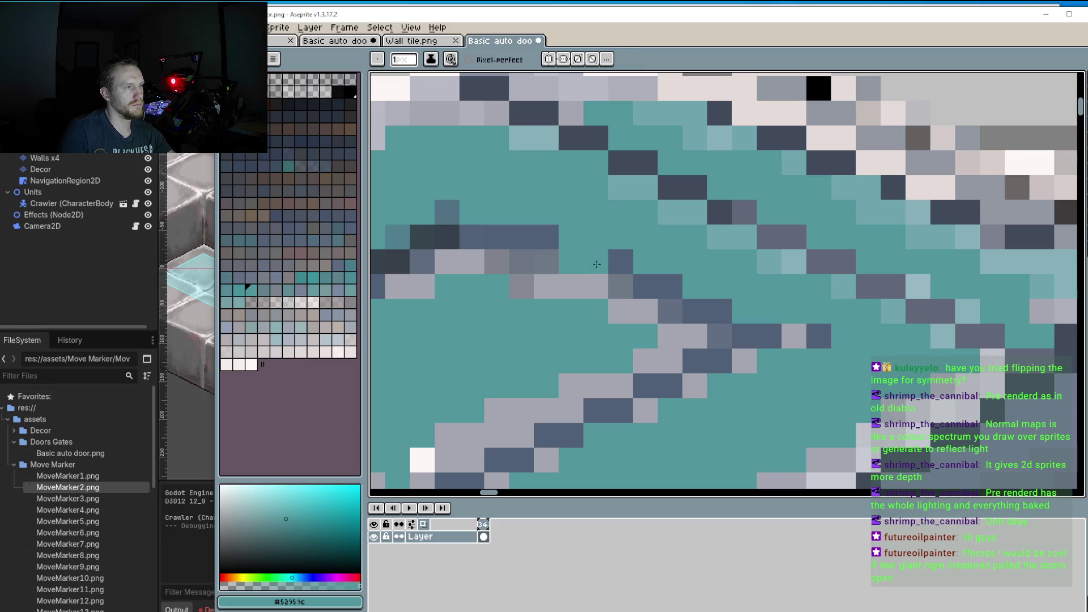
alt+click(590, 257)
click(570, 237)
click(521, 213)
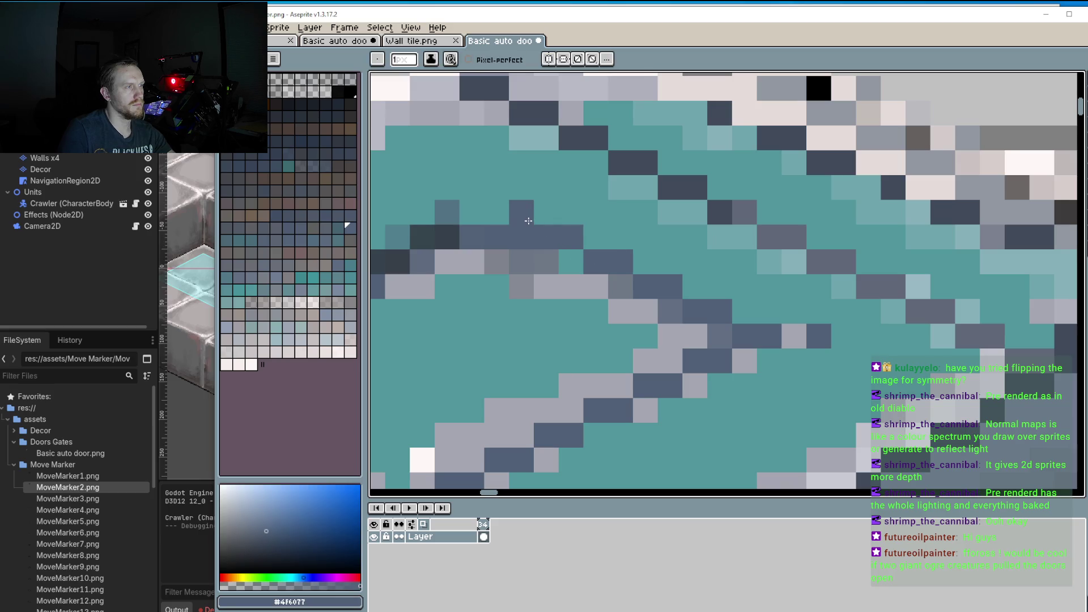
alt+click(521, 257)
click(497, 237)
click(472, 237)
Step: Undo the stray pixel block and repaint that spot in slate blue #4f6077
key(ctrl+z)
alt+click(498, 212)
click(478, 211)
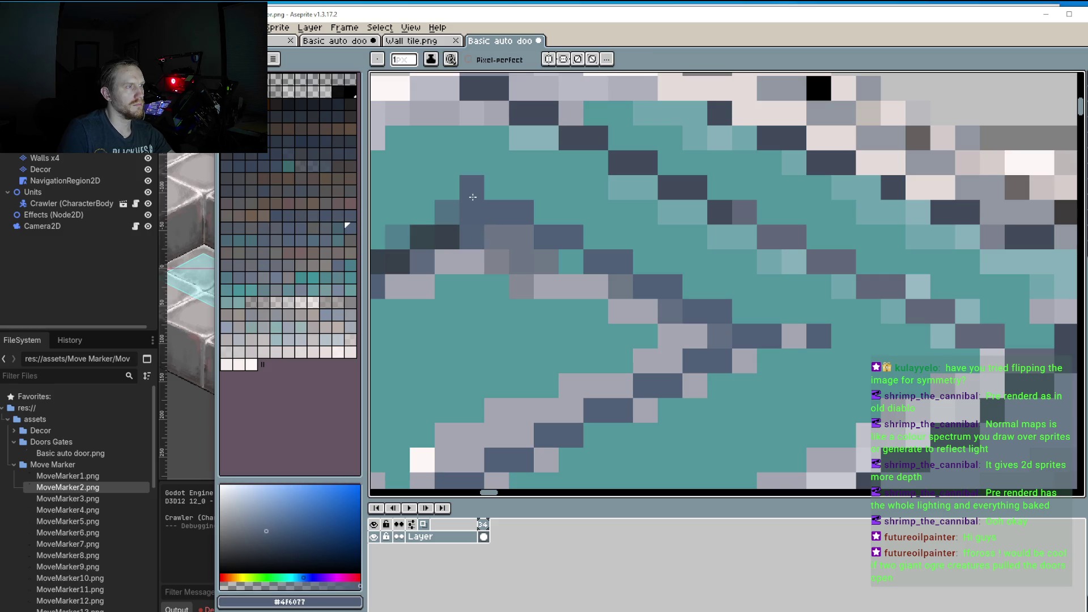
scroll(476, 204, down, 3)
scroll(506, 308, down, 2)
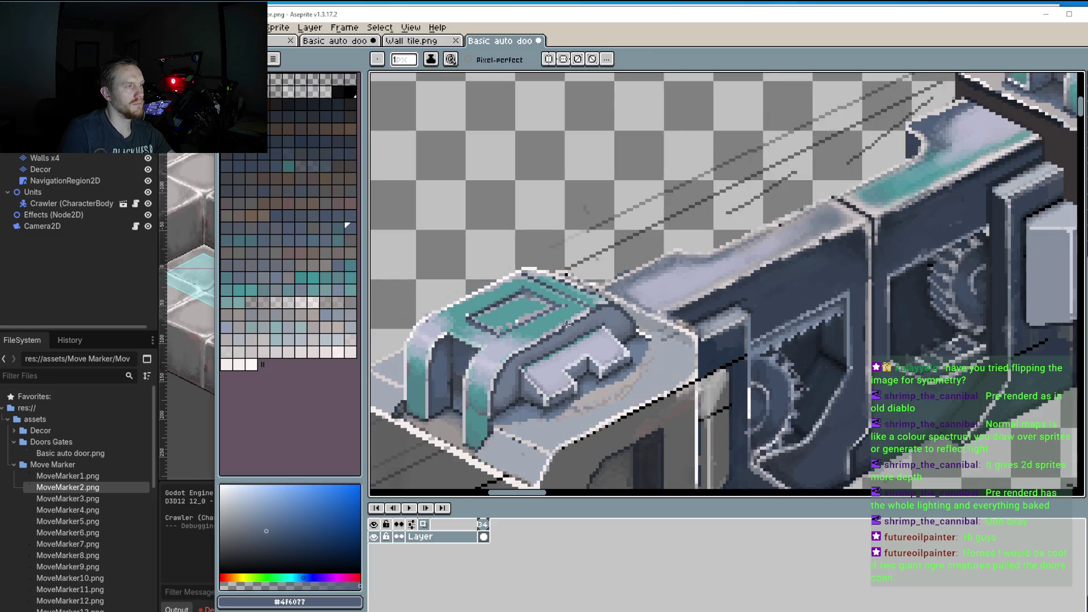
Step: Pan across the whole door sprite, then switch to Steam's Aseprite library page
mouse_move(700, 326)
mouse_down()
mouse_move(721, 282)
mouse_move(699, 332)
mouse_up()
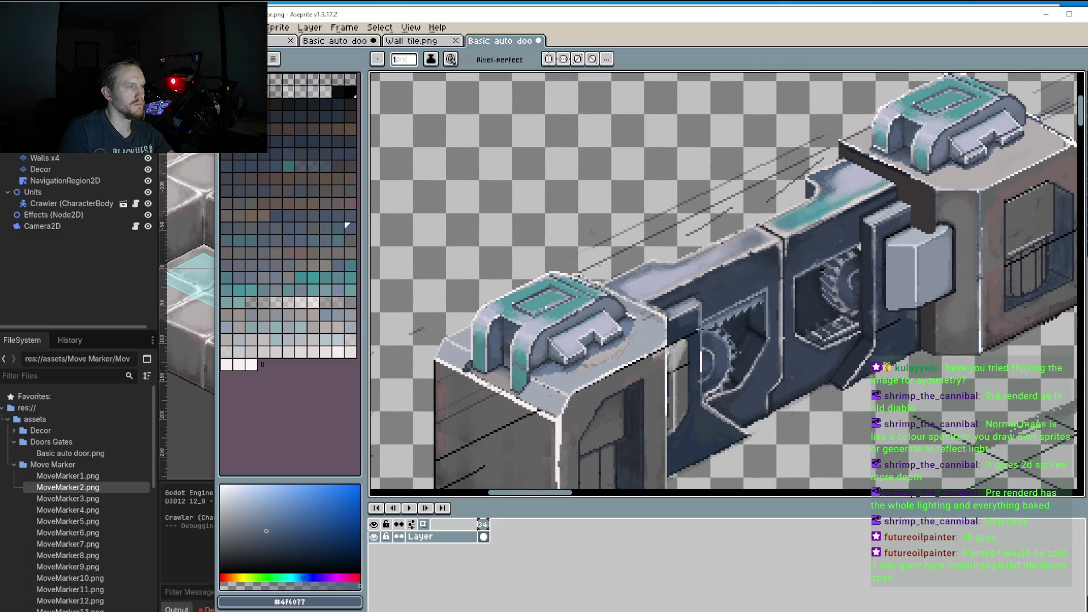
drag(744, 358, 689, 371)
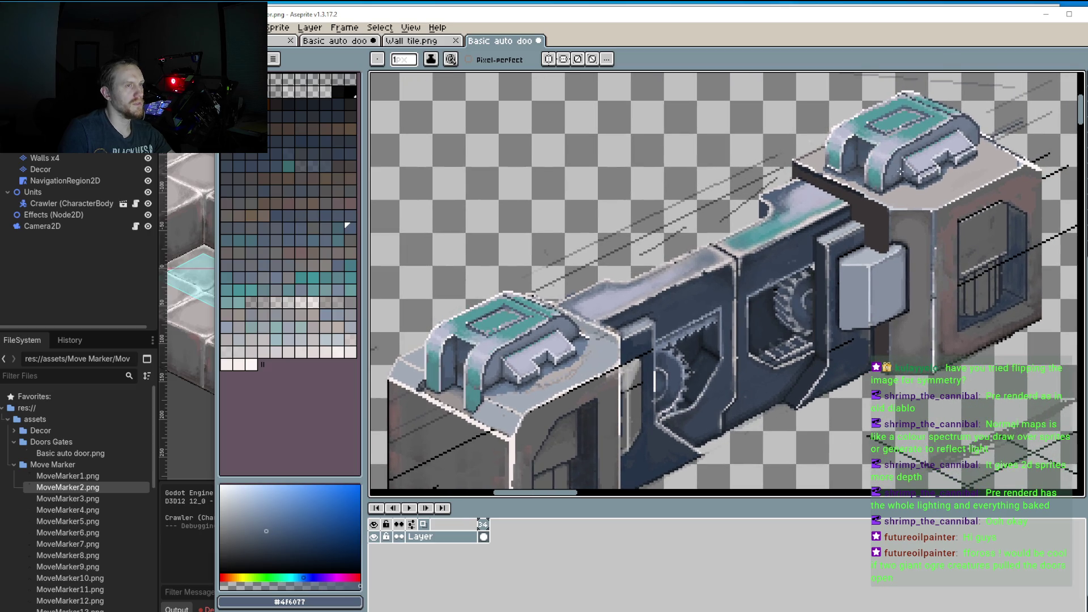
scroll(710, 281, up, 2)
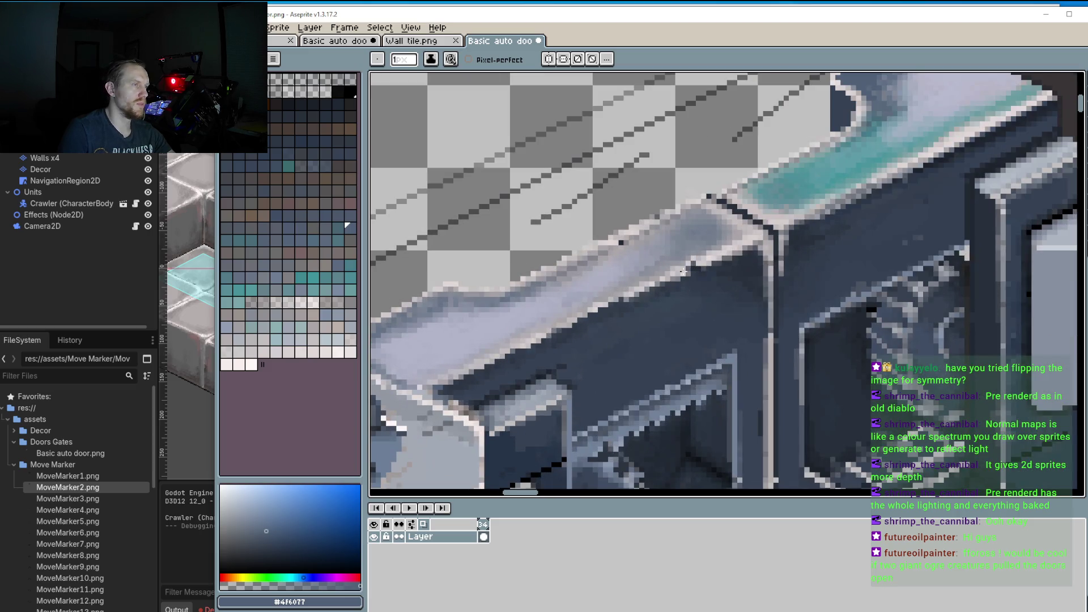
scroll(689, 279, down, 3)
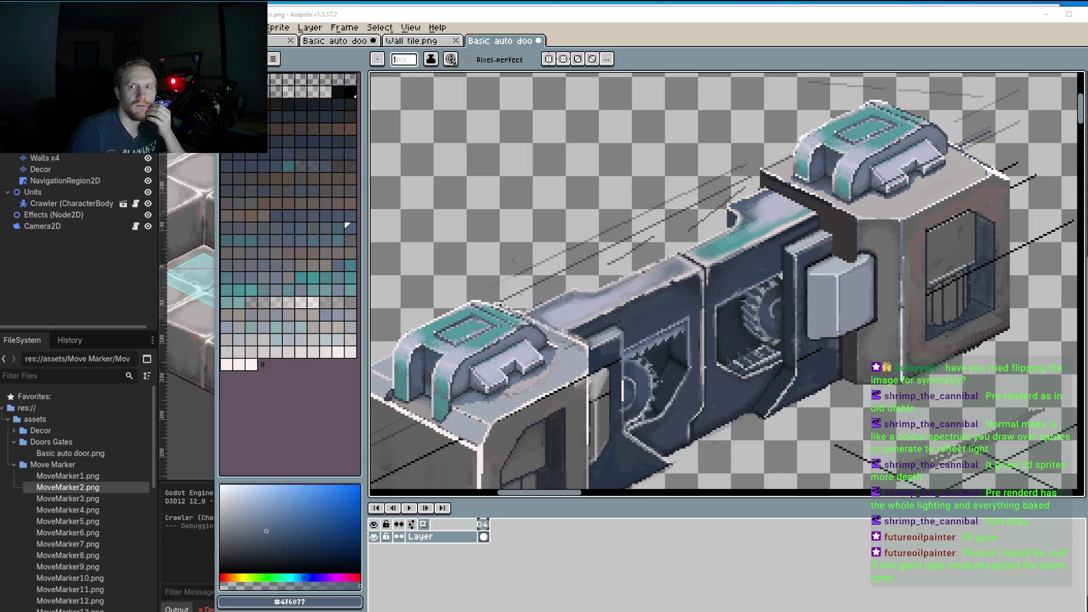
key(alt+Tab)
key(alt+Left)
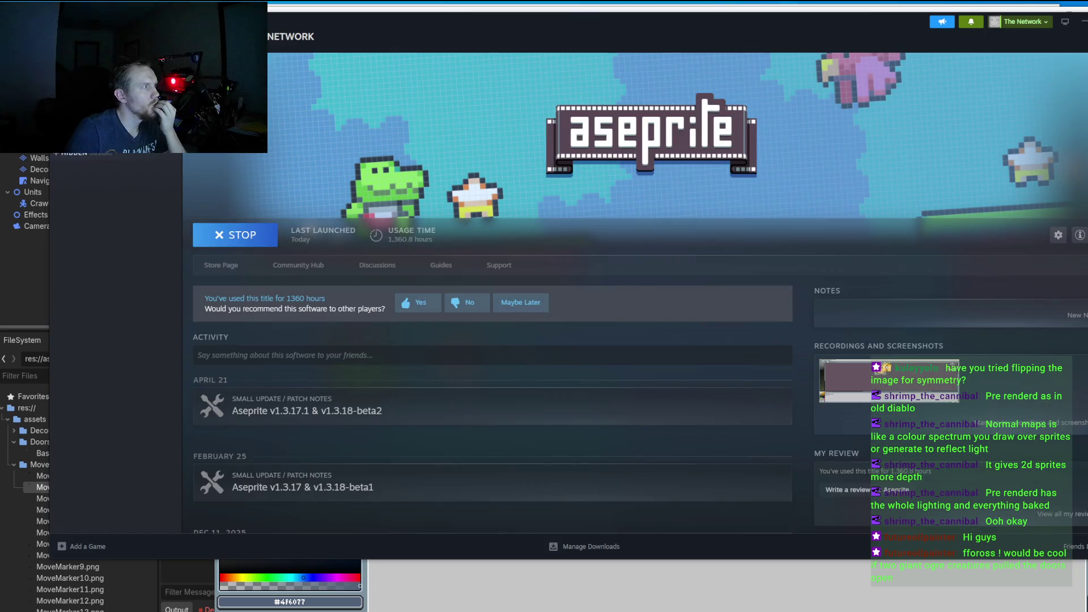
Step: Select Metal Slug 3 in the Steam library and confirm its installation
scroll(113, 340, up, 2)
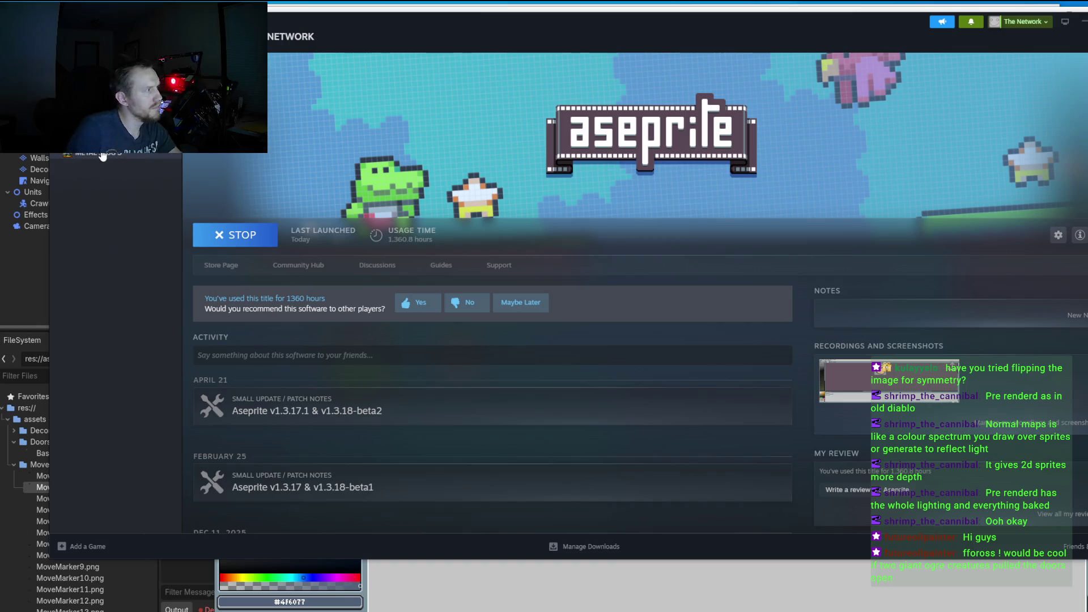
click(102, 156)
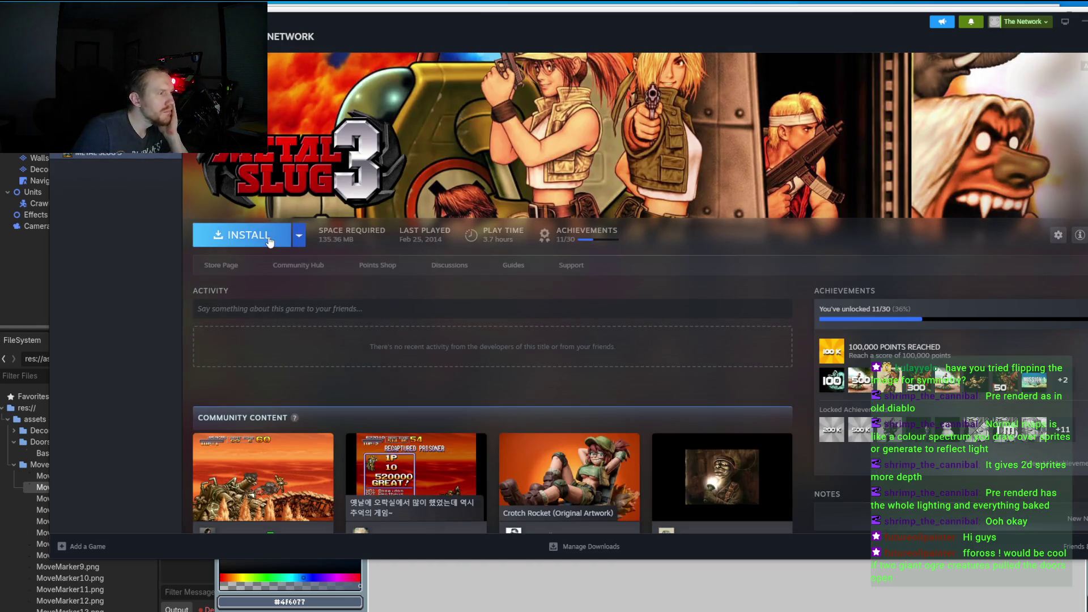
scroll(330, 330, down, 3)
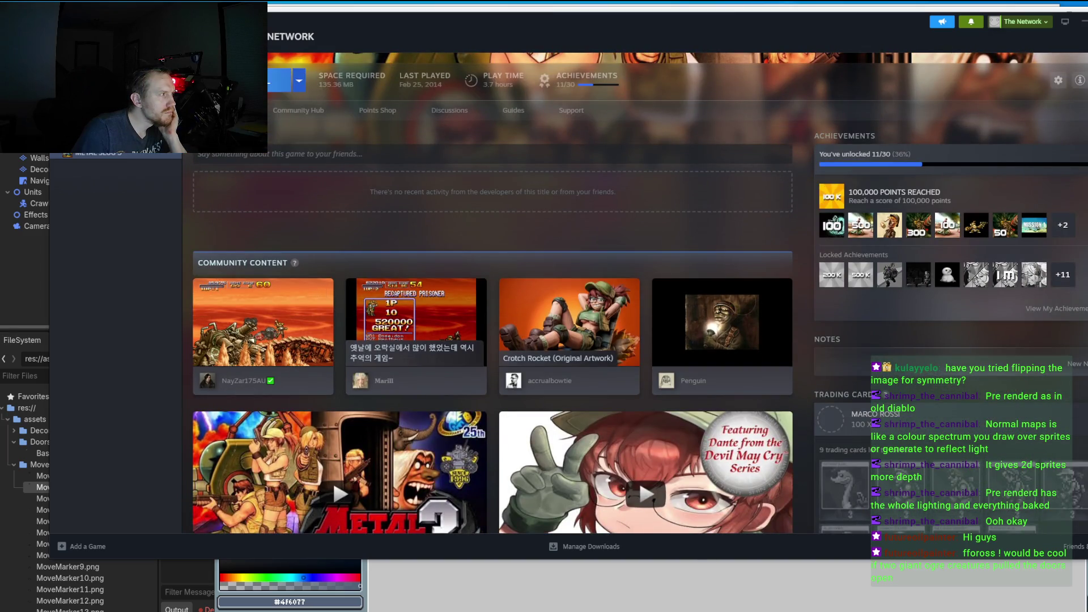
click(279, 80)
click(575, 380)
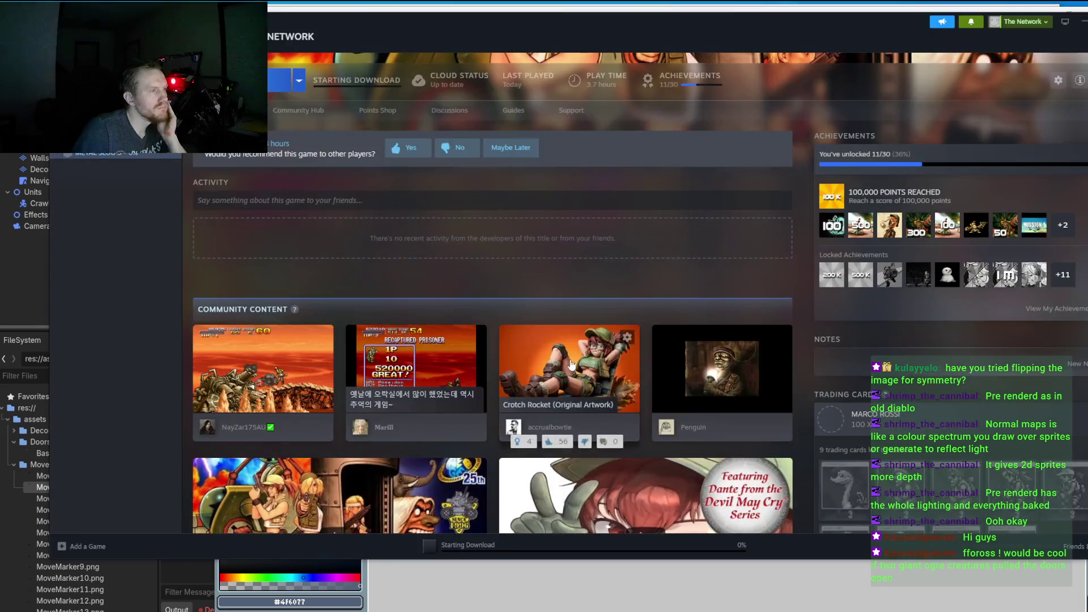
Step: Launch Metal Slug 3 with Play once the download finishes
scroll(450, 201, up, 3)
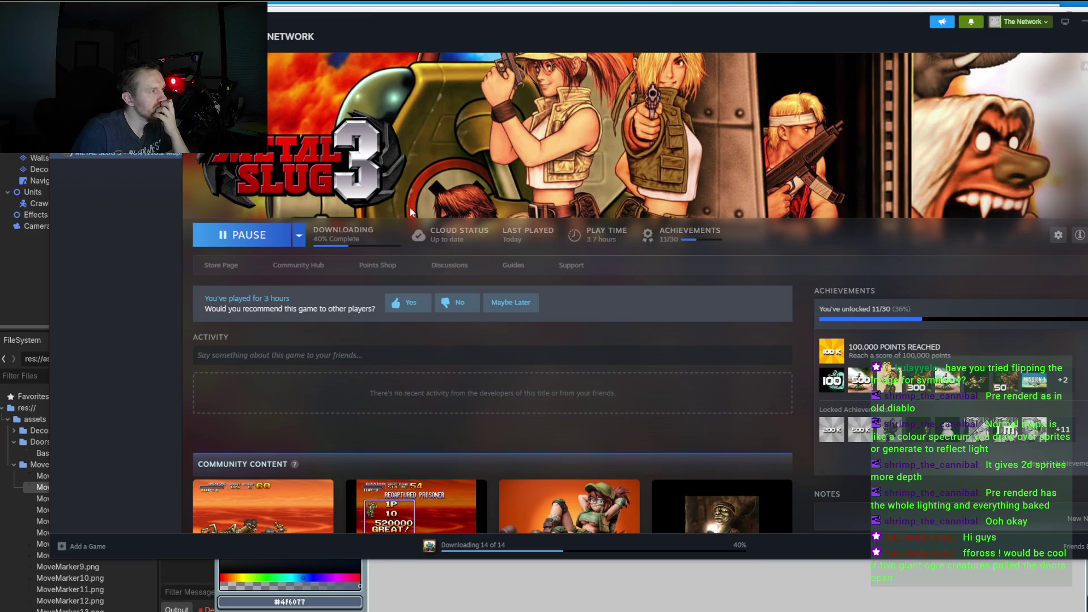
scroll(417, 229, down, 10)
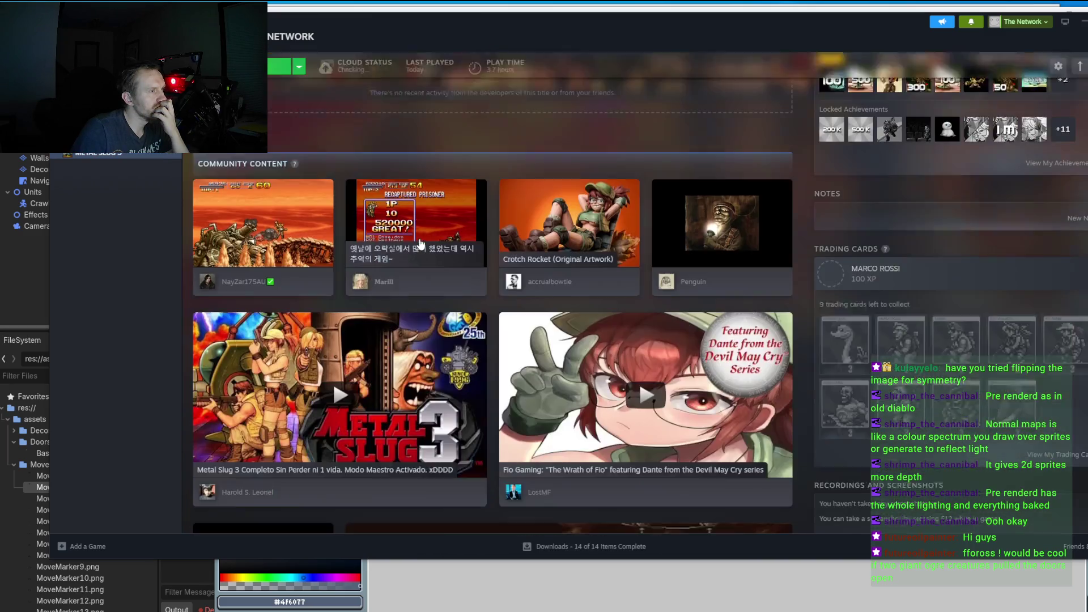
scroll(417, 228, up, 5)
scroll(417, 228, up, 5)
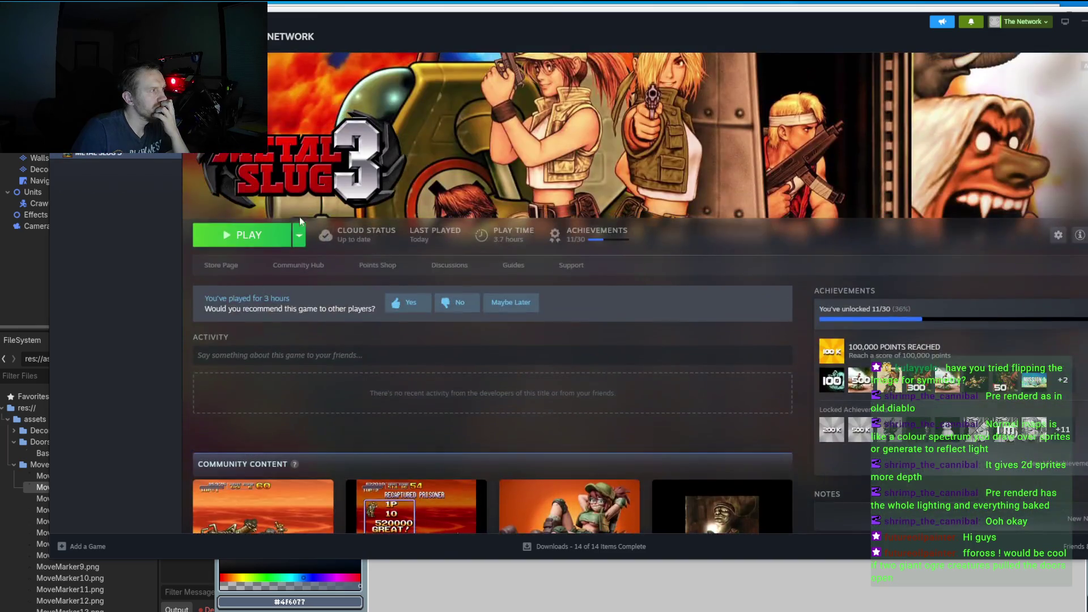
click(278, 237)
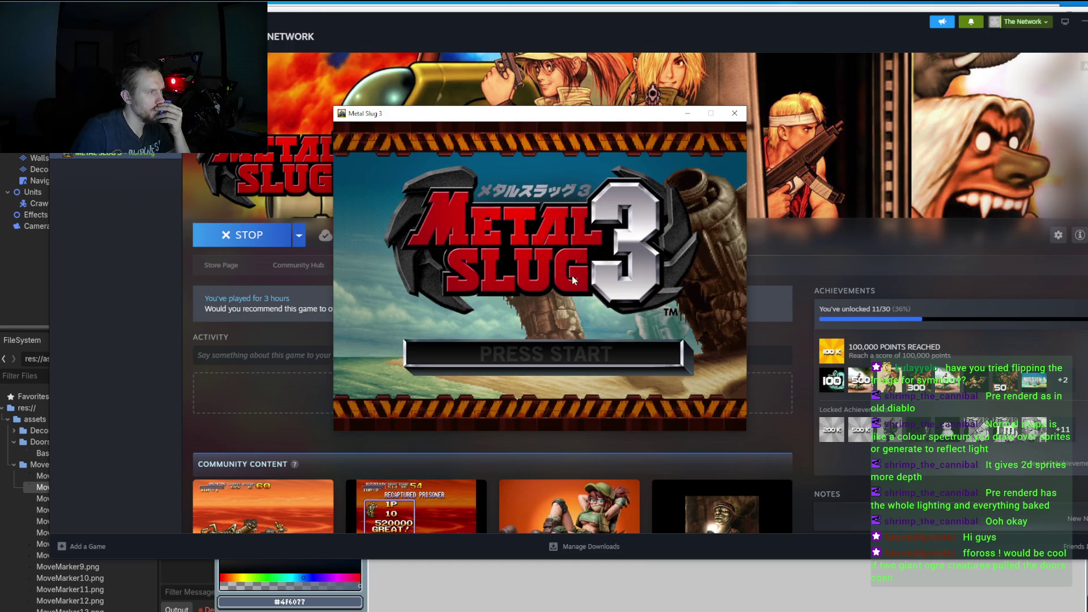
Step: Set Metal Slug 3's Sound Volume to OFF in Settings, then choose Main Mission
click(537, 310)
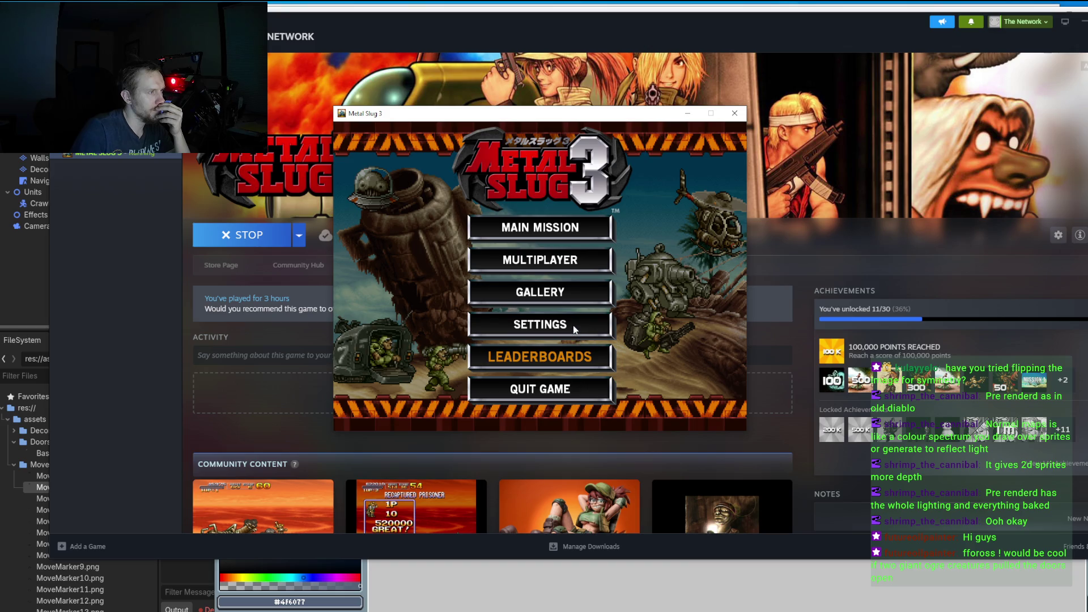
click(531, 322)
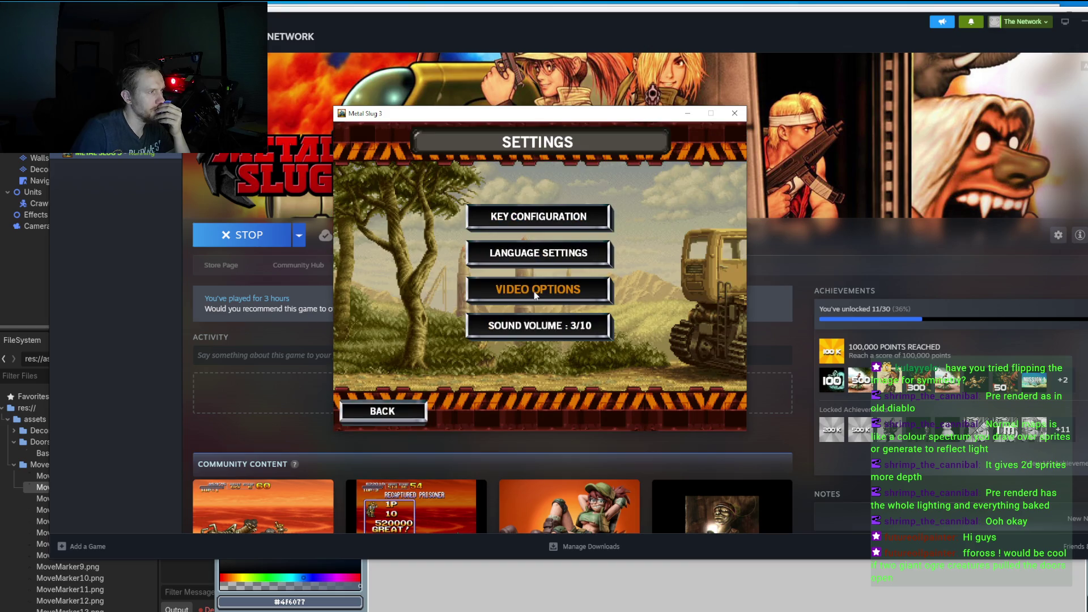
click(538, 331)
click(534, 330)
click(533, 329)
click(534, 329)
click(534, 329)
click(534, 328)
click(534, 329)
click(534, 328)
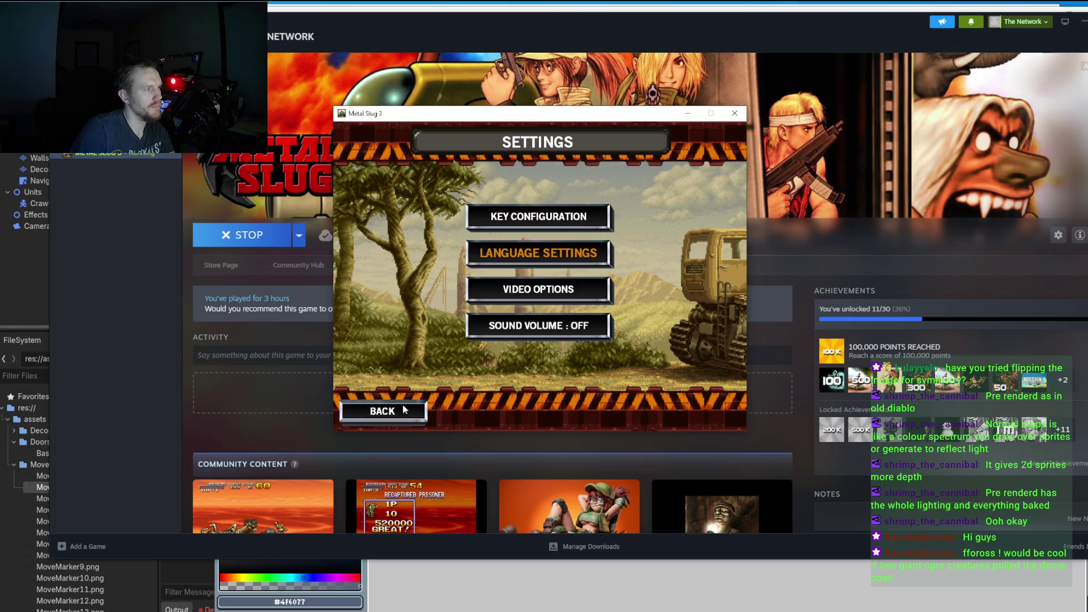
click(383, 410)
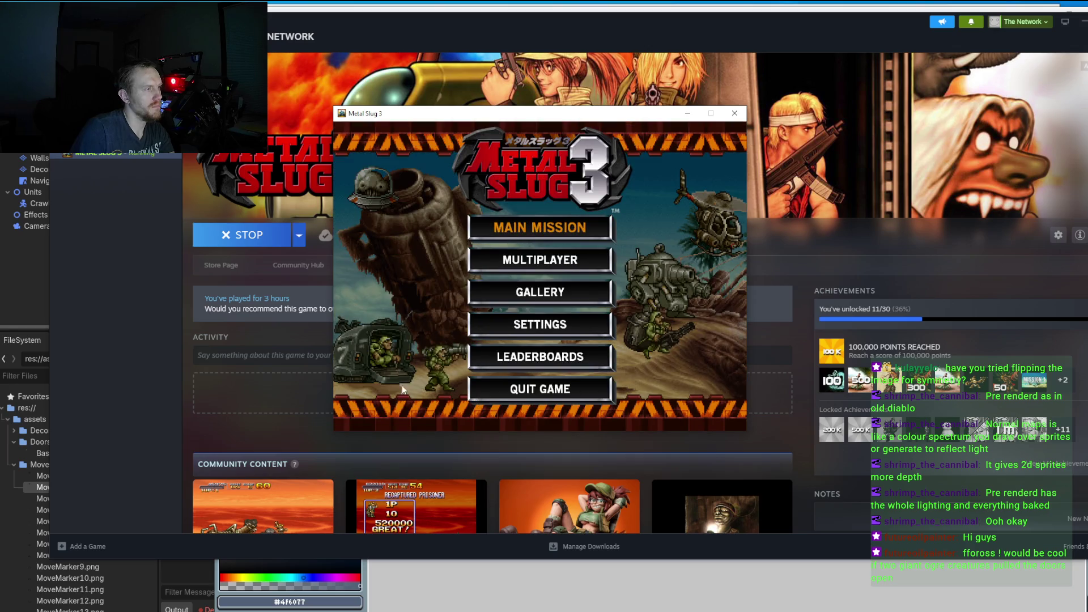
click(533, 227)
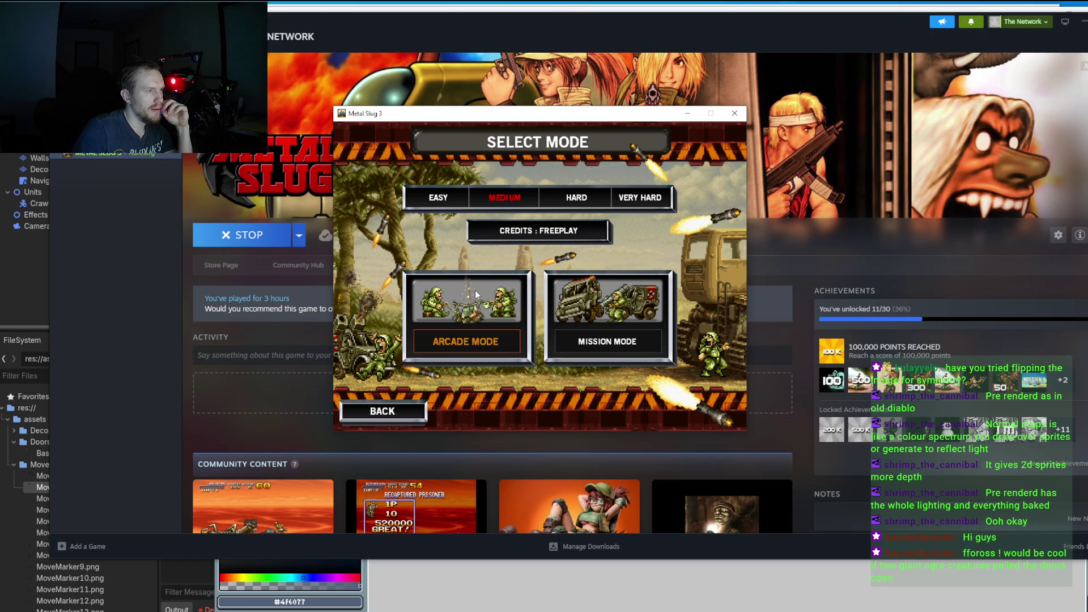
Step: Start Mission 1 in Mission Mode as a single player with the chosen soldier
key(Right)
key(Return)
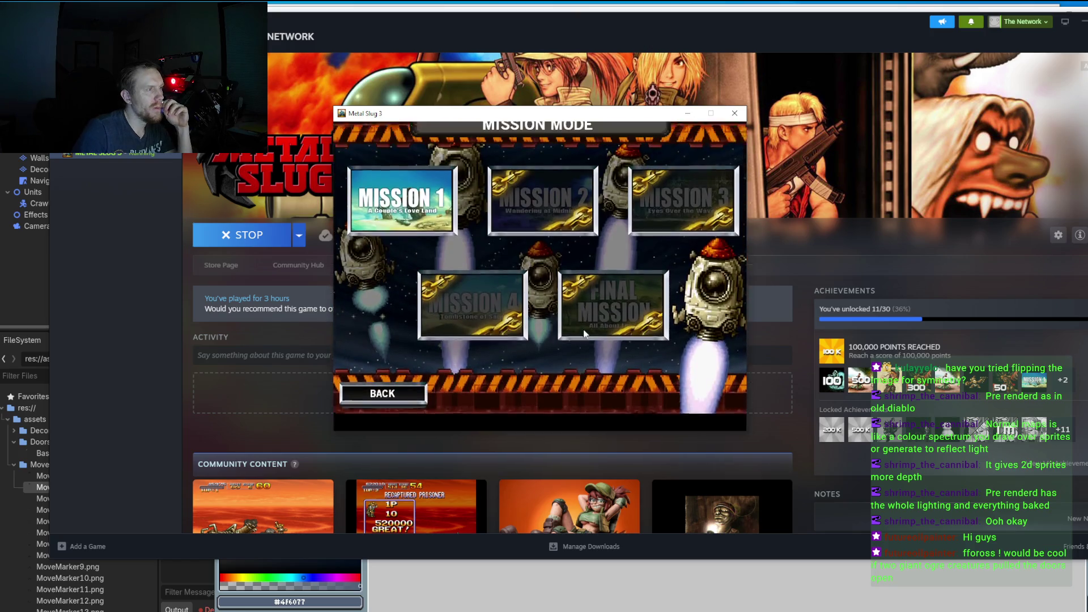
click(420, 214)
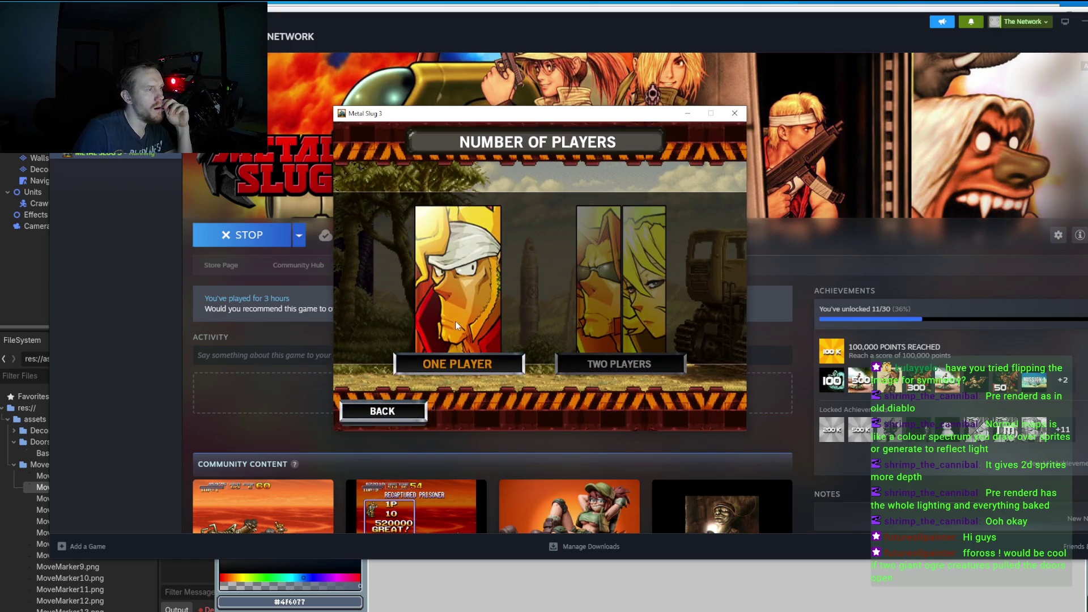
key(Return)
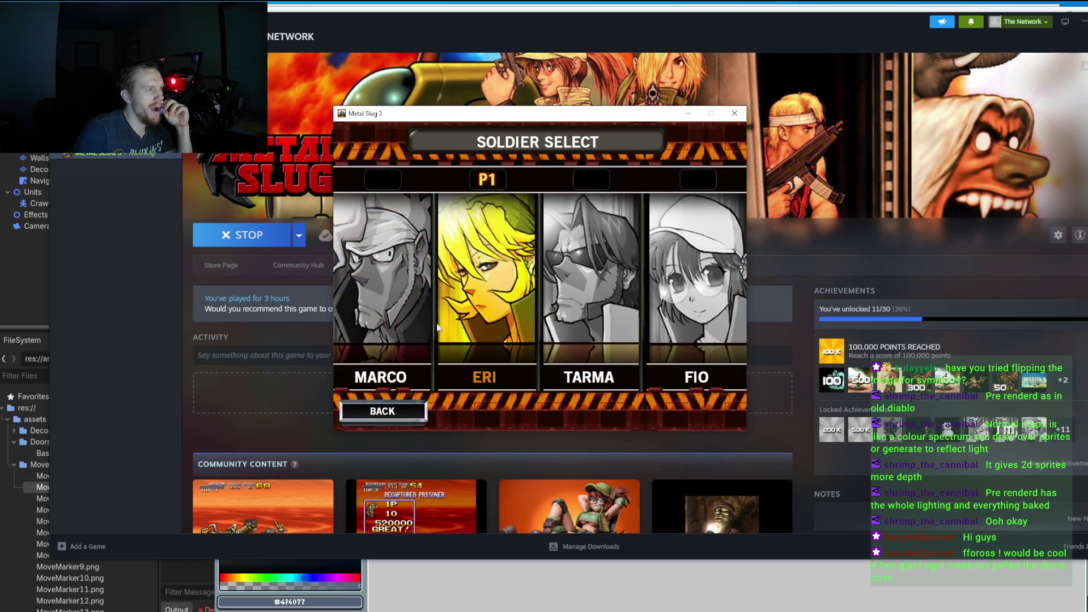
click(383, 309)
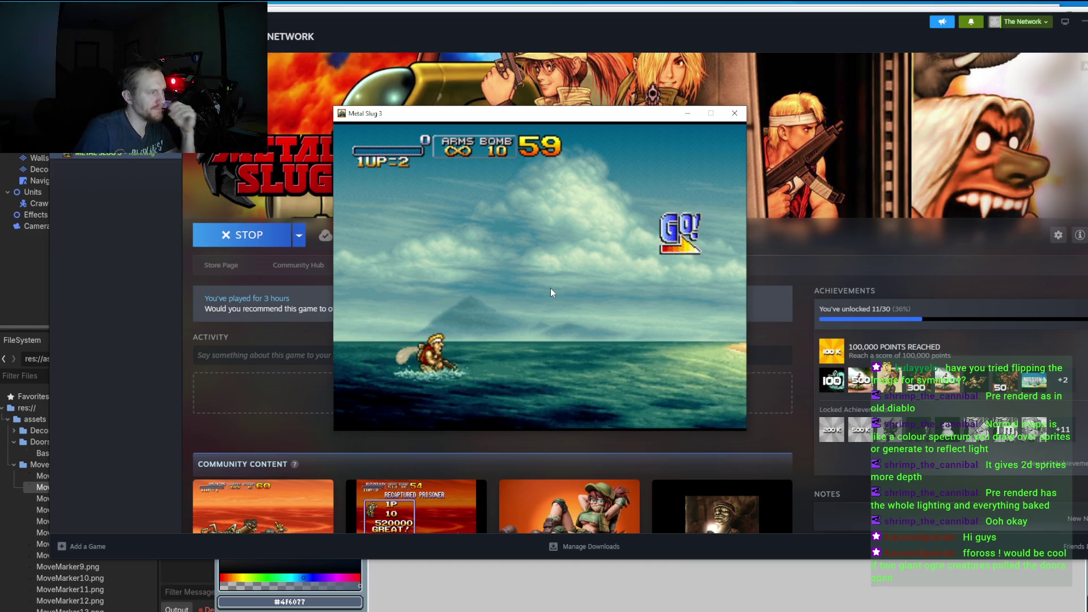
Step: Wade right onto the beach, shooting the crabs and the fish enemy
key(x)
key(Right)
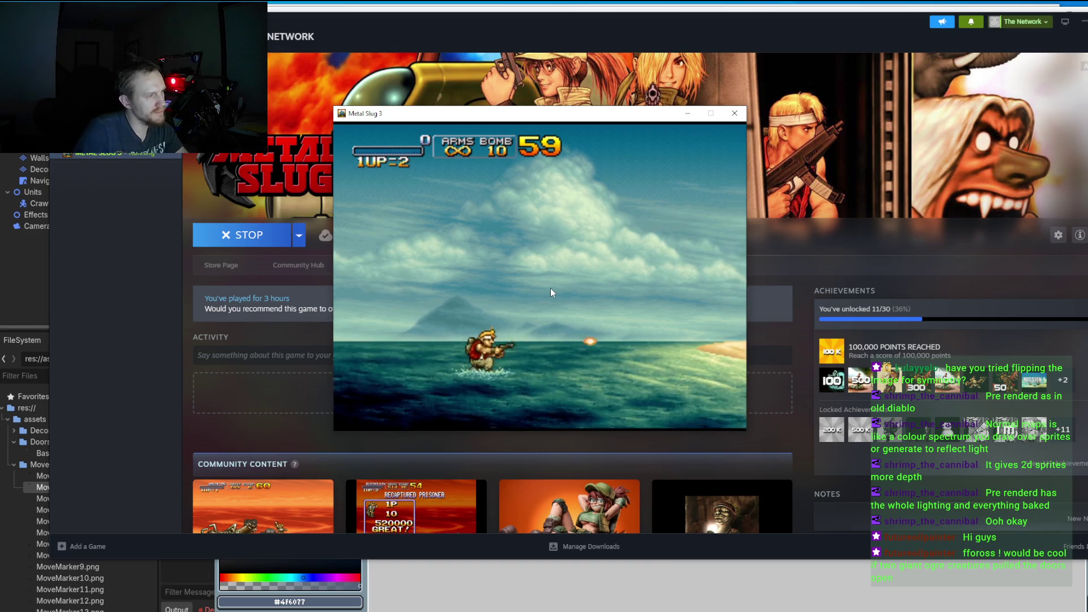
key(x)
key(Right)
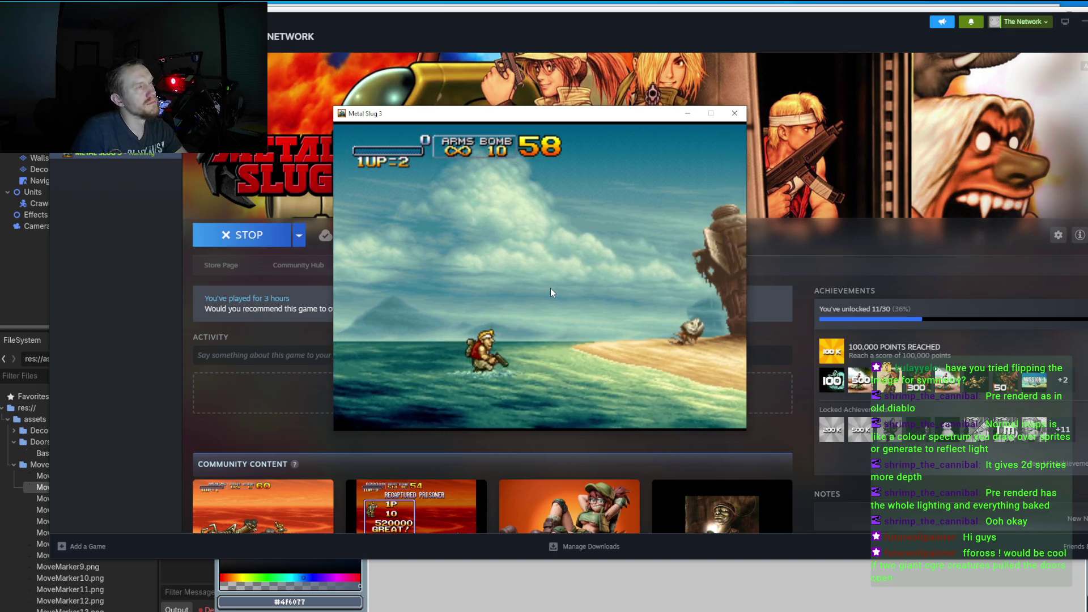
key(Right)
key(x)
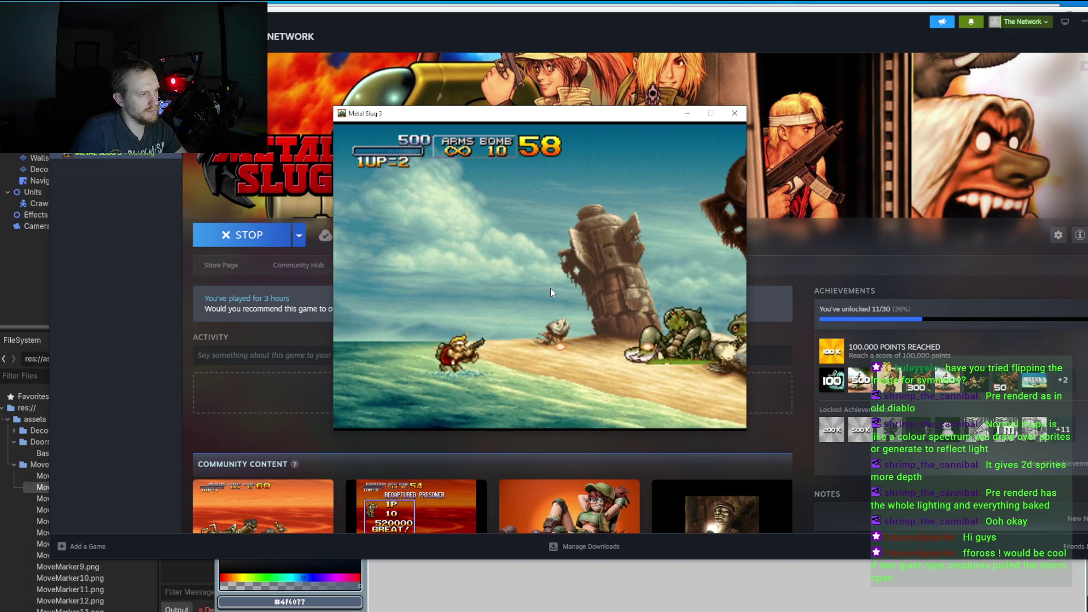
key(Right)
key(x)
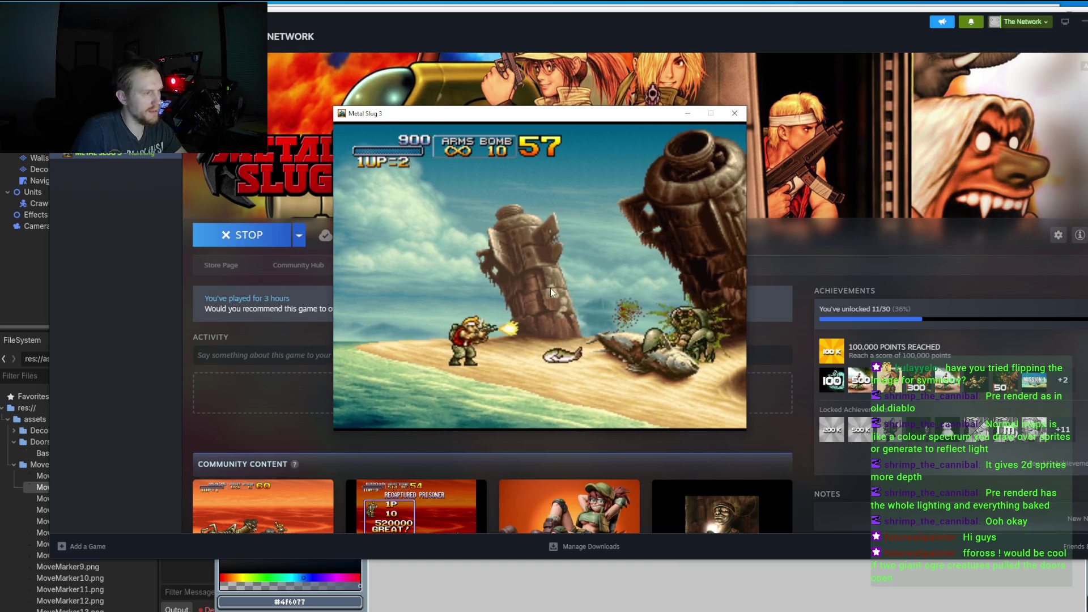
key(Right)
key(x)
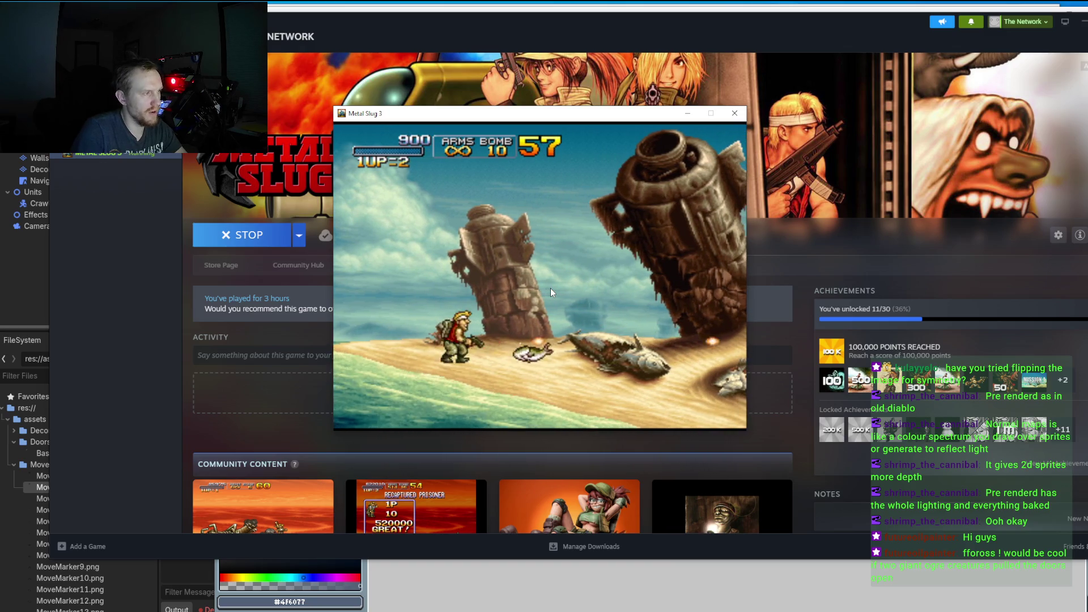
key(Right)
key(x)
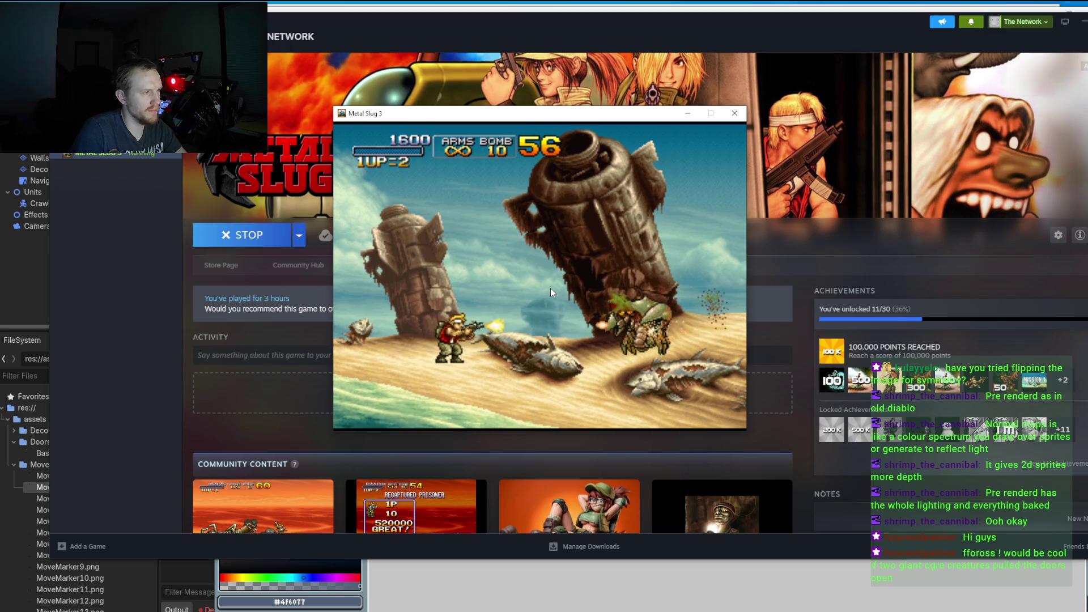
Step: Push past the wreck, kill the crab, and climb onto the shipwreck at 7800 points
key(Right)
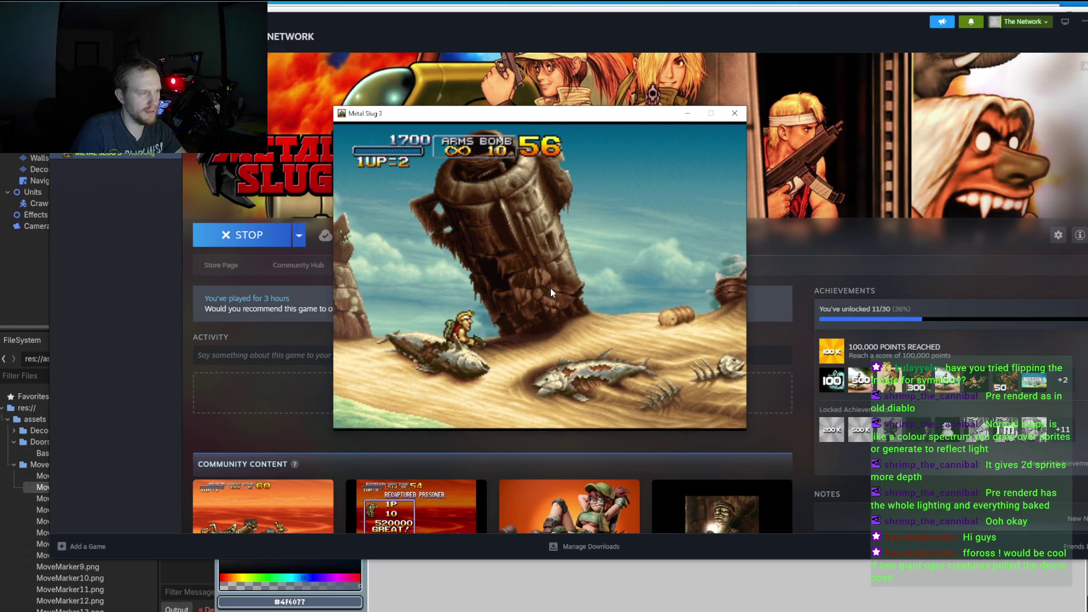
key(Right)
key(x)
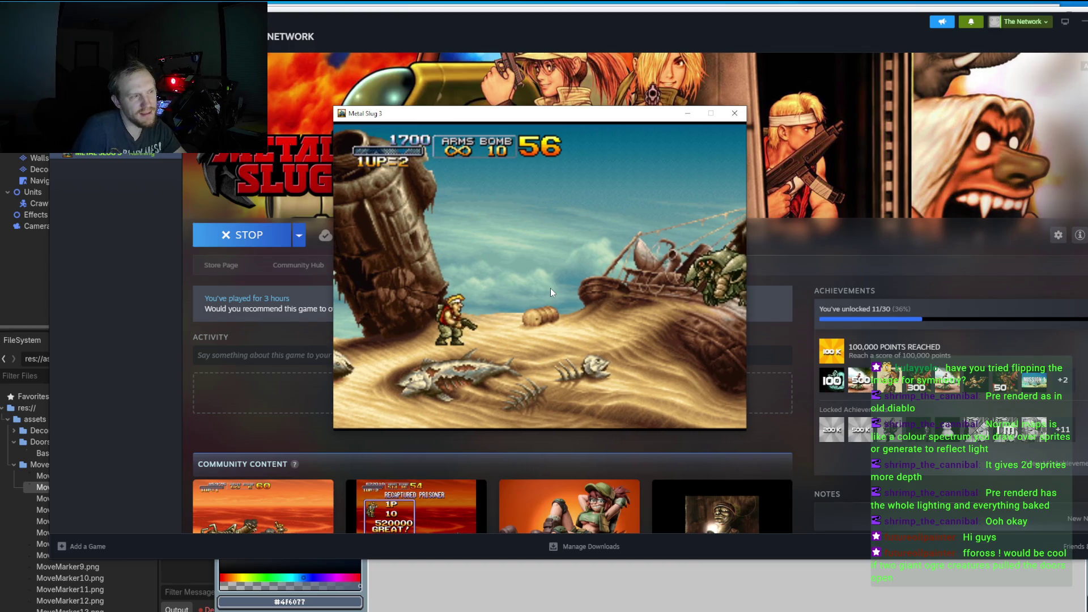
key(x)
key(Right)
key(Right)
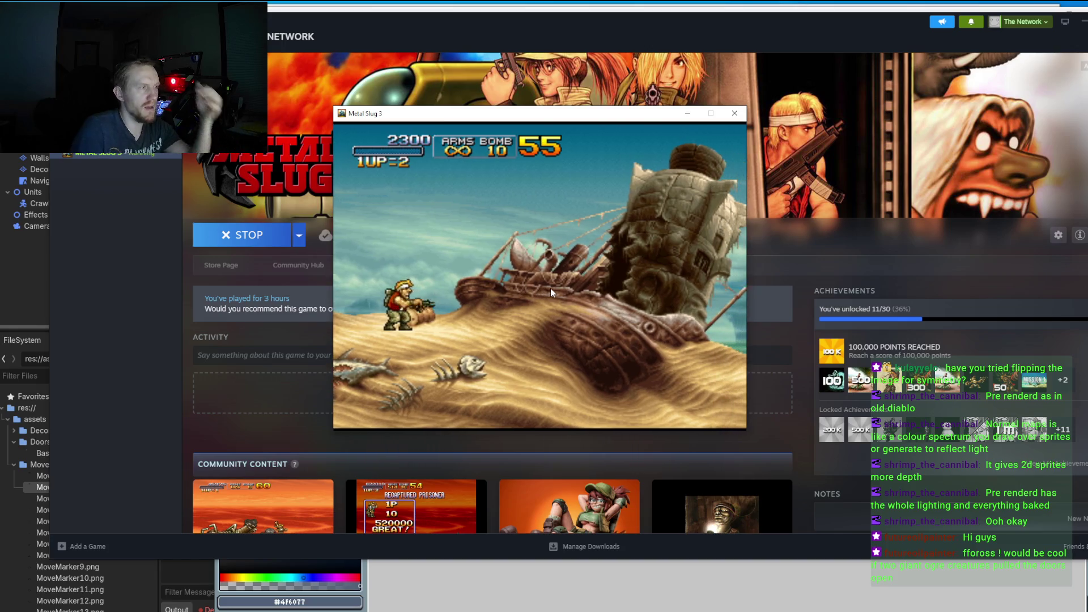
key(x)
key(x)
key(x)
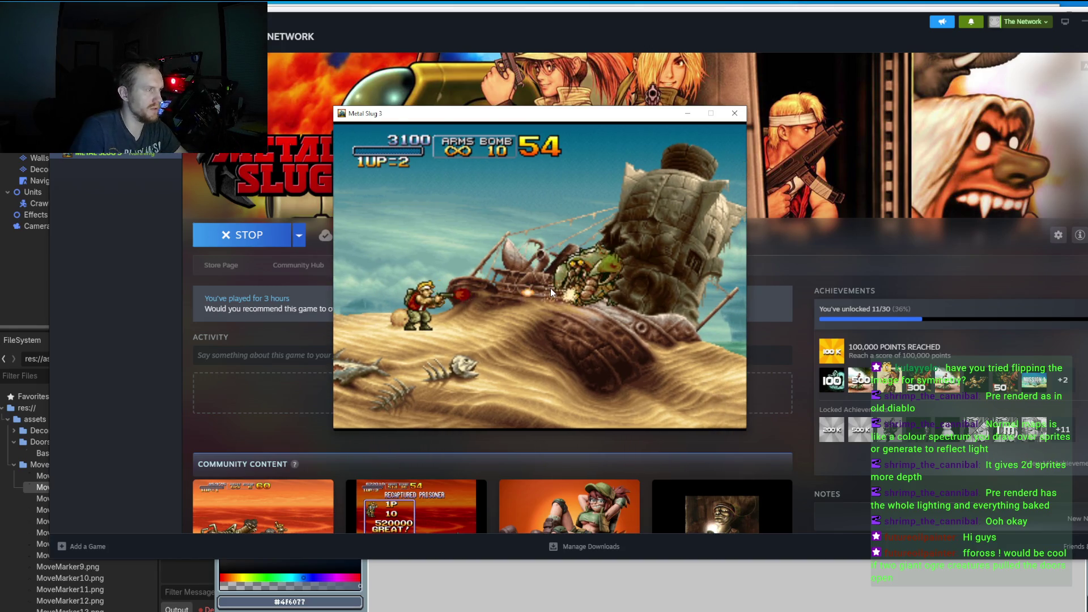
key(x)
key(x)
key(x)
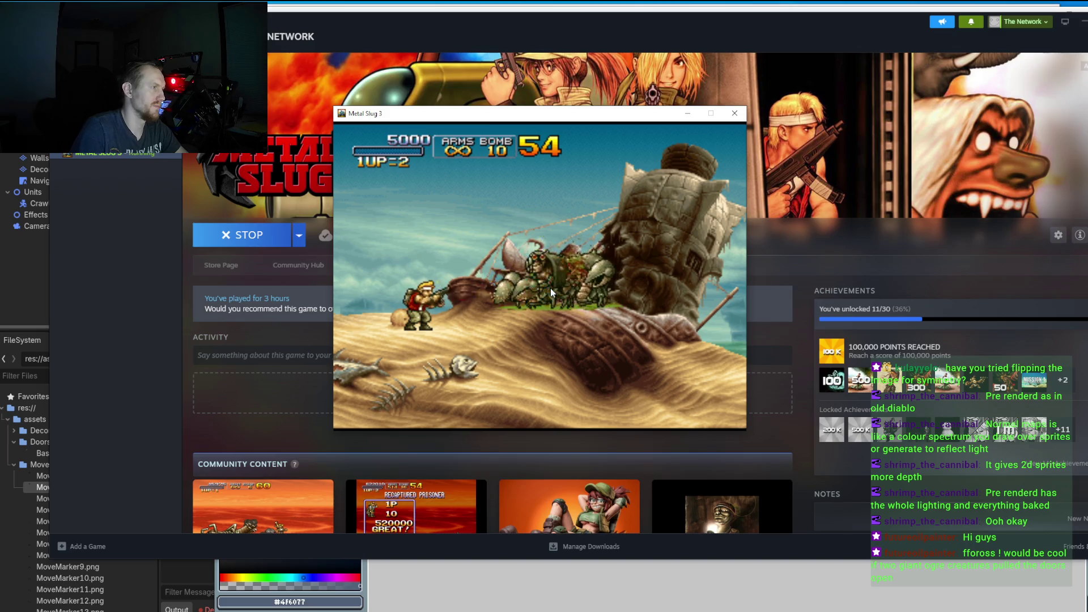
key(x)
key(x)
key(x)
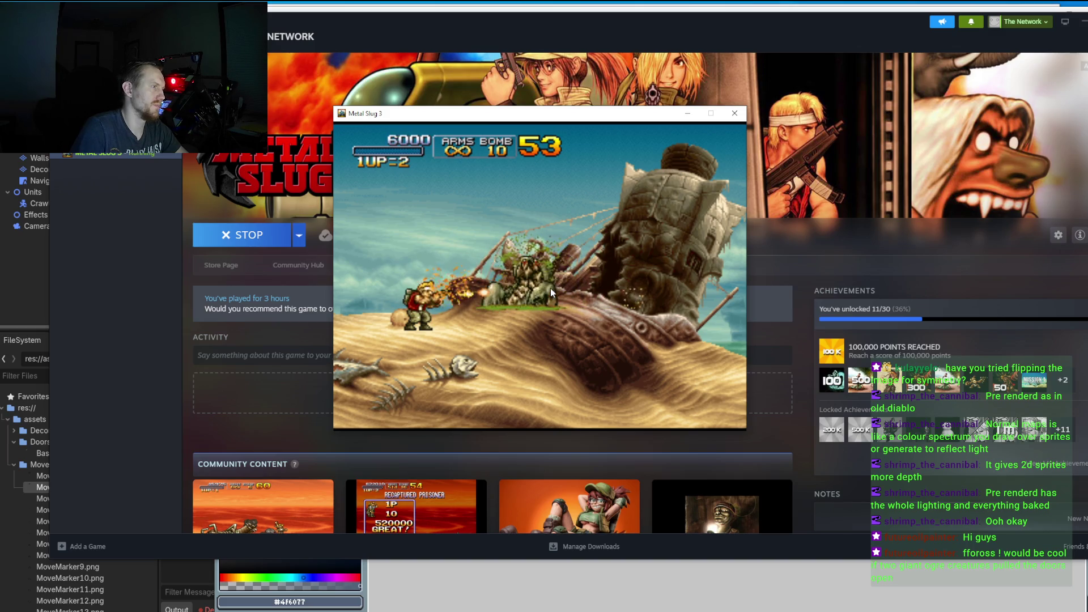
key(Right)
key(Right)
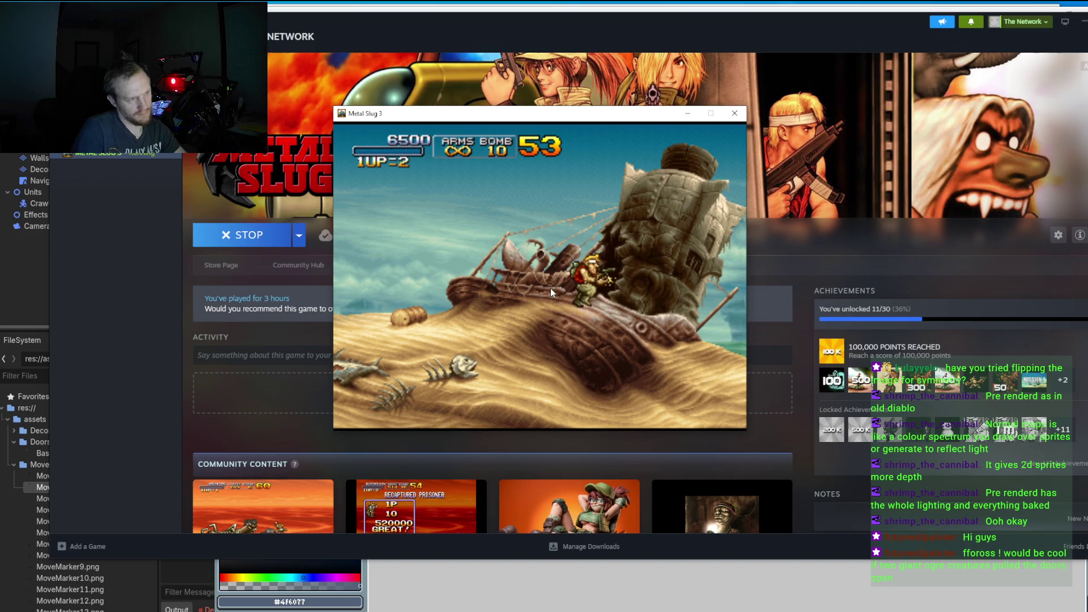
key(Left)
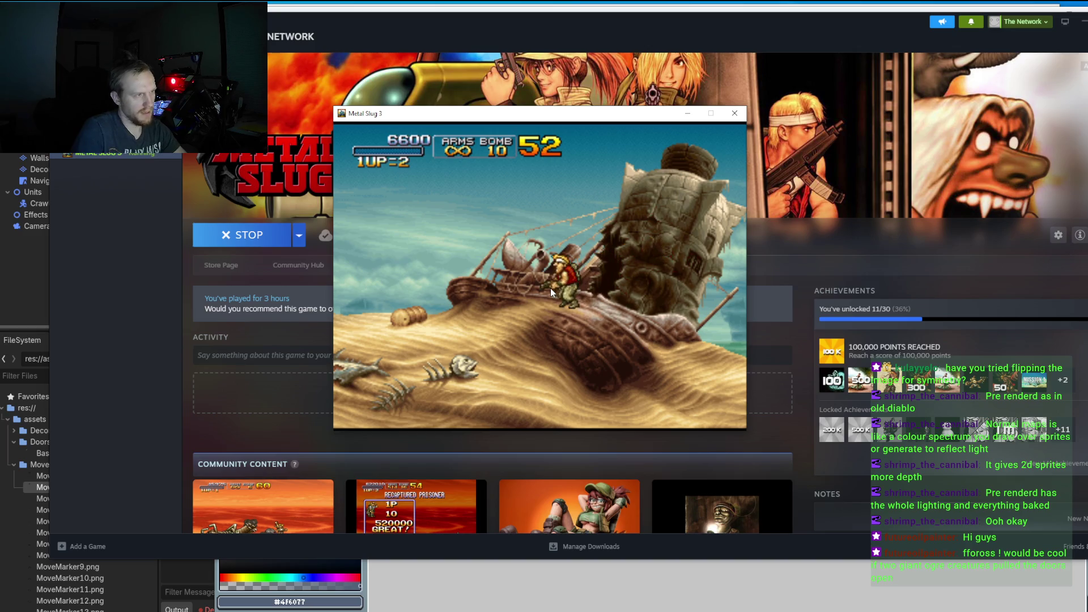
key(Left)
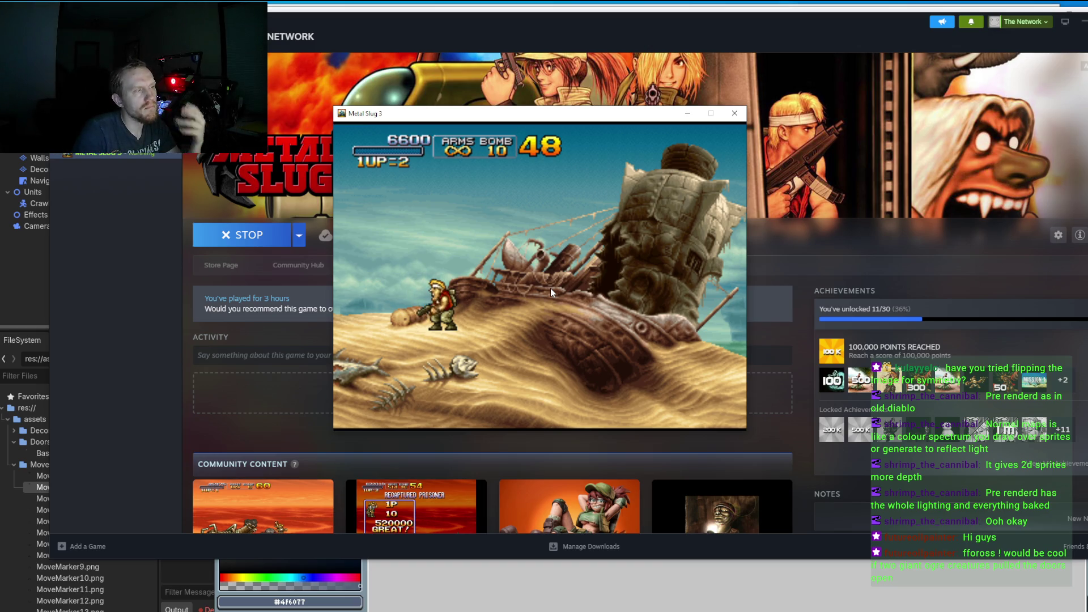
key(Right)
key(Right)
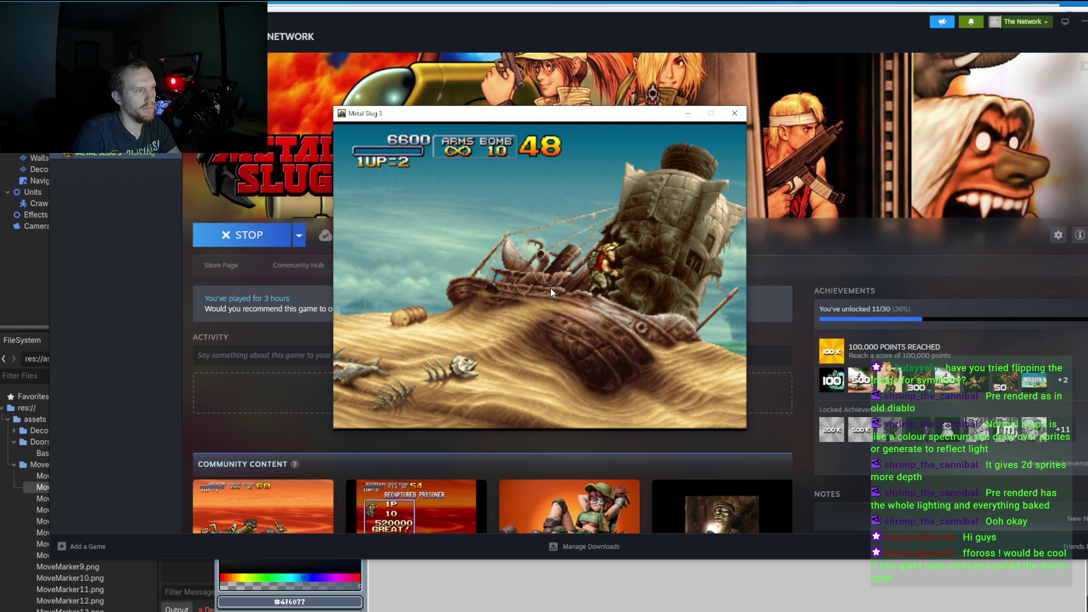
Step: Shoot through the rock wall and the crabs, then grenade the wreck
key(z)
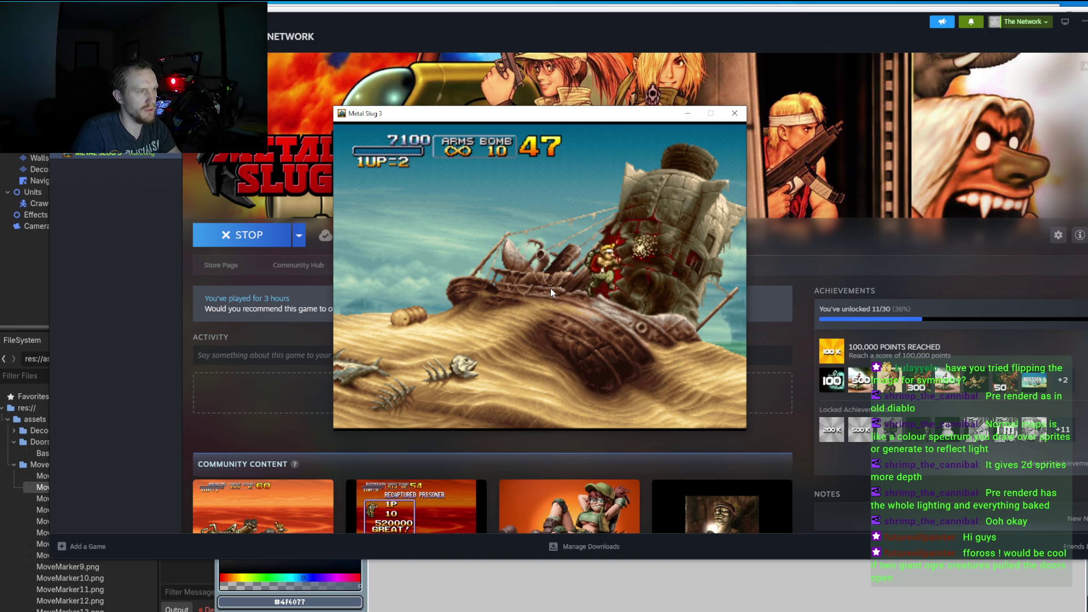
key(z)
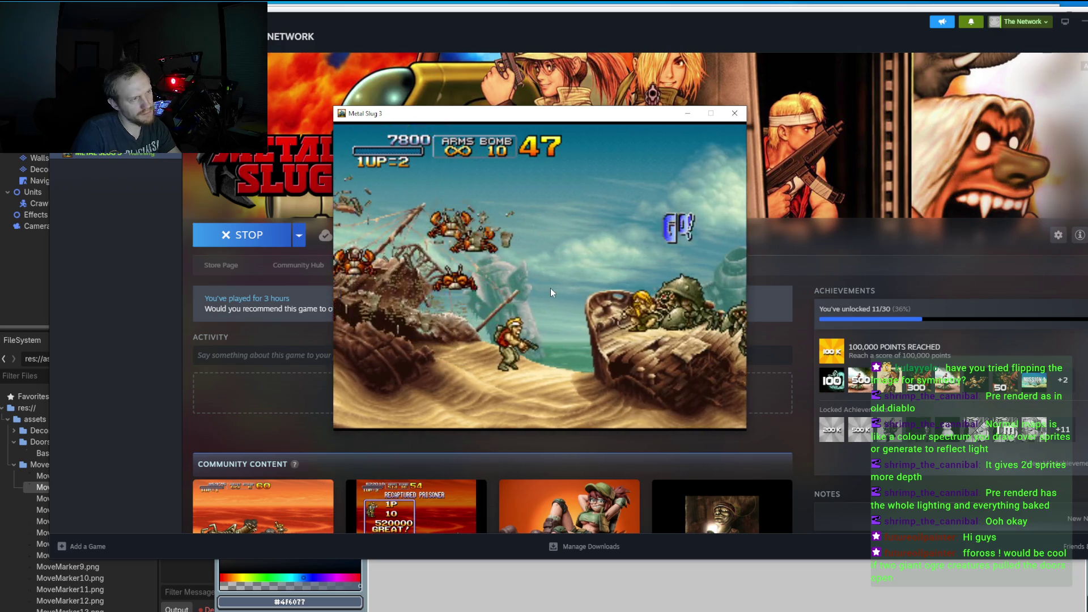
key(z)
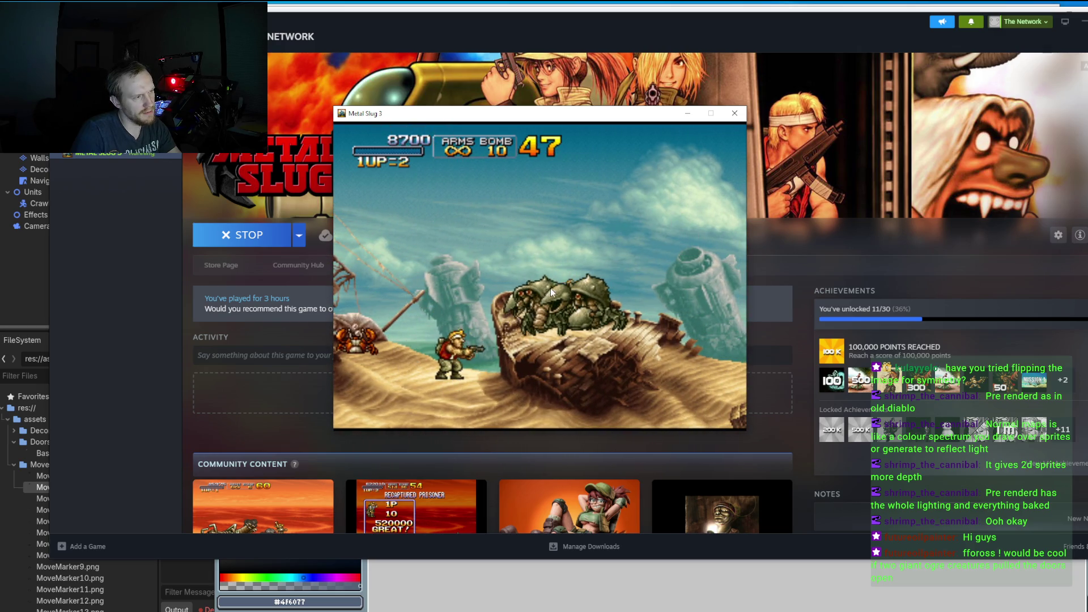
key(z)
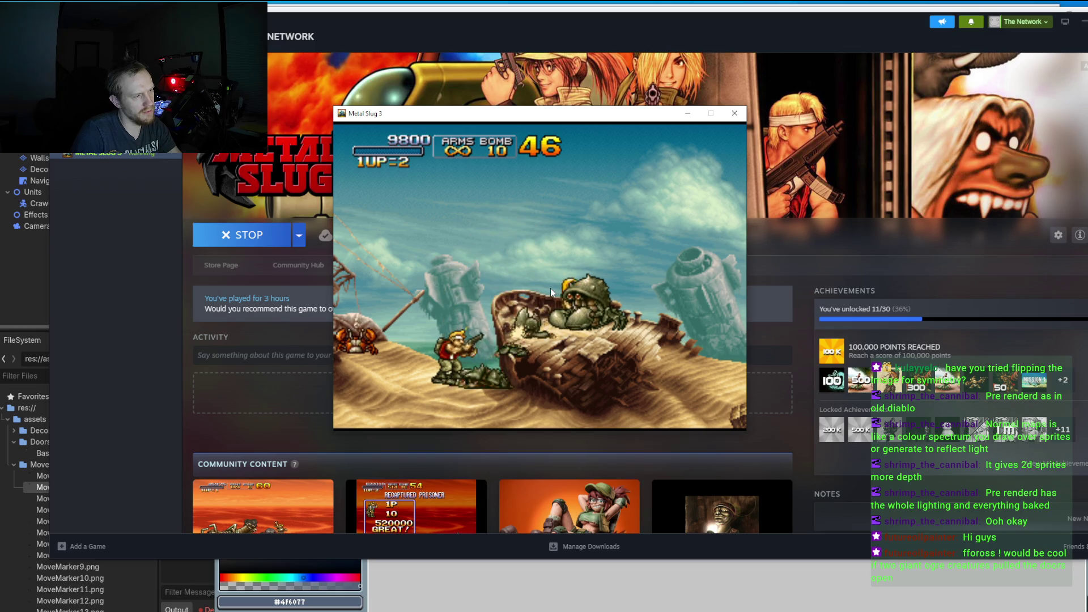
key(x)
key(x)
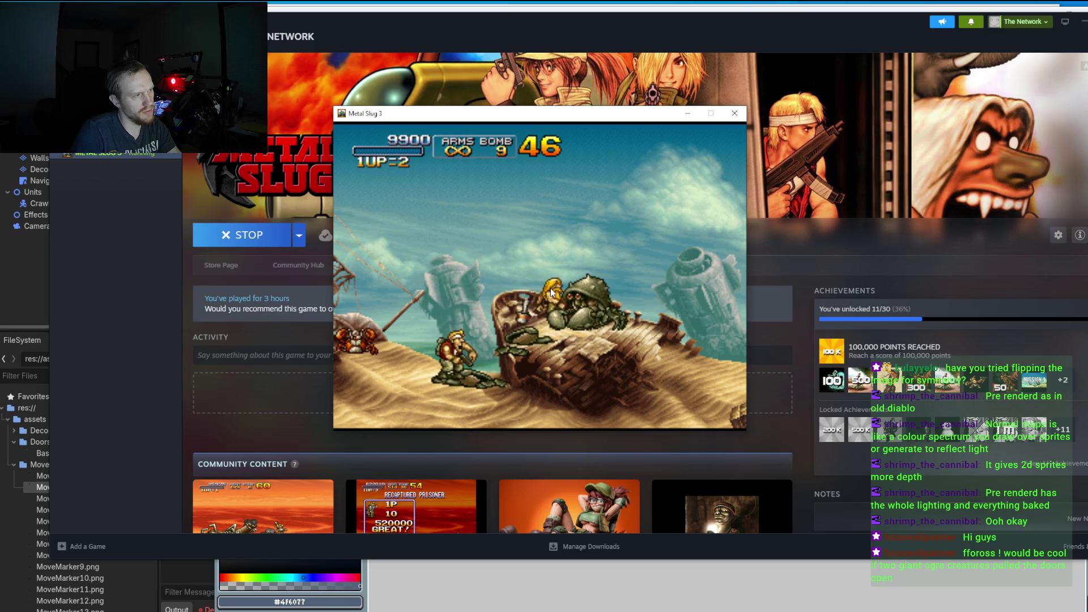
Step: Reposition beside the wreck and lob jumping grenades over it at the enemies
key(Left)
key(Right)
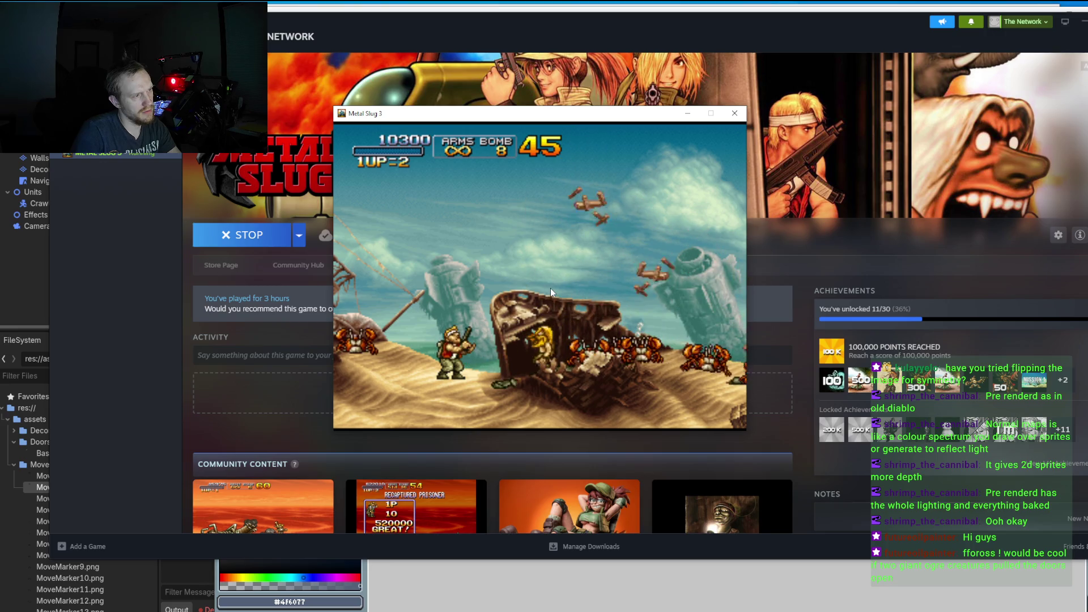
key(c)
key(x)
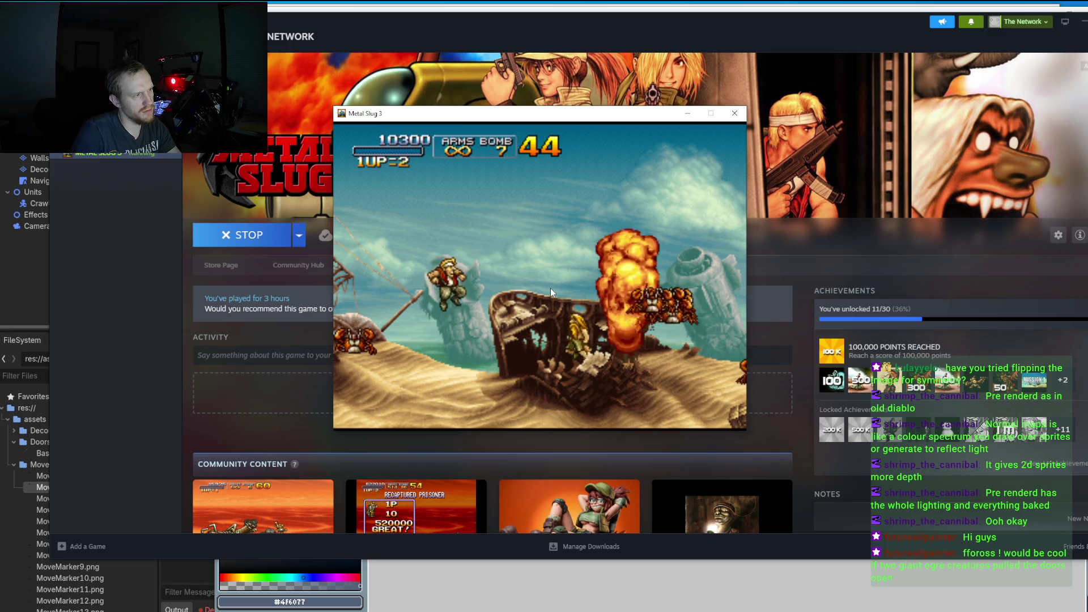
key(x)
key(c)
key(x)
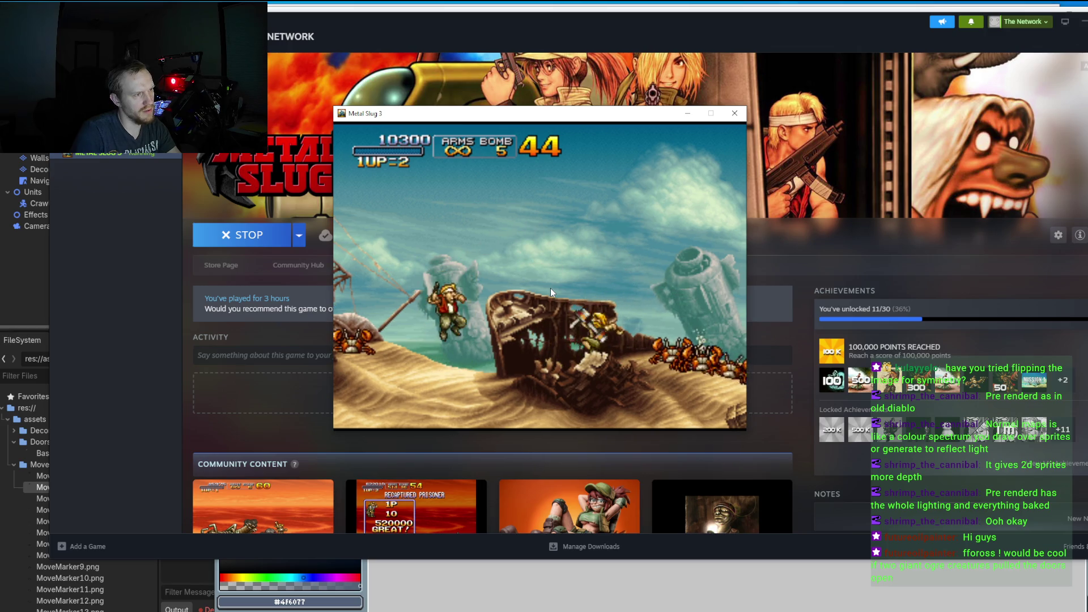
key(x)
key(x)
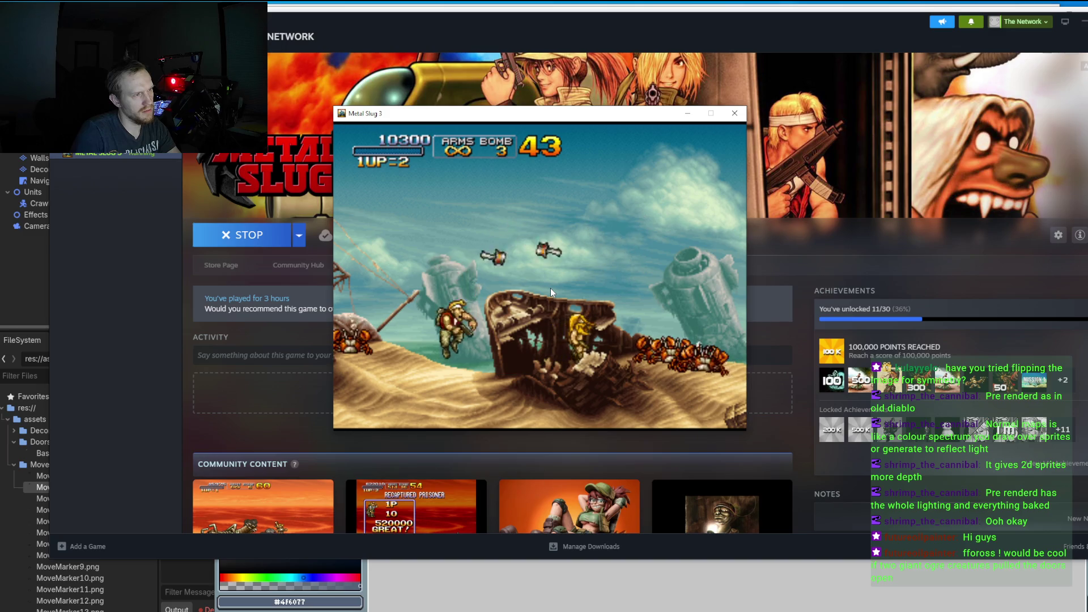
key(x)
key(x)
Step: Climb onto the wreck, pick up the weapon and free the prisoner
key(Right)
key(c)
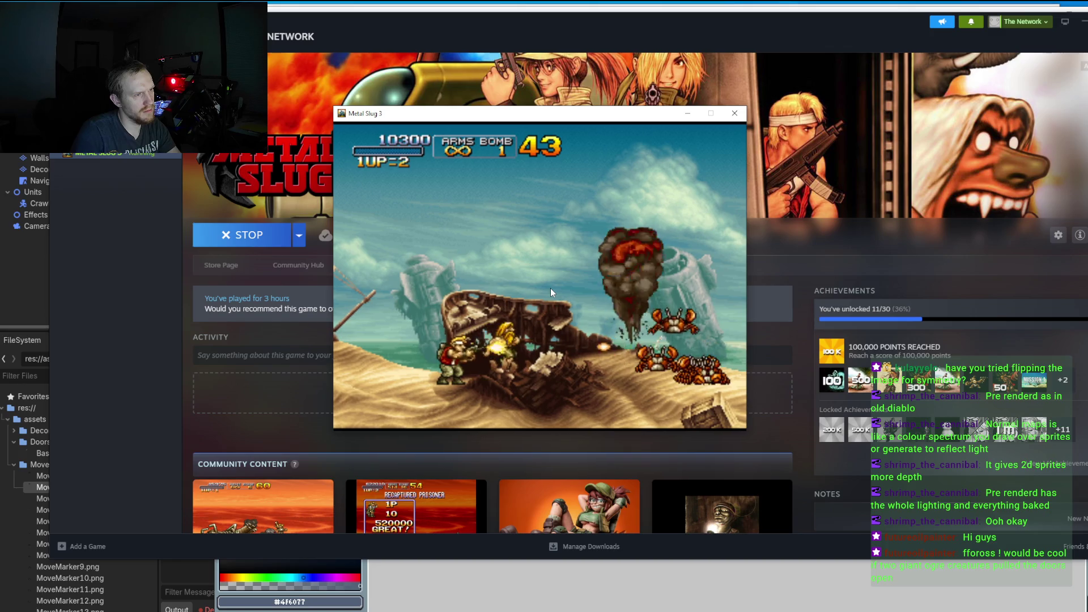
key(x)
key(Right)
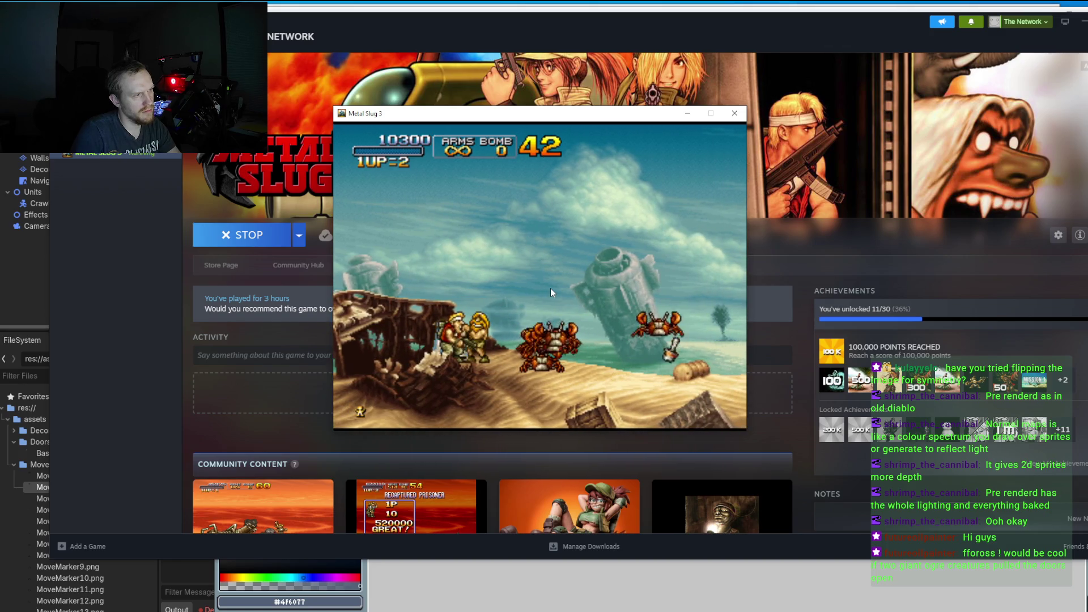
key(c)
key(c)
Step: Crouch and machine-gun the crabs, then advance right past the dead enemies
key(Down)
key(z)
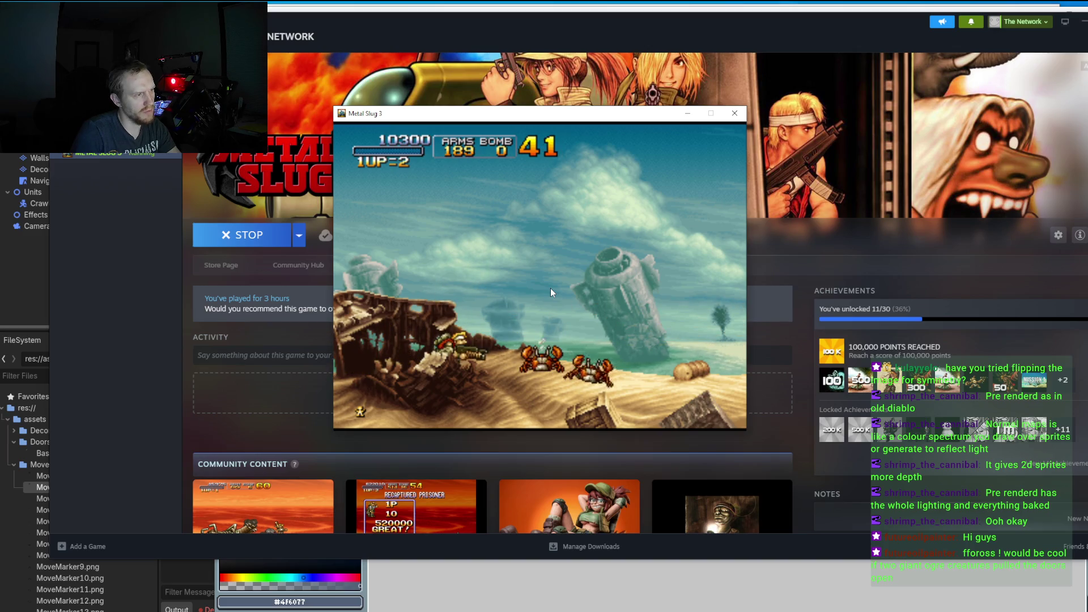
key(z)
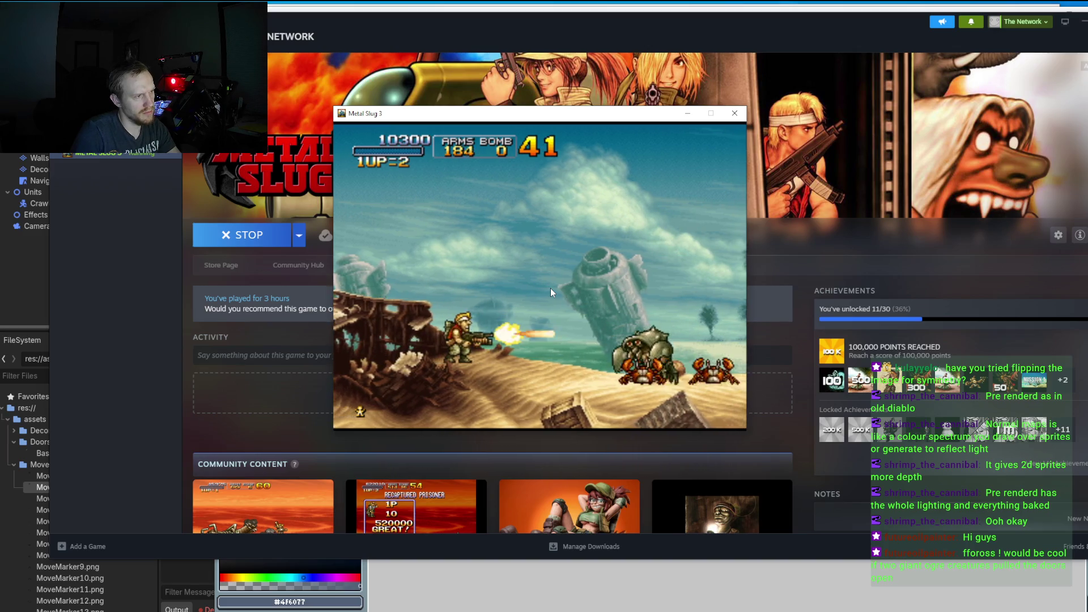
key(z)
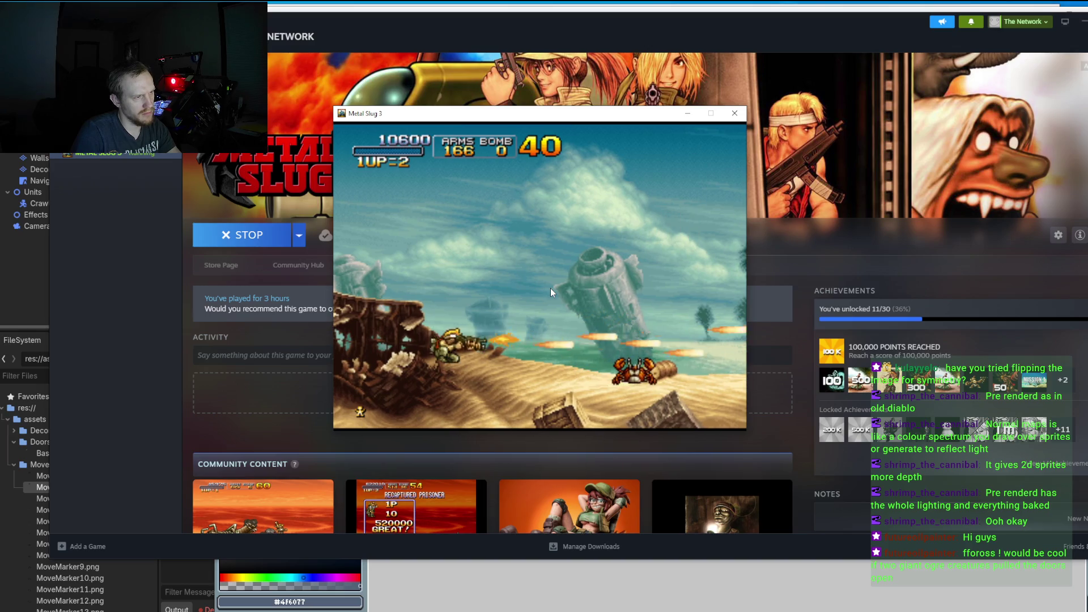
key(Right)
key(Right)
key(Down)
key(z)
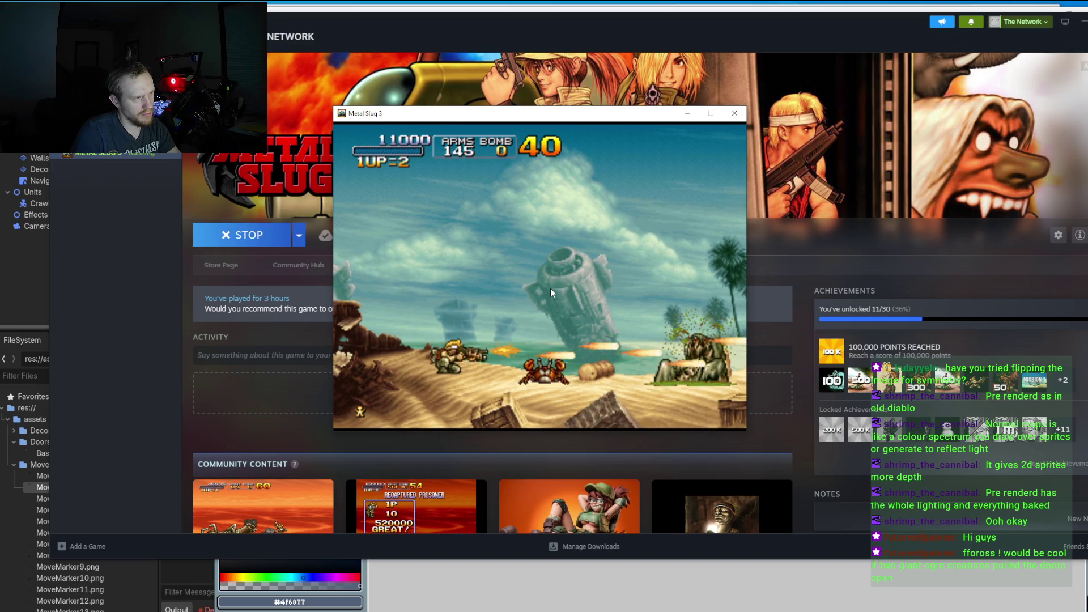
Step: Keep advancing right as the scene scrolls, firing upward at enemies
key(z)
key(Right)
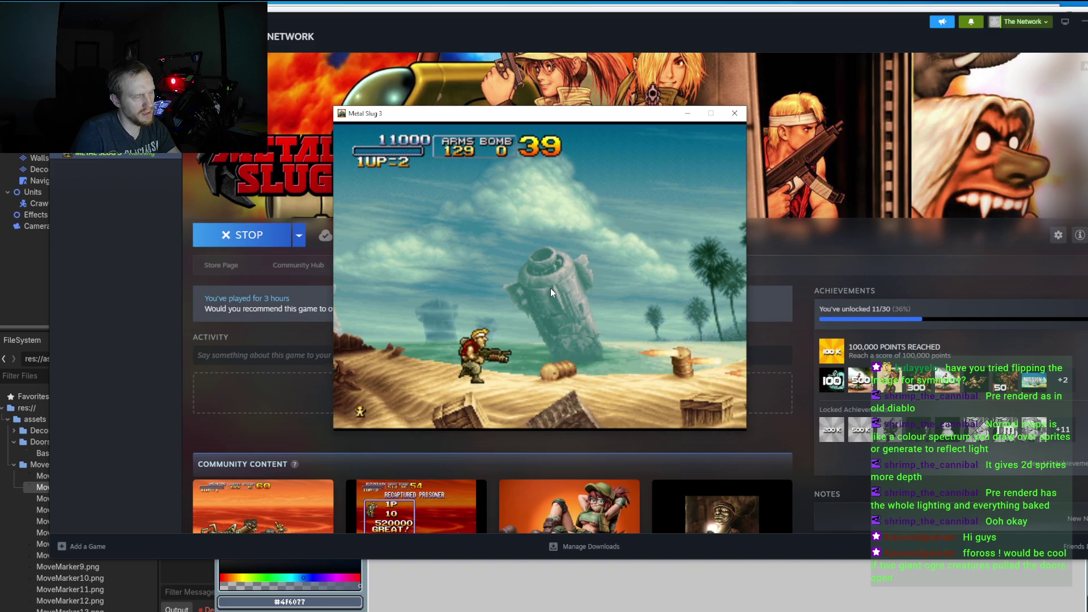
key(z)
key(Right)
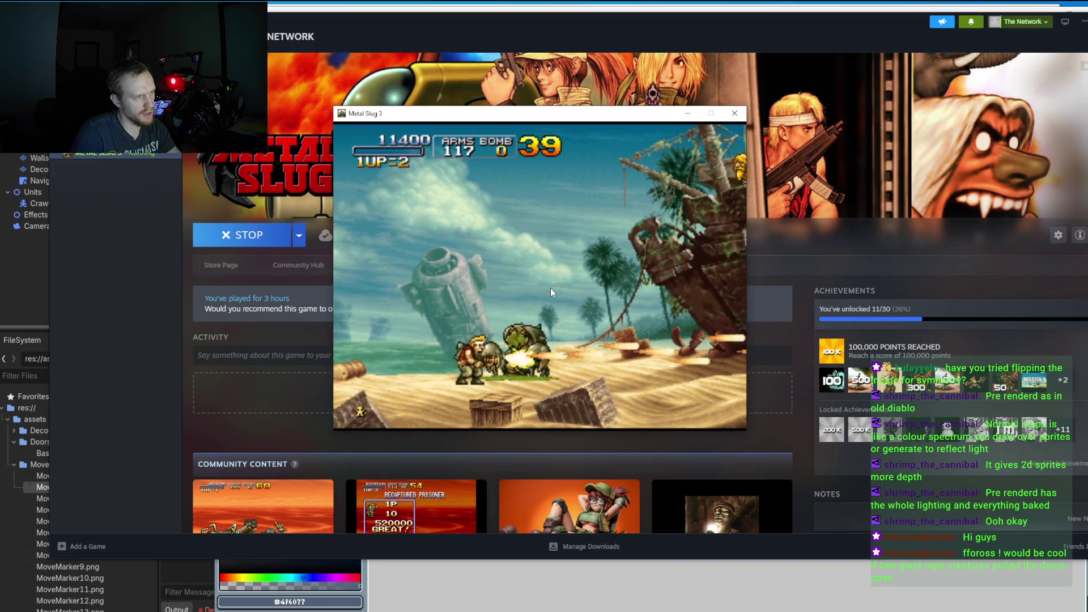
key(z)
key(Right)
key(Up)
Step: Turn on the crabs near the wreck, push forward and use up the heavy ammo
key(z)
key(Left)
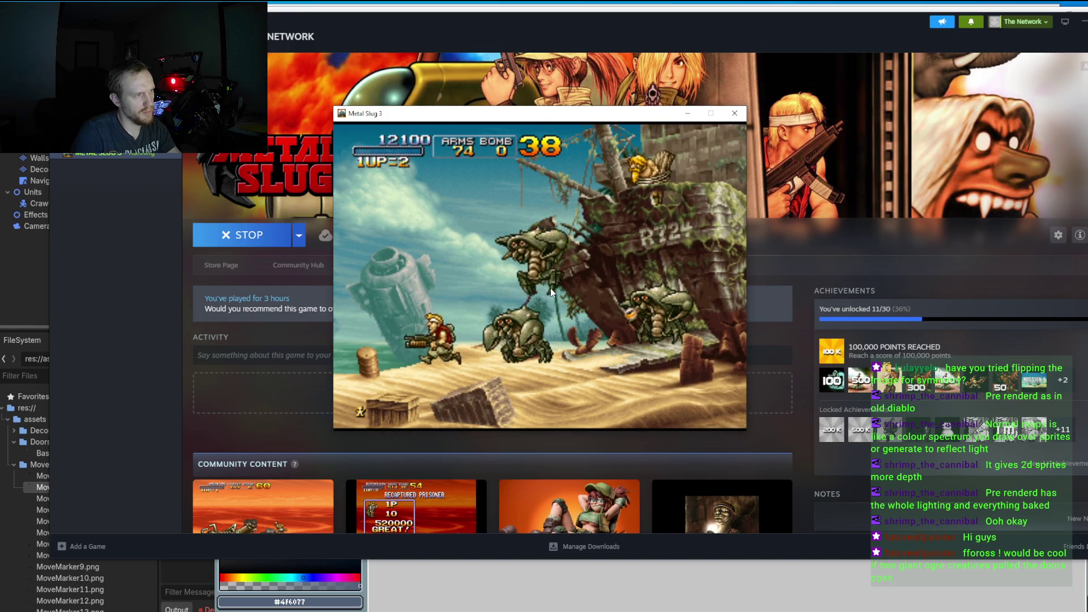
key(z)
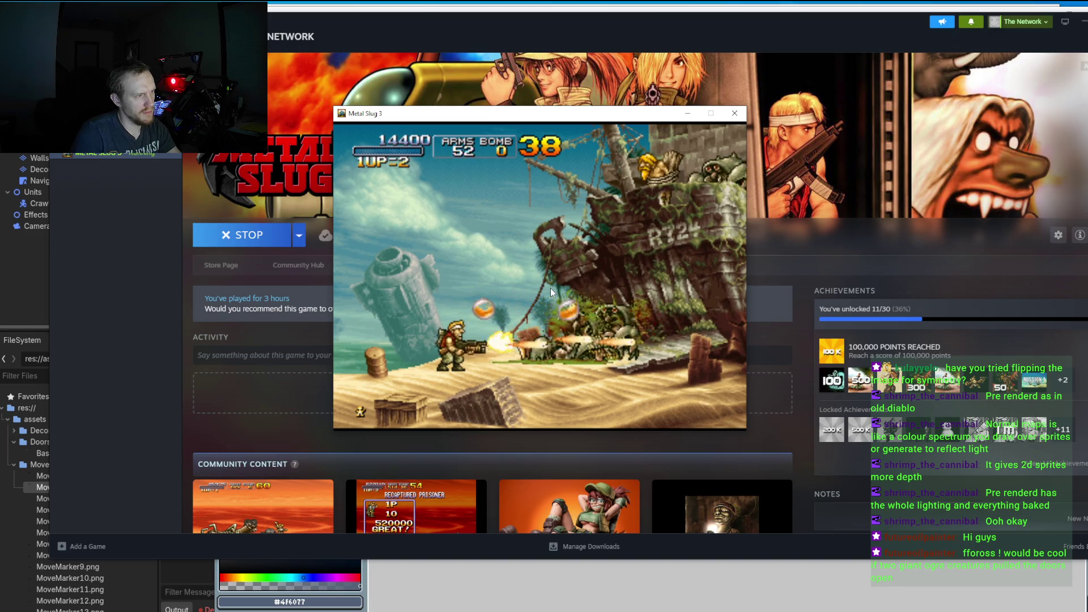
key(z)
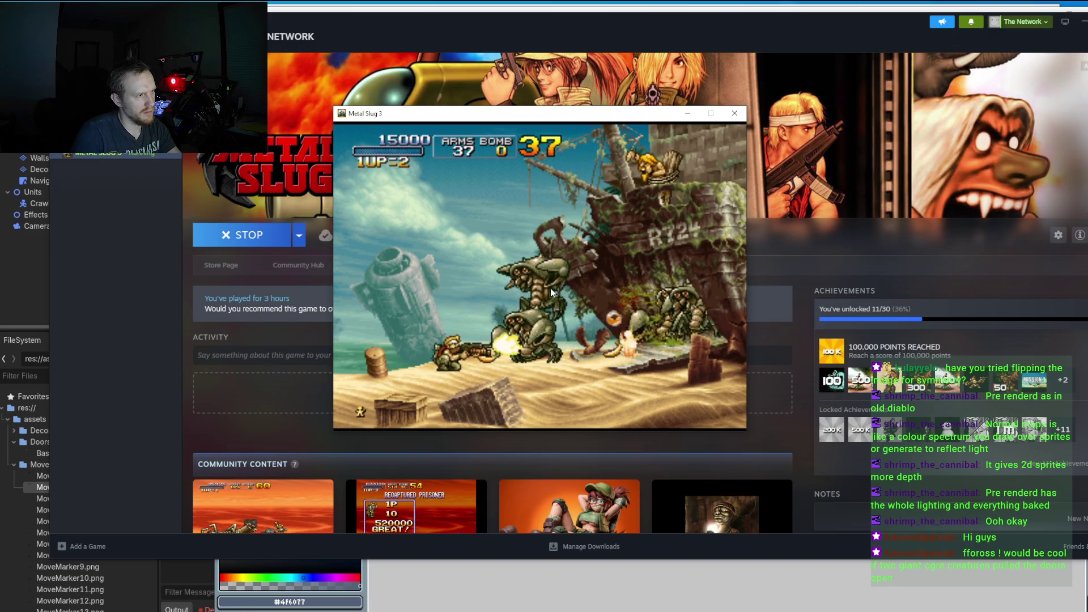
key(z)
key(Right)
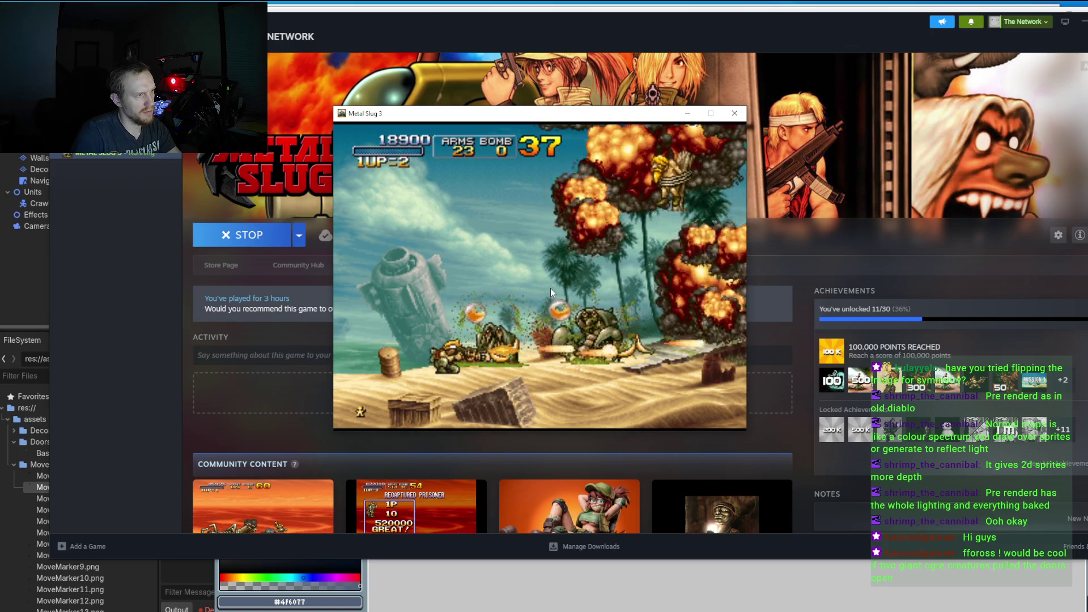
key(z)
key(Right)
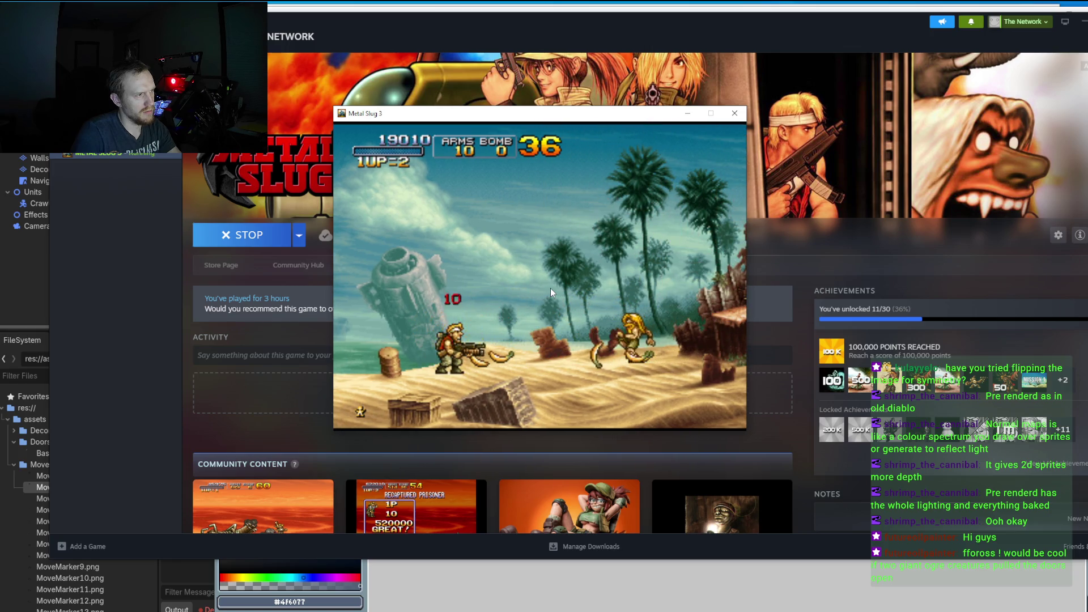
key(z)
key(Right)
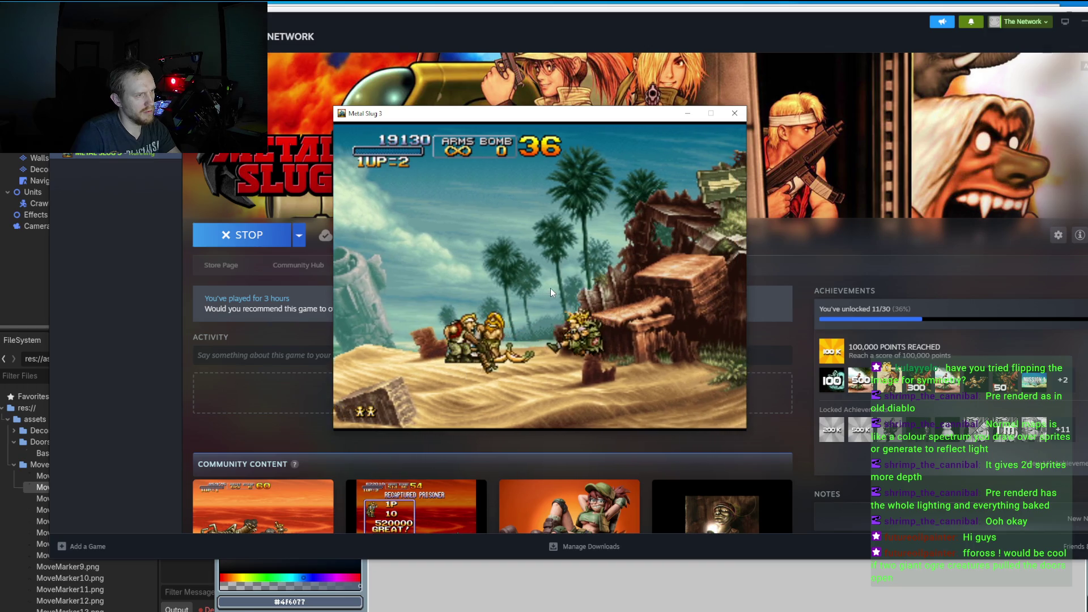
Step: Advance right grabbing a weapon, shooting and grenading the enemies ahead
key(Right)
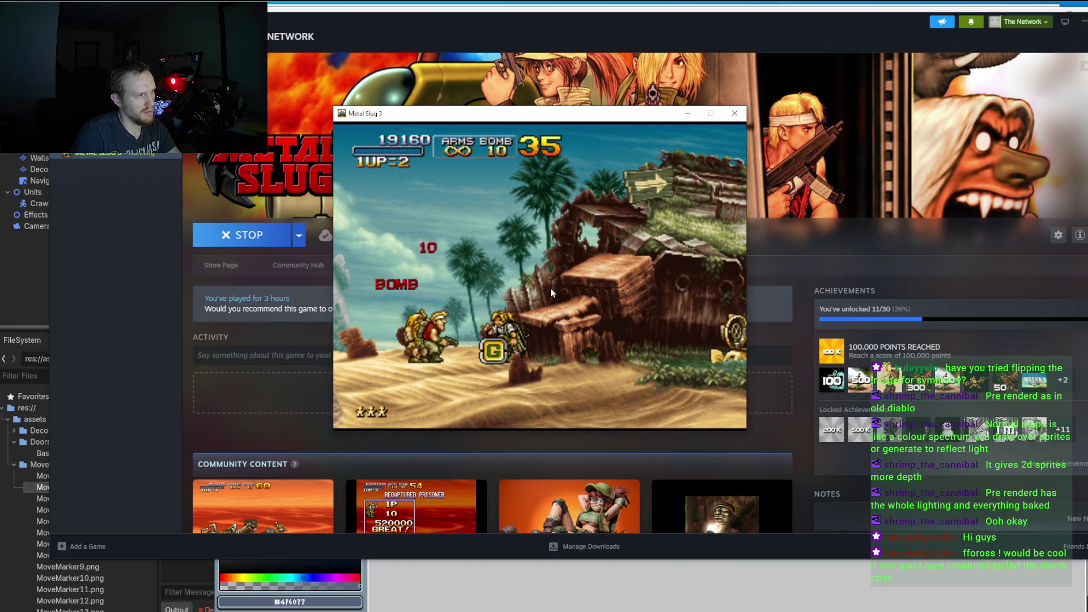
key(Right)
key(z)
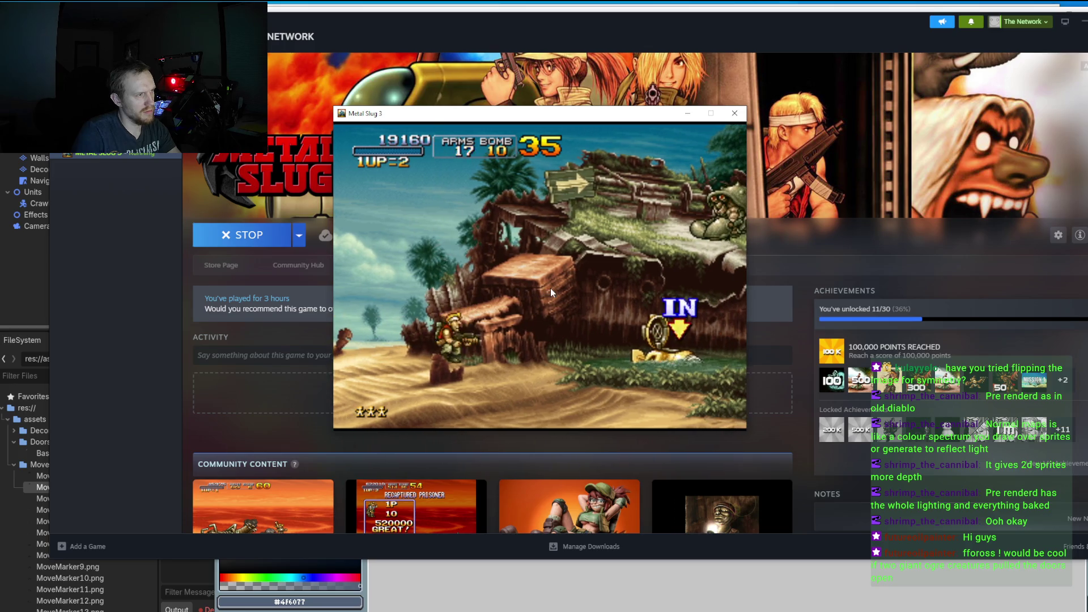
key(z)
key(x)
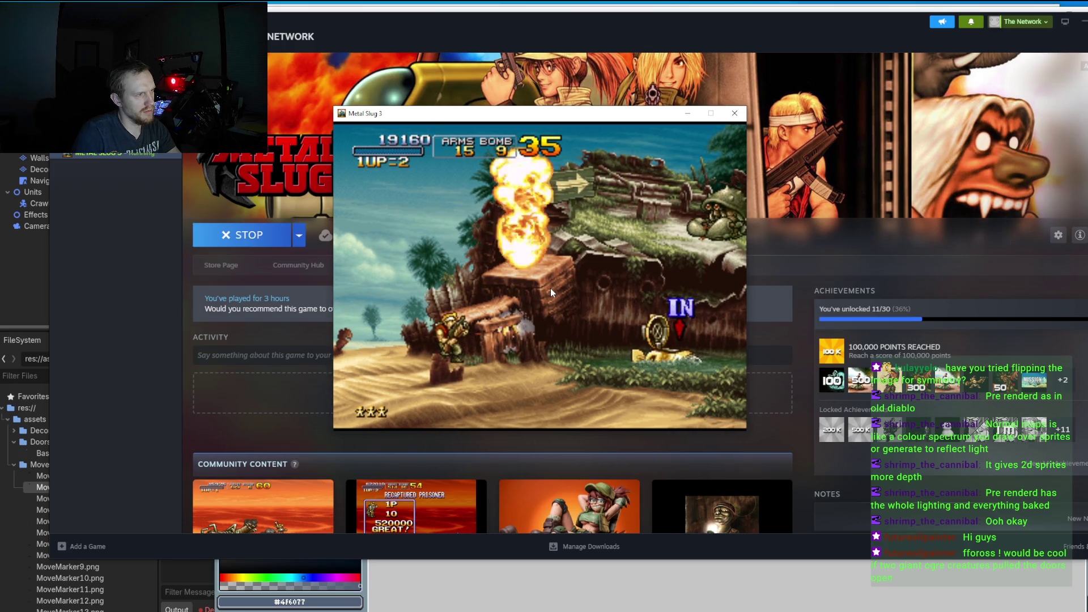
key(z)
key(Right)
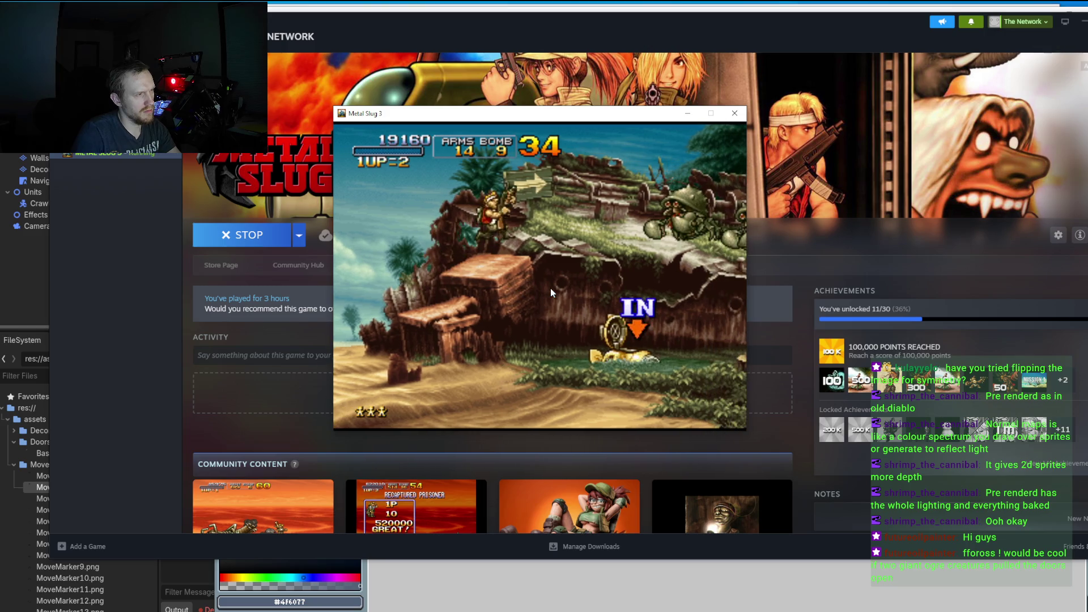
Step: Climb and fire onward, freeing another prisoner until the heavy ammo runs out
key(z)
key(z)
key(z)
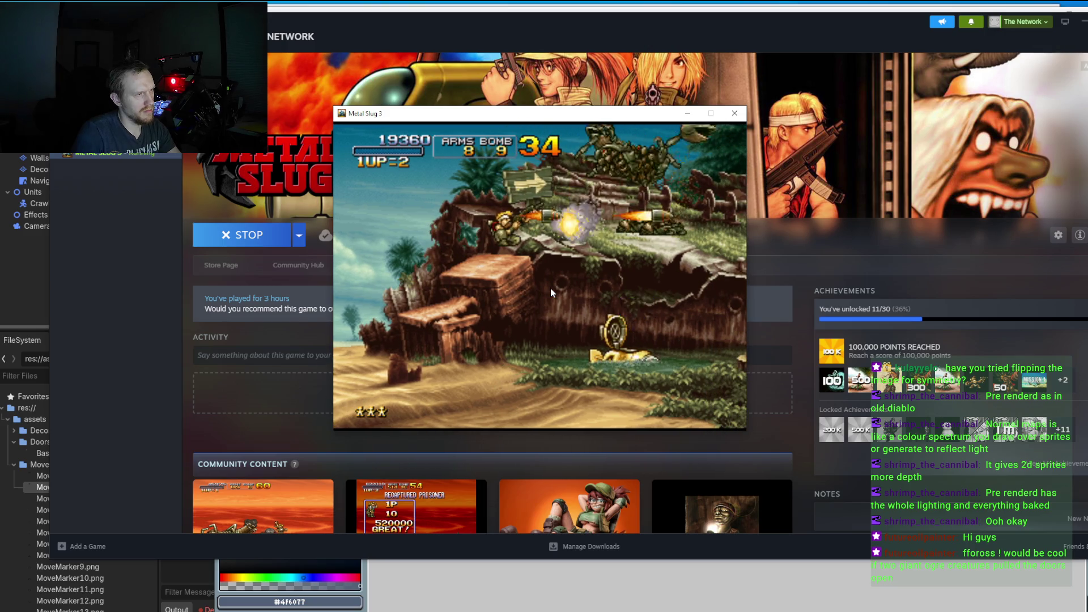
key(z)
key(Right)
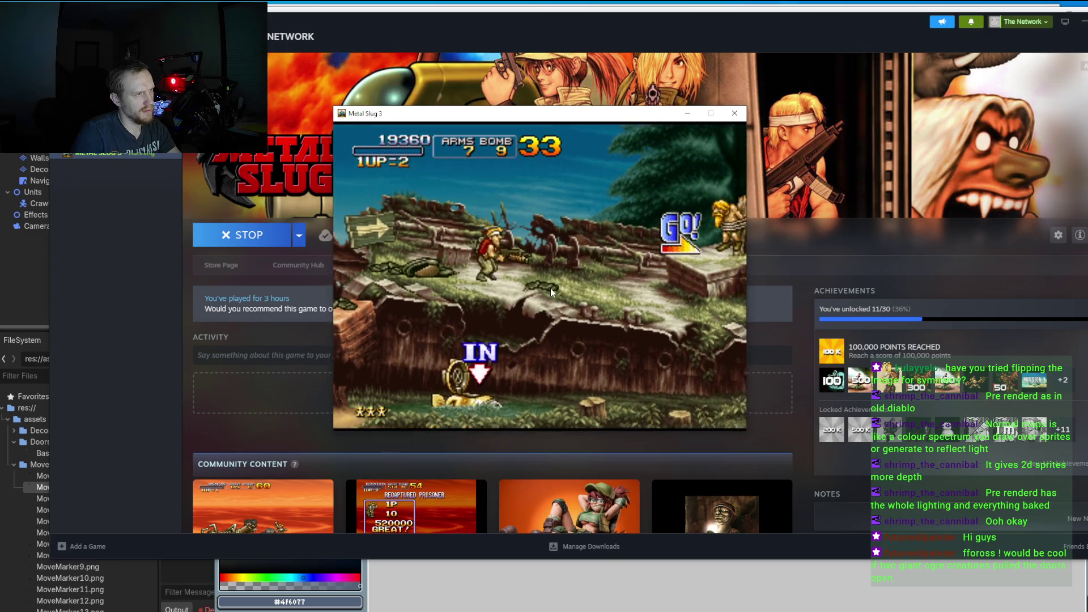
key(Right)
key(z)
key(z)
key(z)
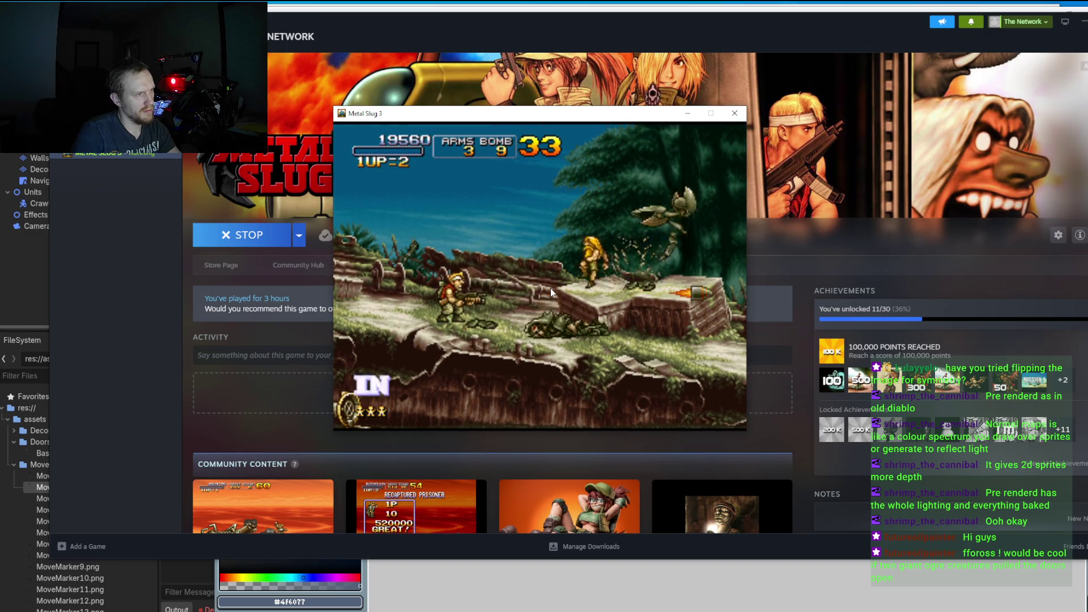
key(z)
key(z)
key(z)
key(Right)
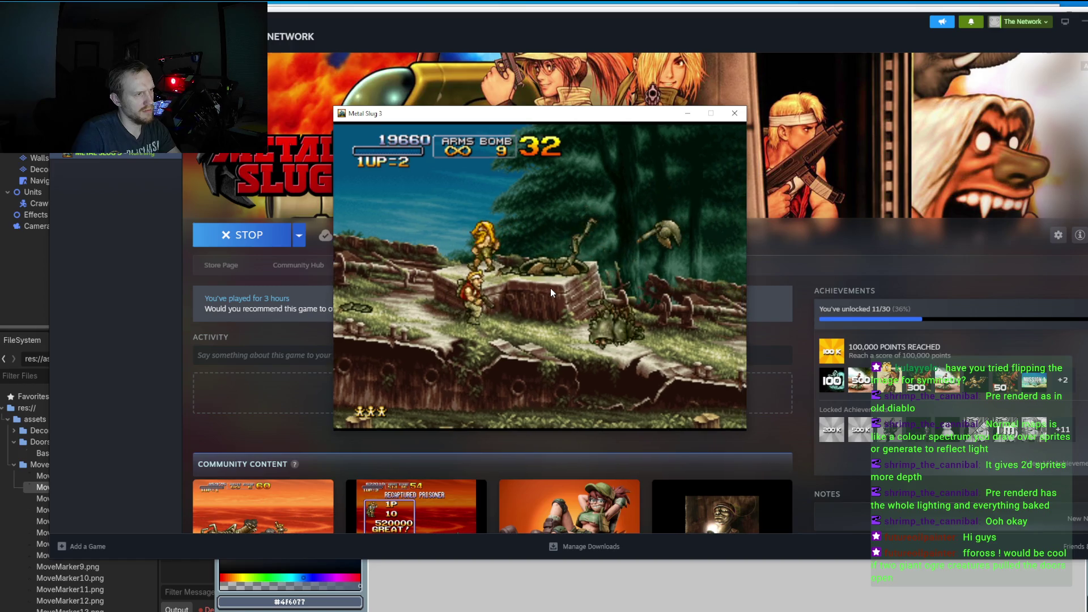
Step: Shoot the crabs, jump onto the rock and bomb the approaching crab
key(Right)
key(z)
key(z)
key(z)
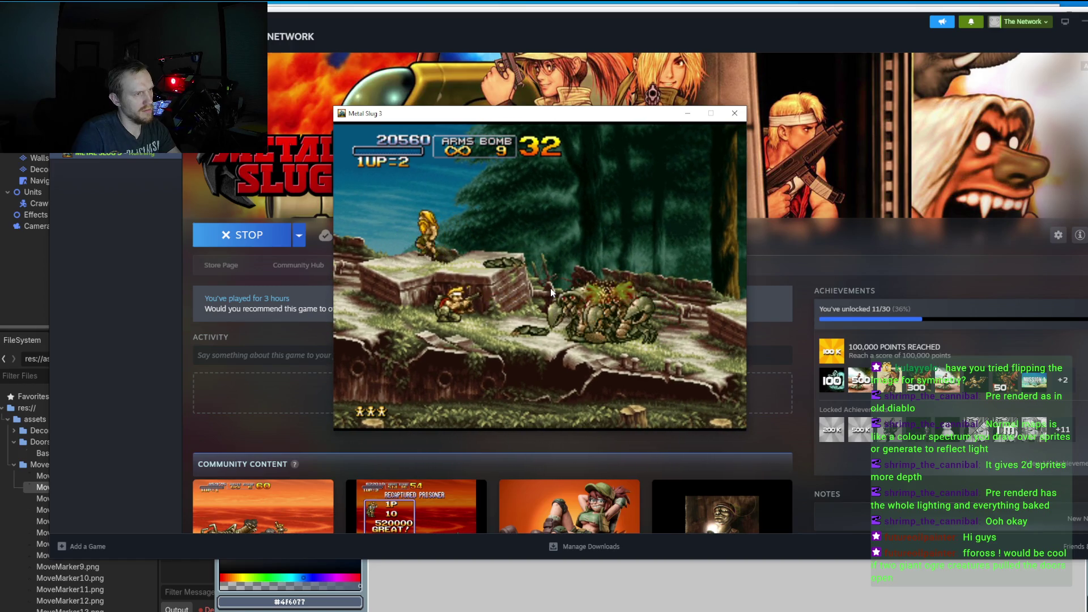
key(z)
key(z)
key(z)
key(Right)
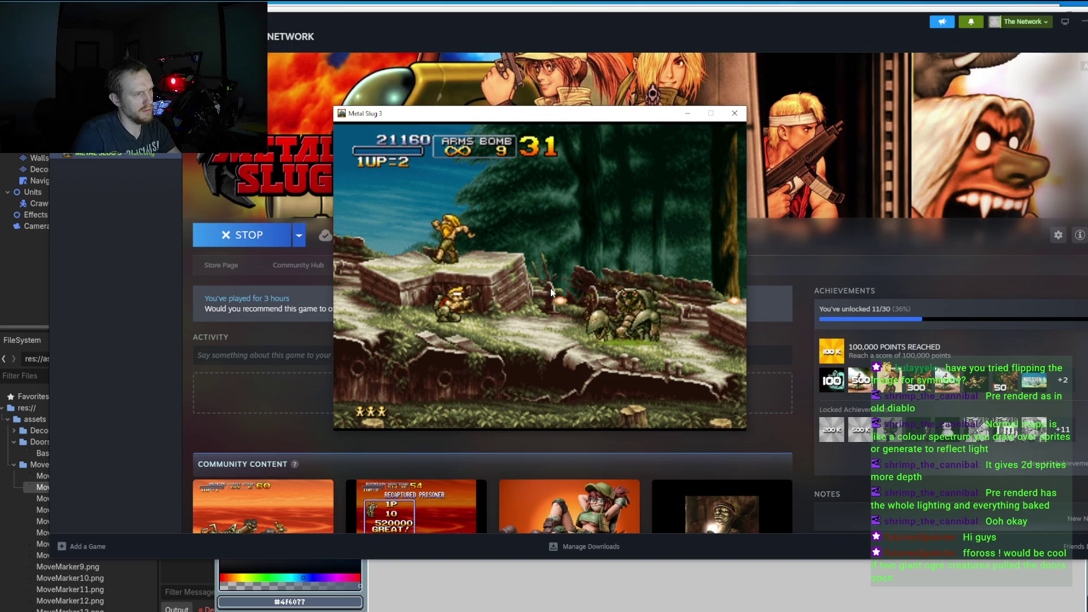
key(x)
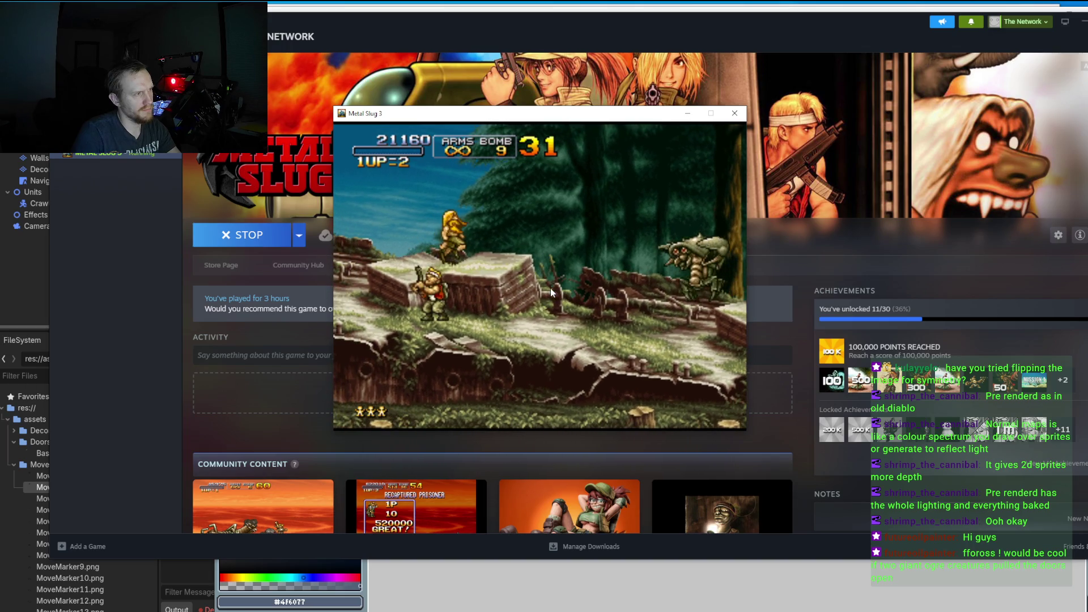
key(c)
key(z)
key(x)
key(x)
key(x)
key(c)
Step: Drop off the rock ledge and finish off the crabs and wasps
key(Right)
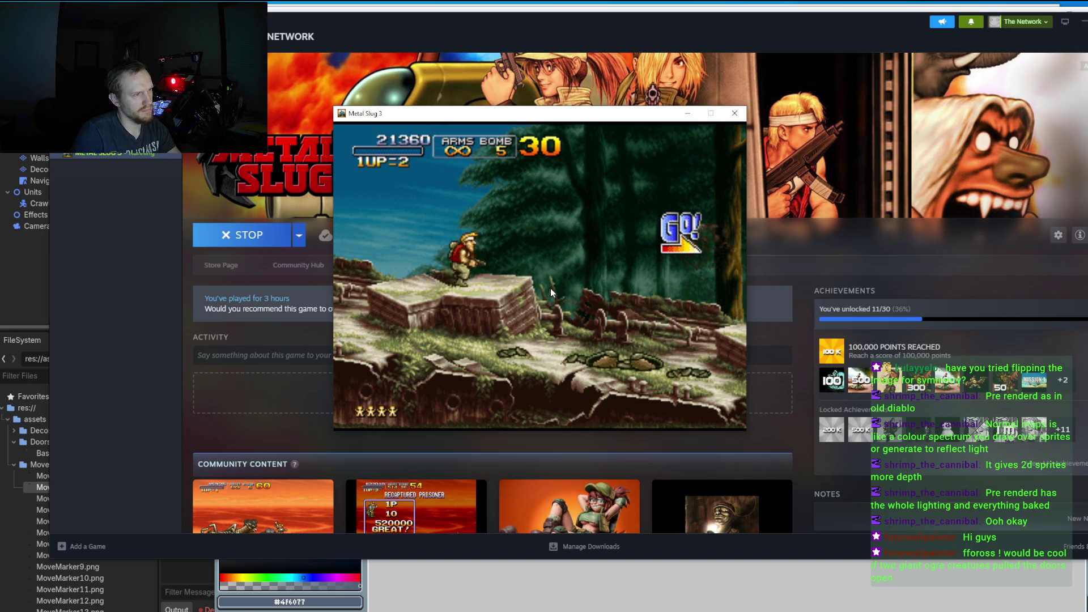
key(Right)
key(z)
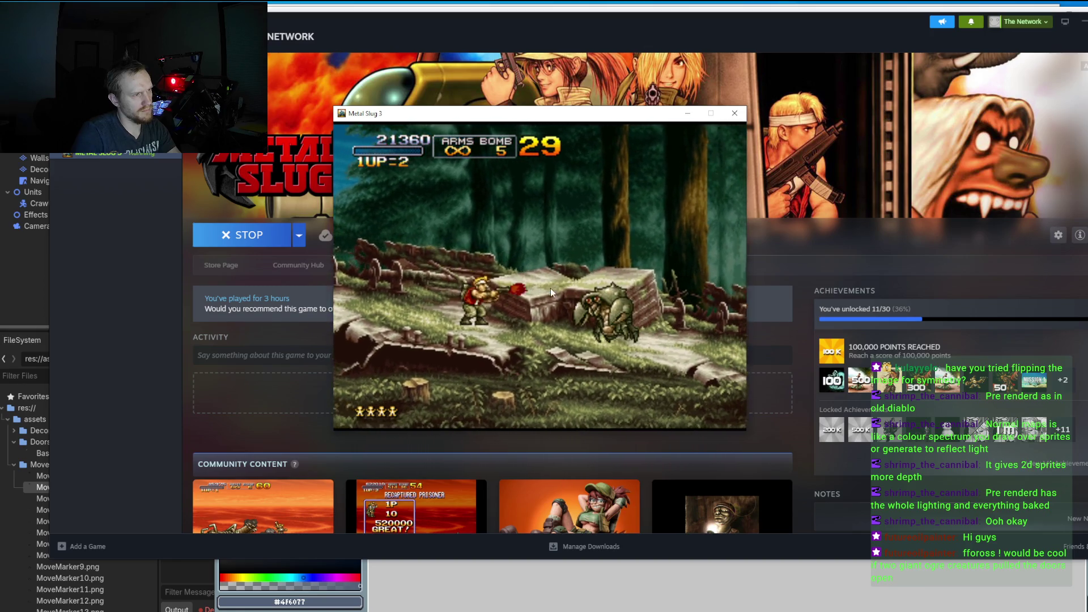
key(z)
key(z)
key(z)
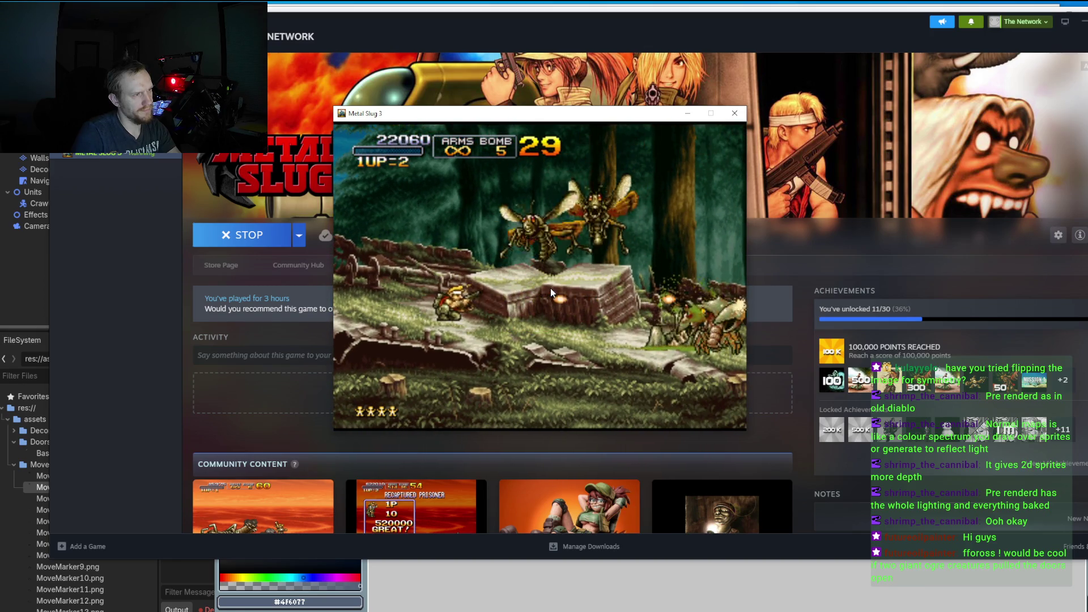
key(z)
key(z)
key(z)
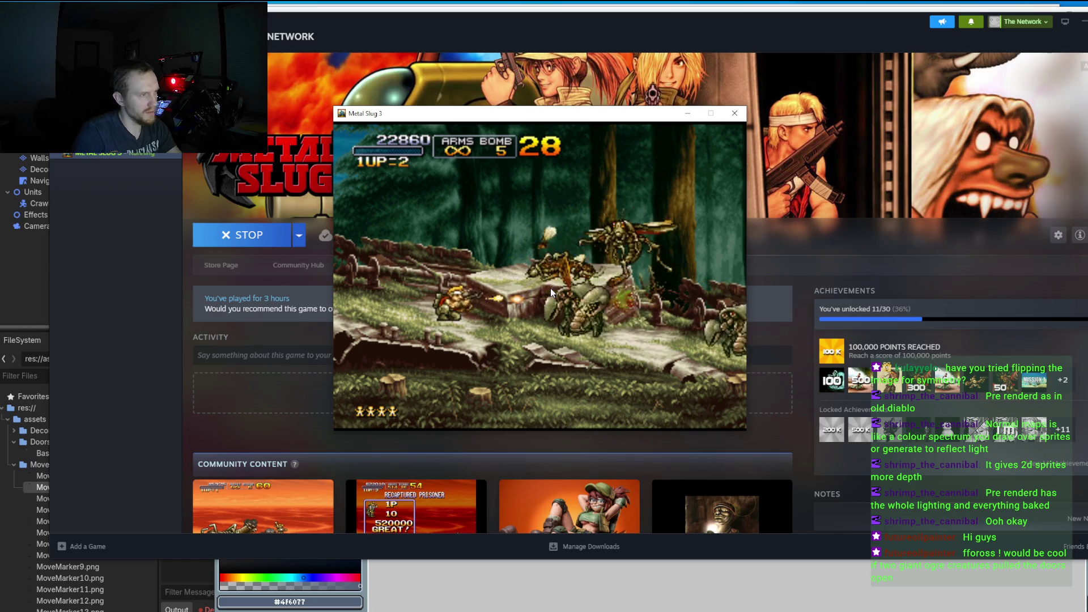
key(z)
key(z)
key(z)
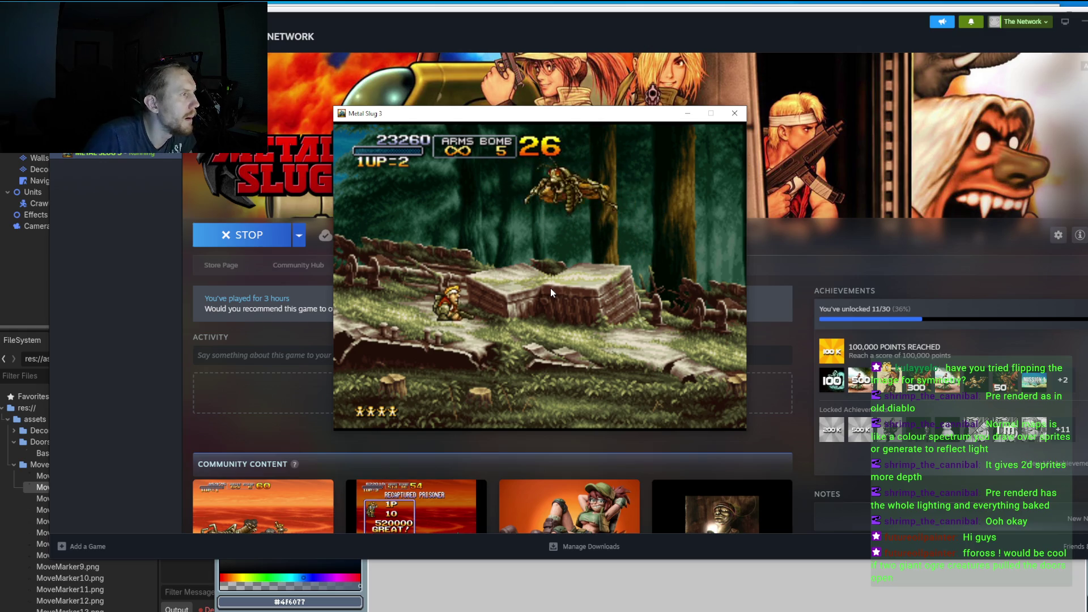
Step: Advance along the log bridge firing at wasps, then turn left toward the crabs
key(Right)
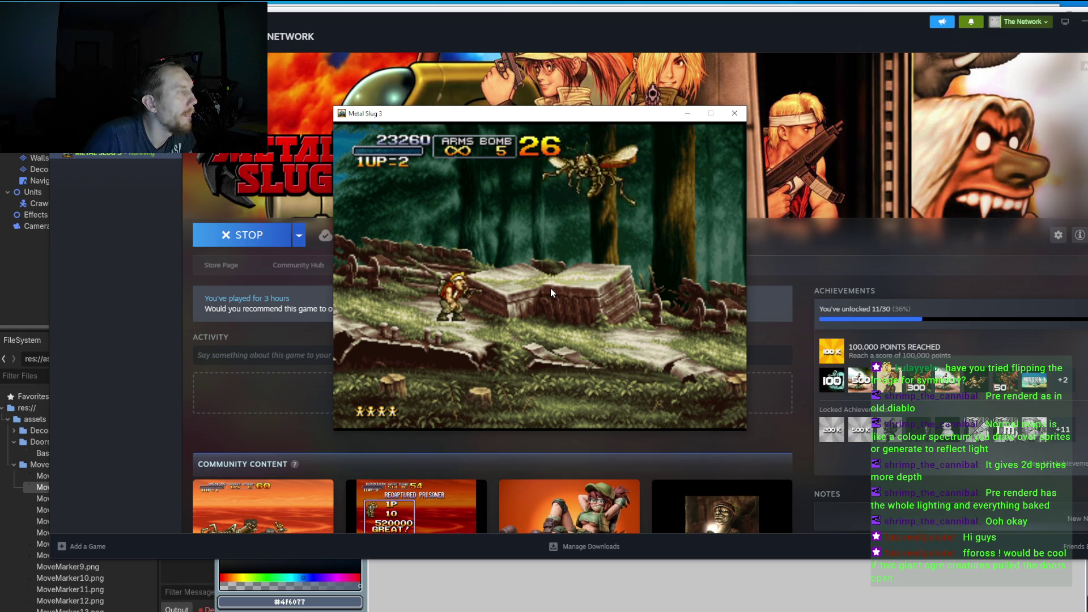
key(Right)
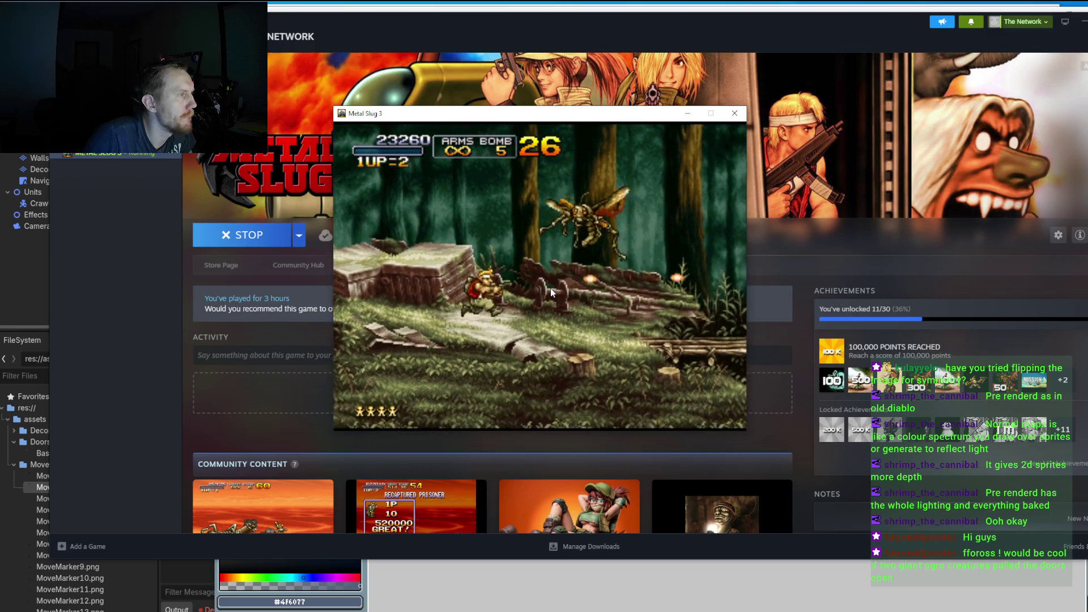
key(Right)
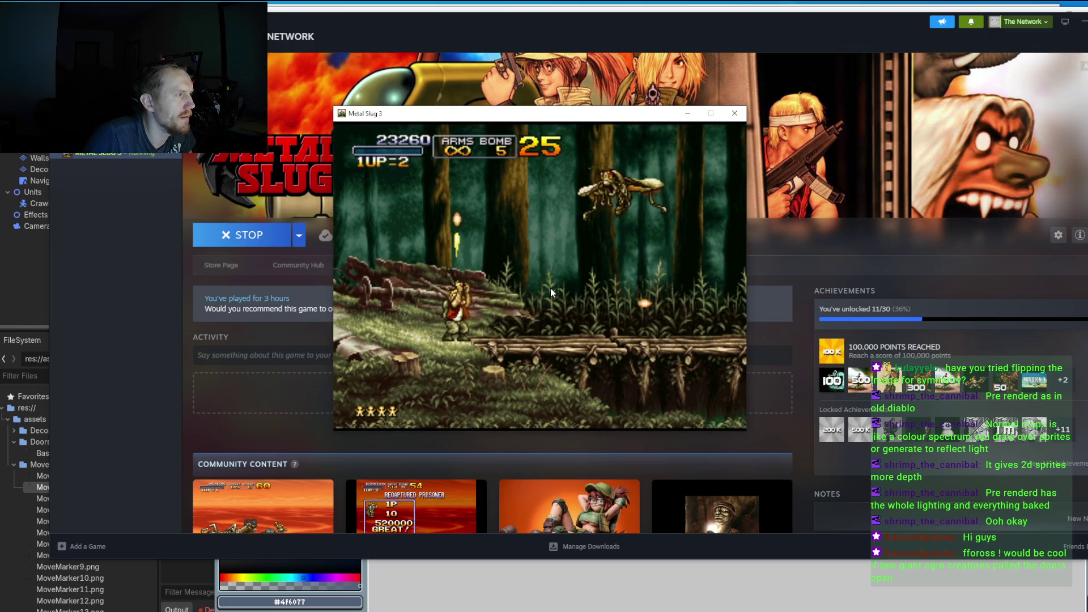
key(Right)
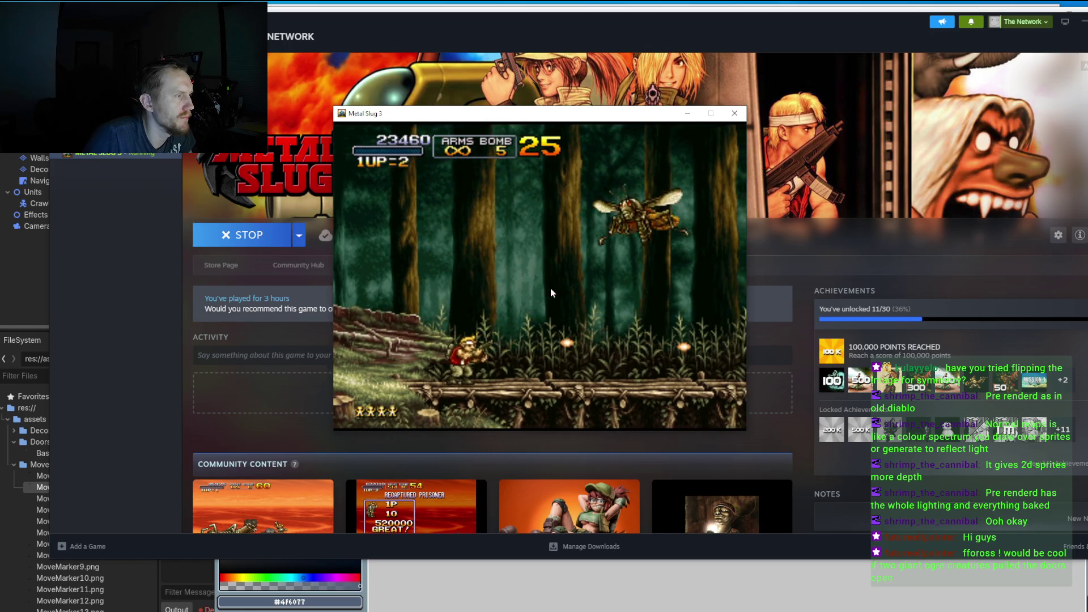
key(Right)
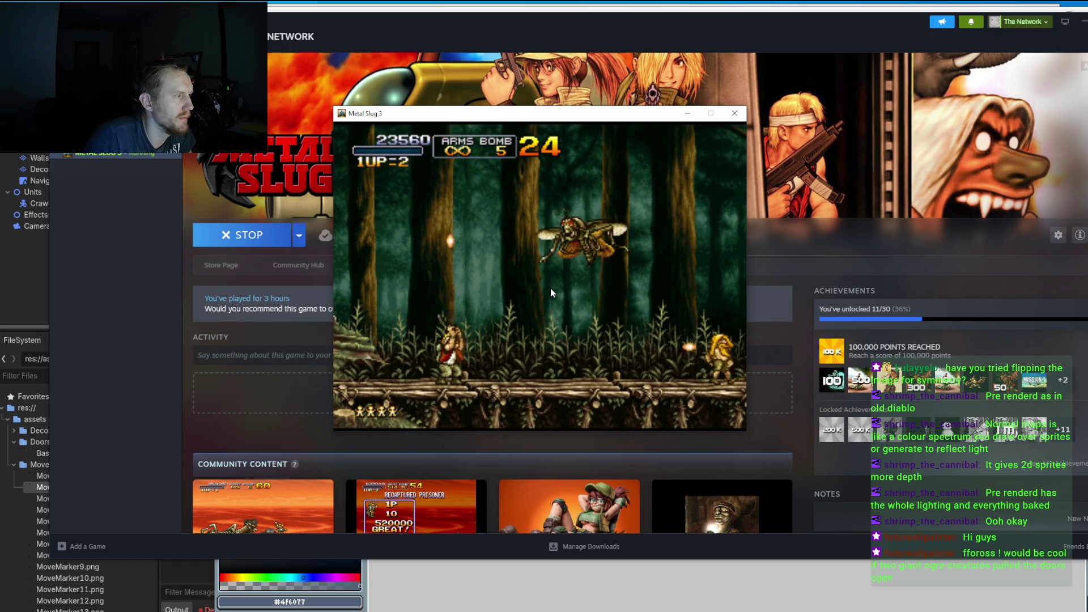
key(Right)
key(c)
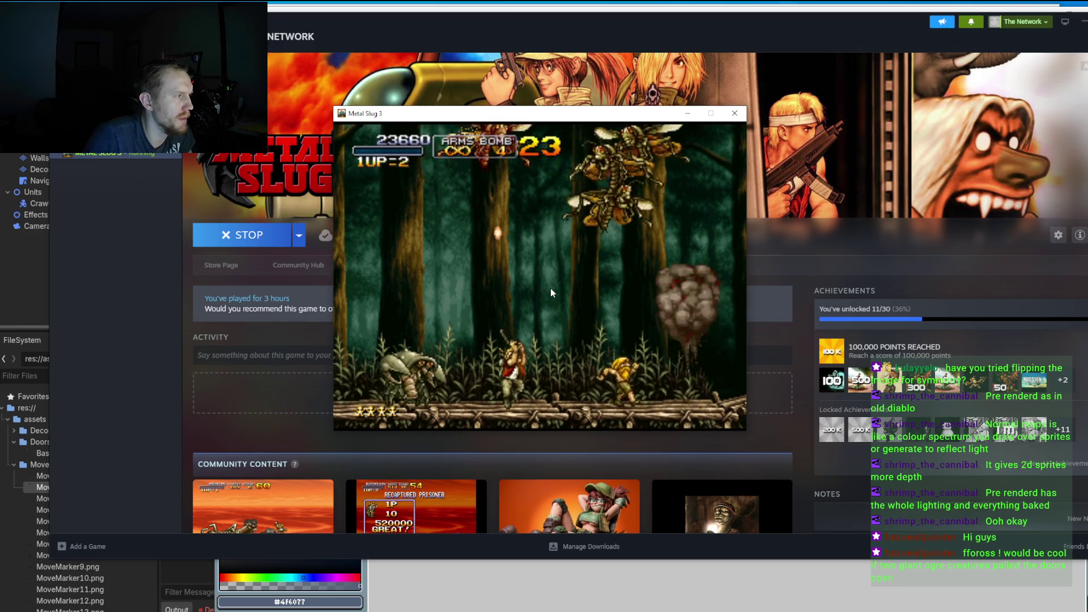
key(Left)
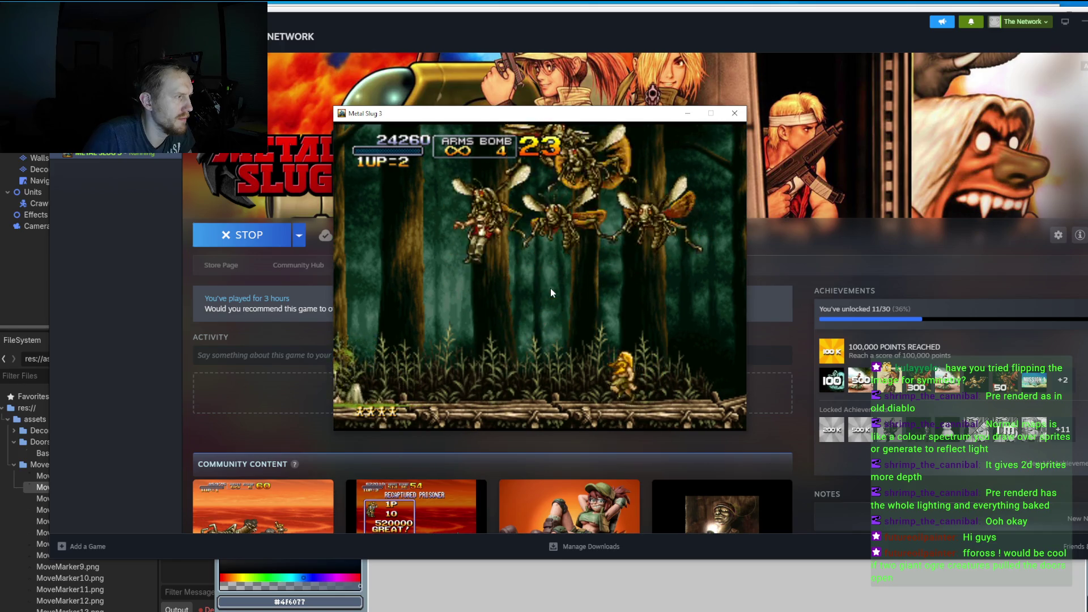
key(Left)
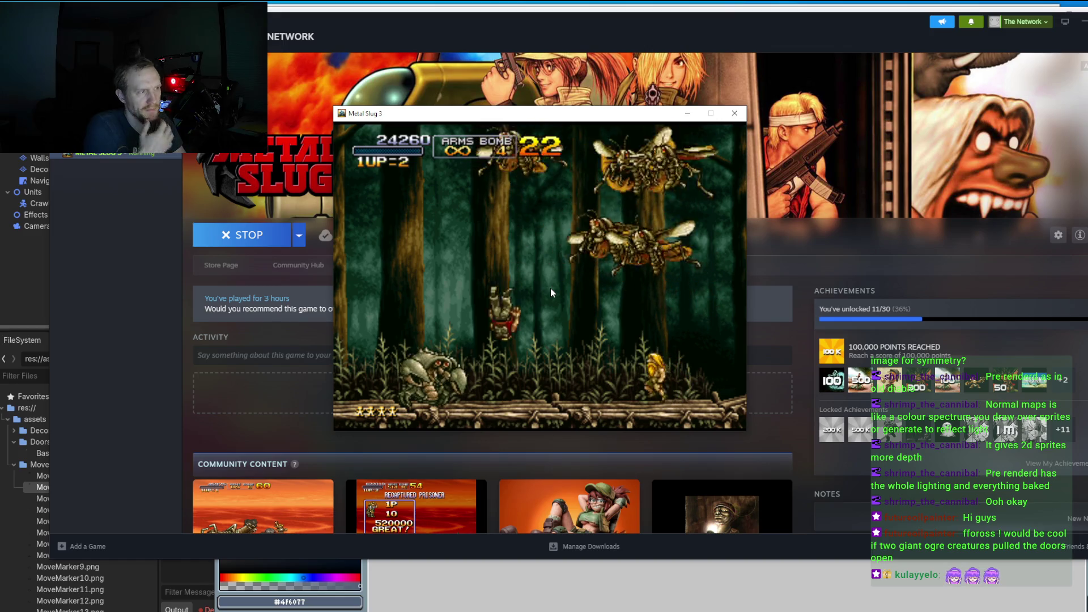
Step: Close the Metal Slug 3 game window and return to Aseprite's door sprite
click(735, 114)
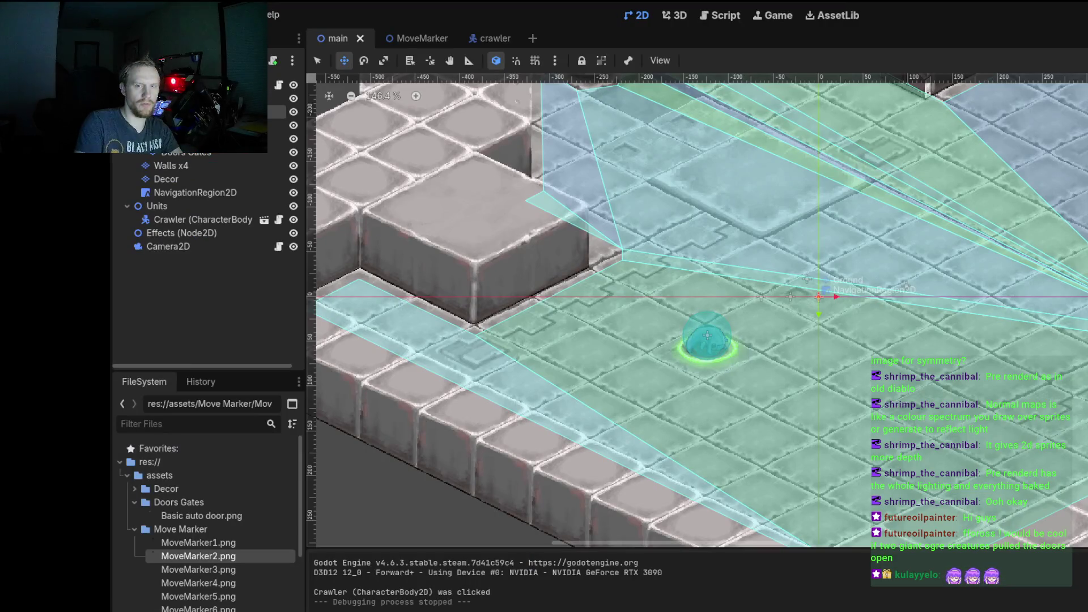
key(alt+Tab)
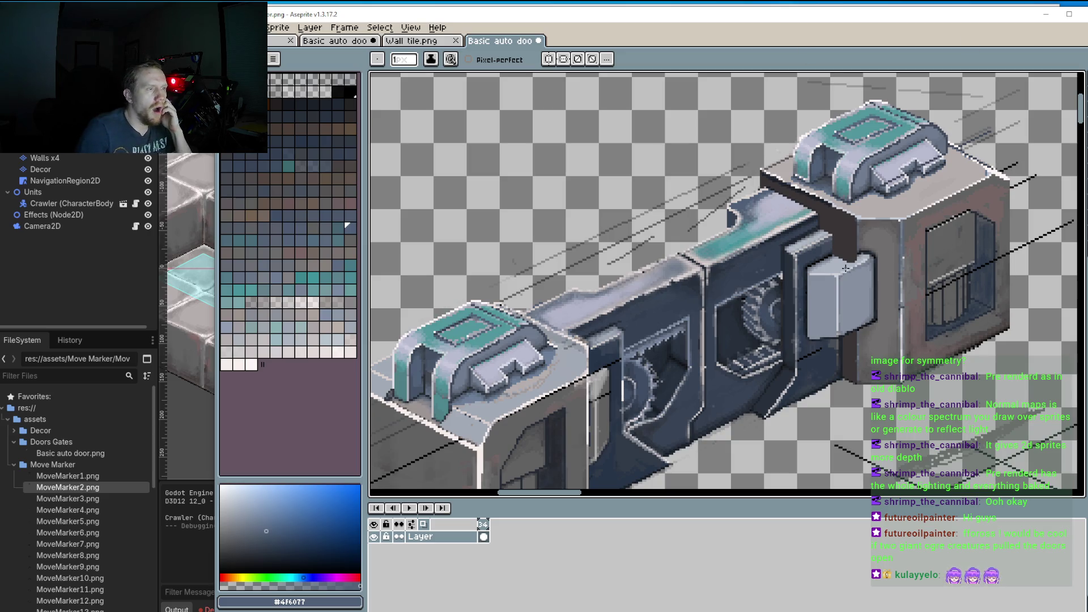
Step: Frame the end block, eyedropper its grey wall colour, and return to the Pencil
scroll(845, 268, down, 2)
scroll(781, 262, up, 2)
drag(767, 264, 727, 225)
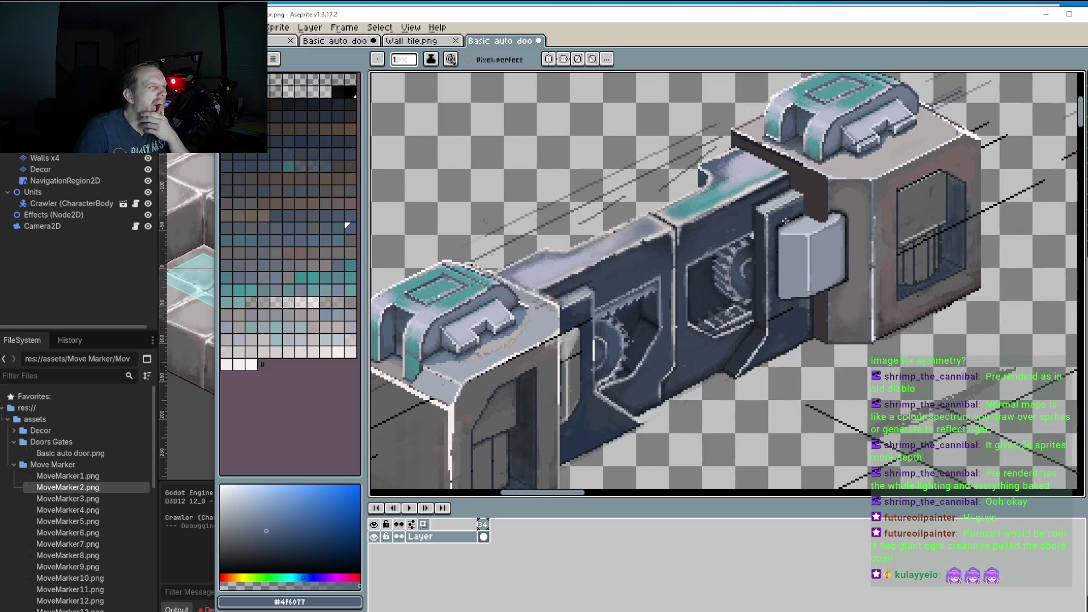
scroll(828, 218, up, 1)
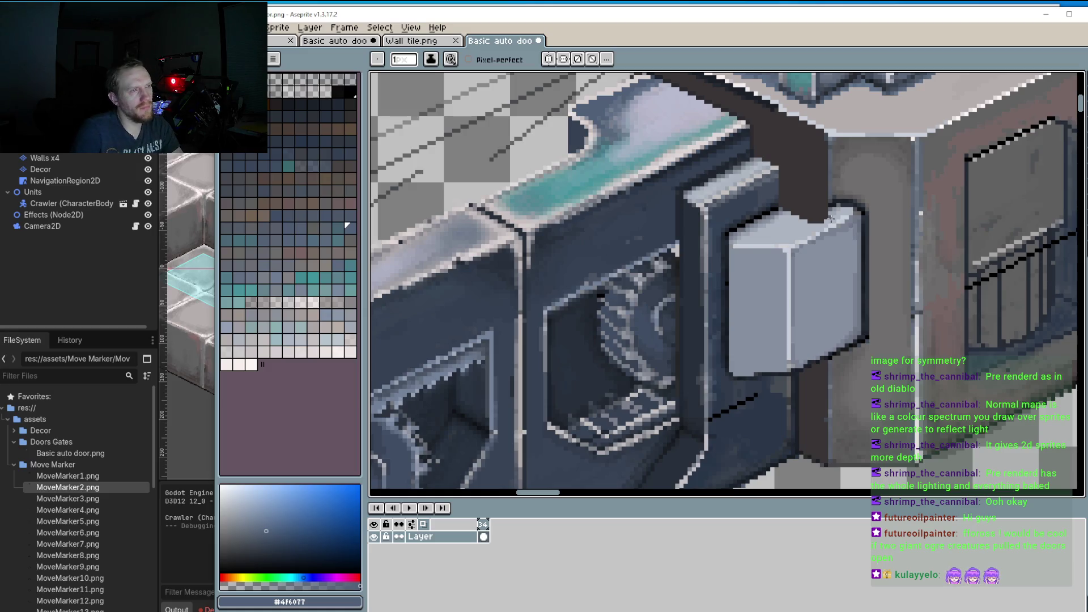
key(i)
click(864, 186)
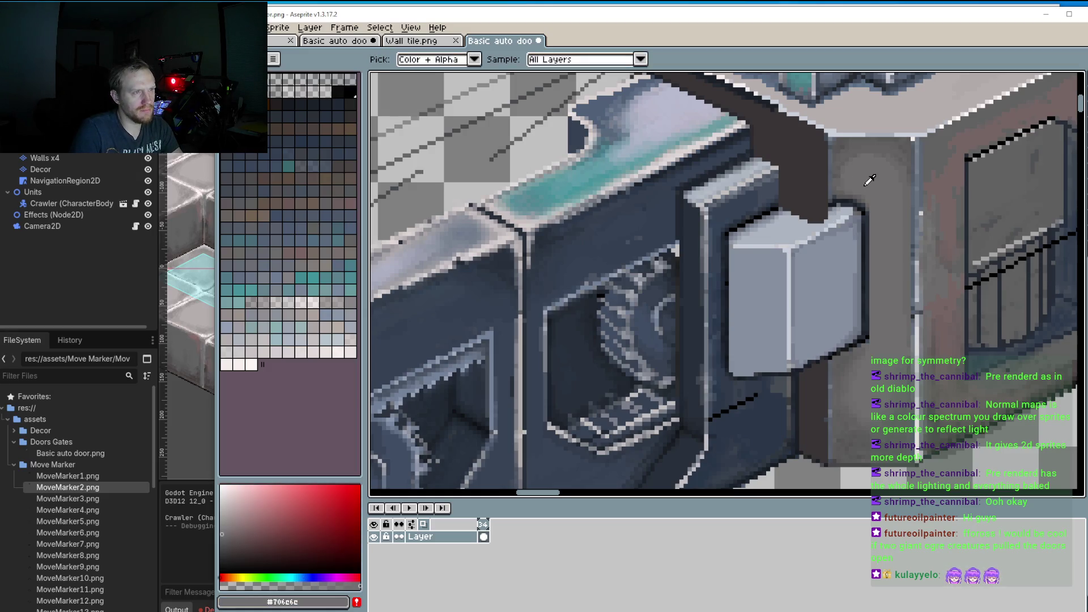
scroll(866, 190, up, 1)
key(b)
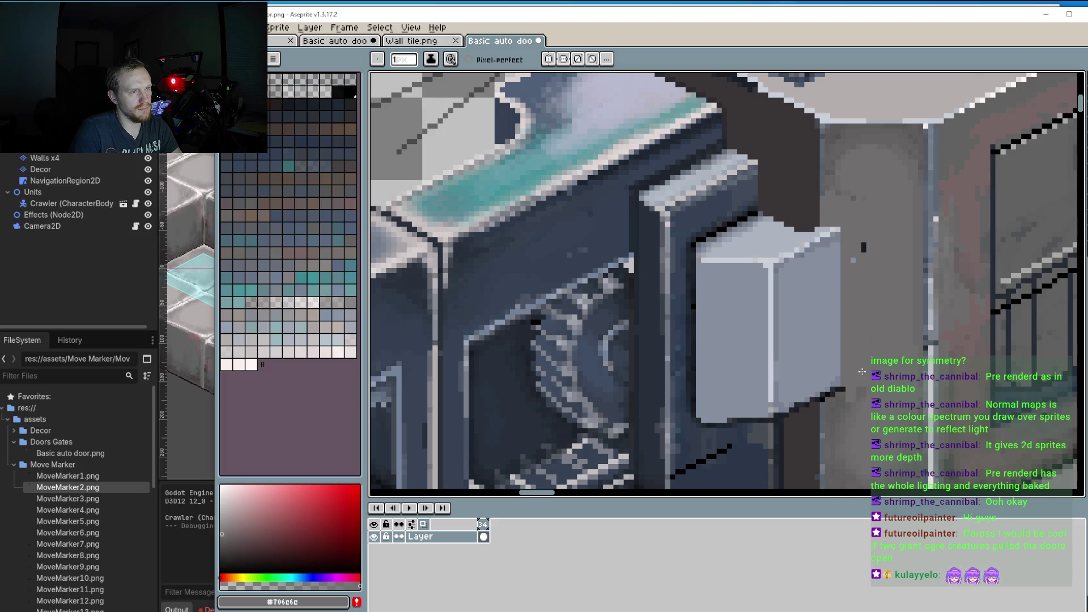
scroll(861, 248, up, 2)
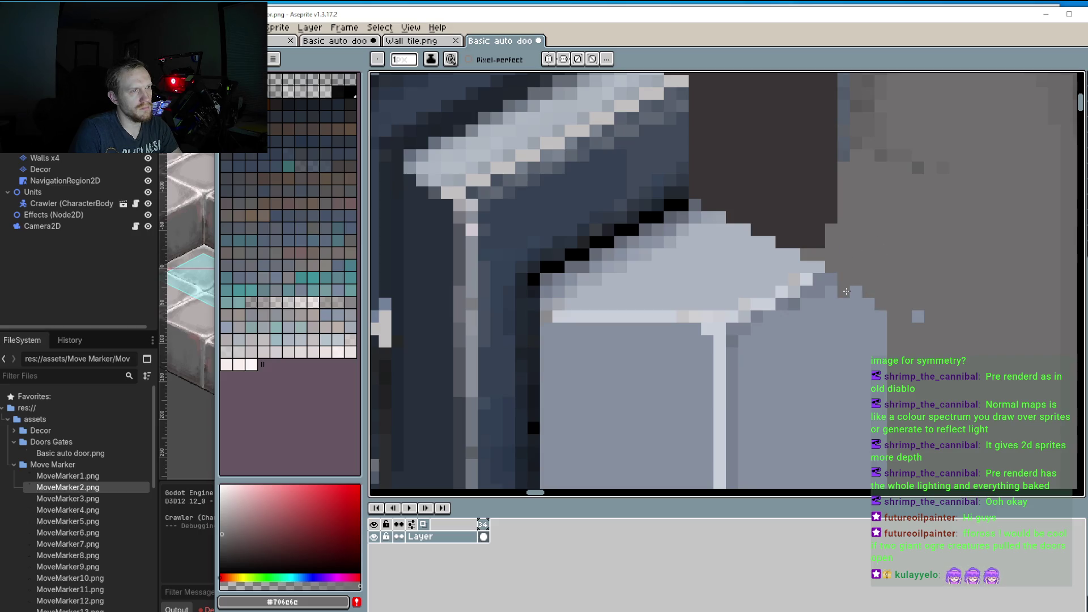
scroll(862, 266, down, 4)
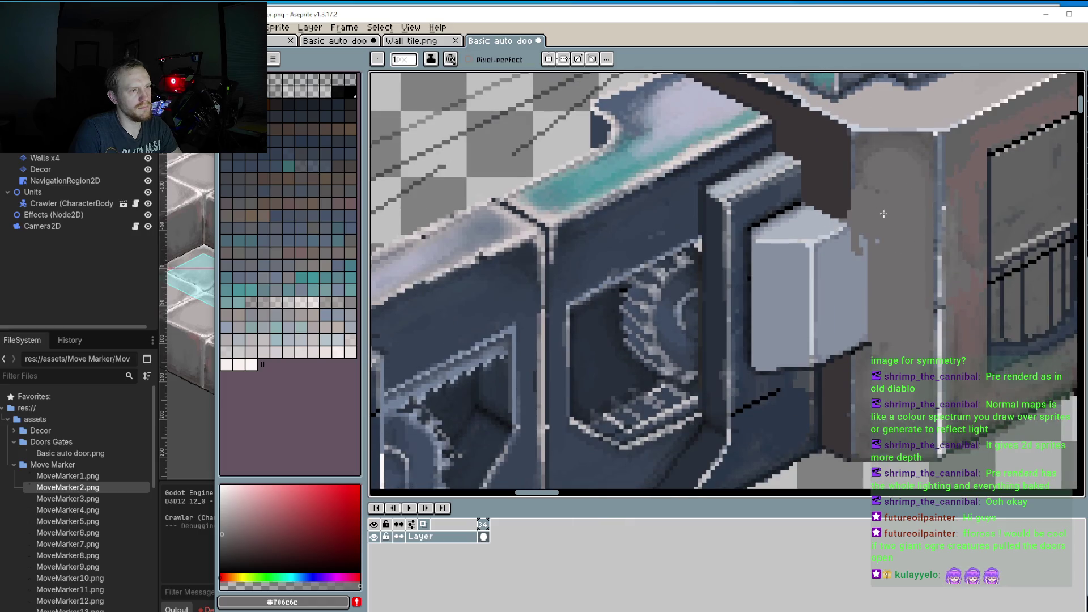
Step: Paint a 4px wall-coloured strip down the small block's edge with the Line tool
key(l)
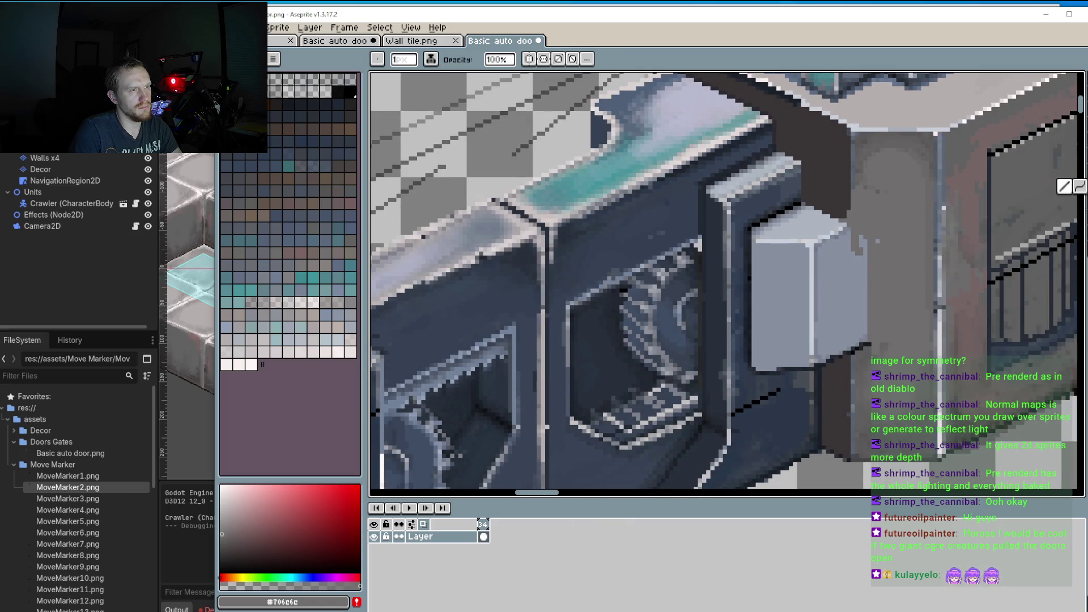
key(plus)
key(plus)
key(plus)
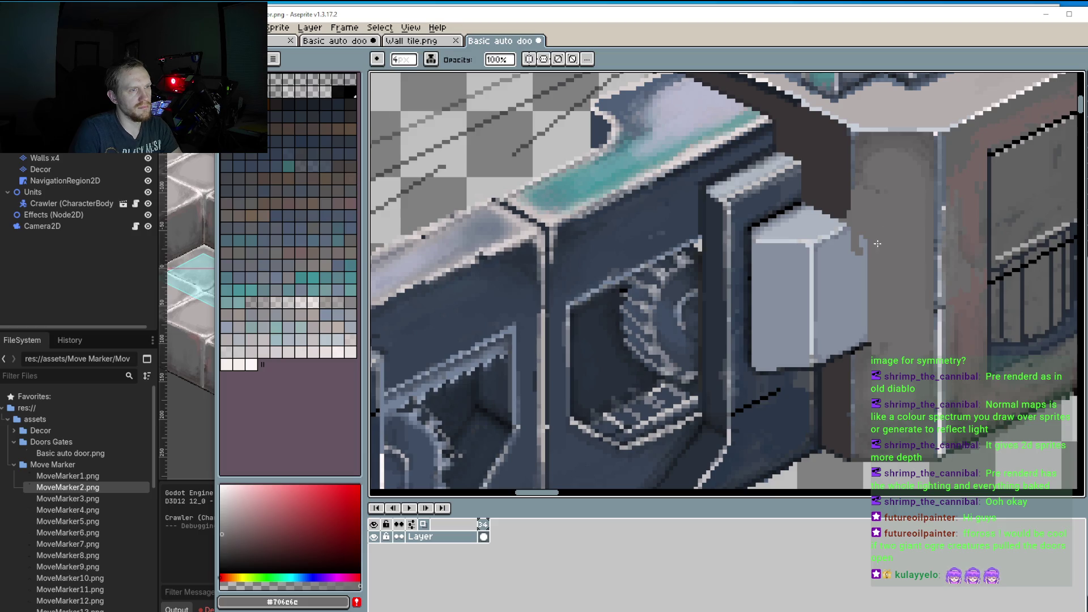
drag(861, 220, 862, 357)
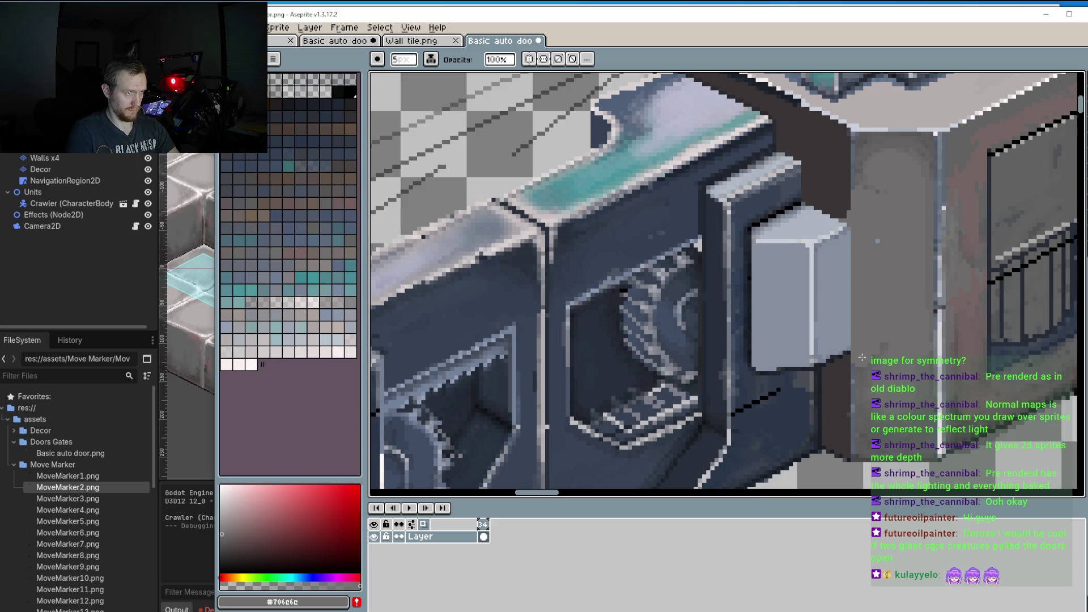
Step: Draw a straight dark #393535 line down the small block's right edge
alt+click(847, 196)
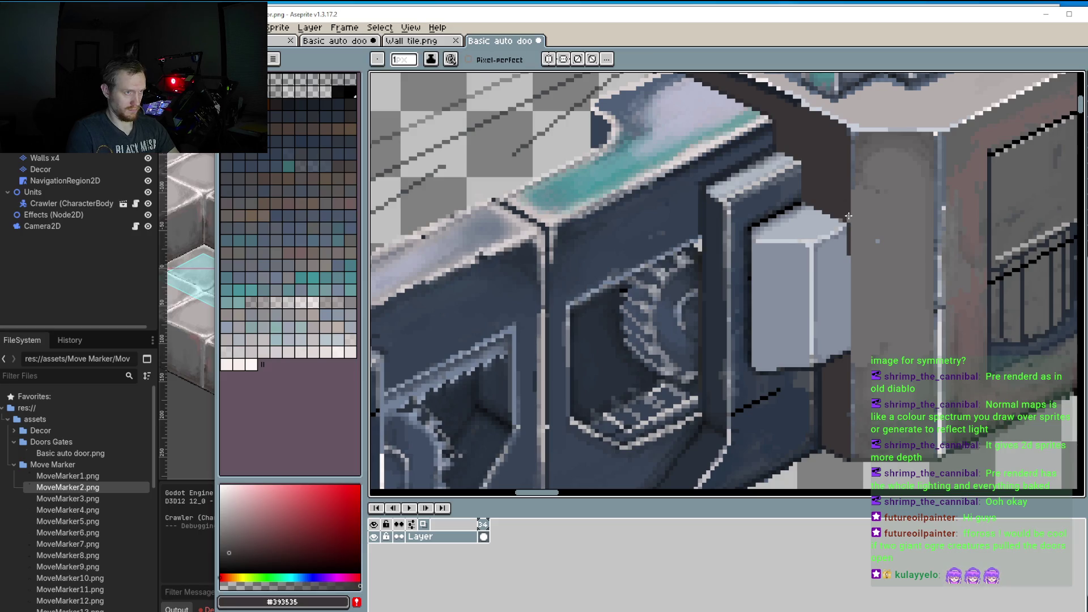
key(plus)
key(plus)
drag(844, 201, 844, 359)
key(ctrl+z)
click(1083, 203)
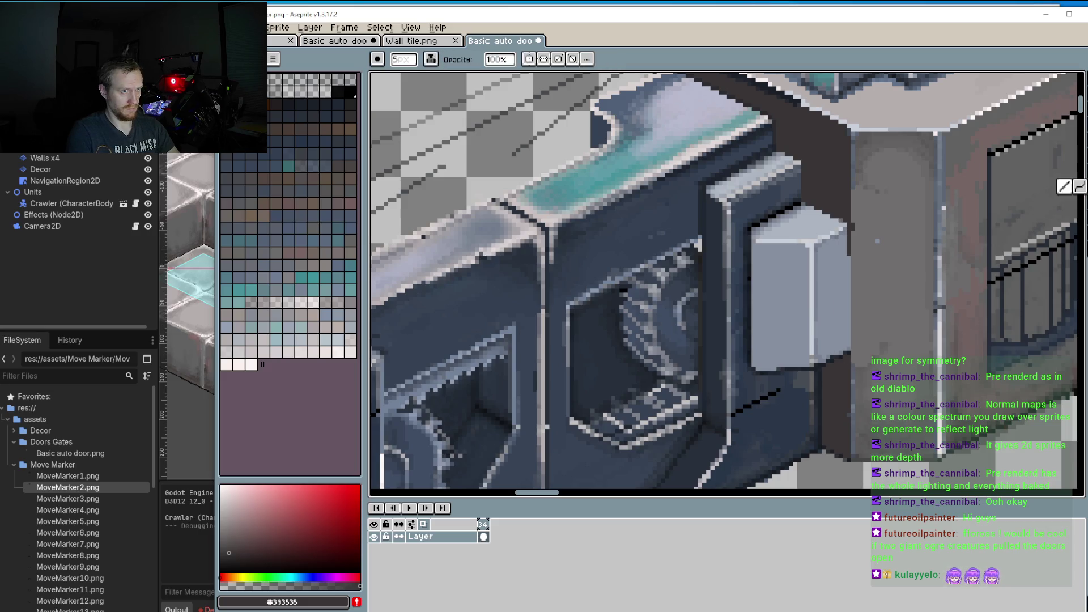
drag(843, 196, 845, 361)
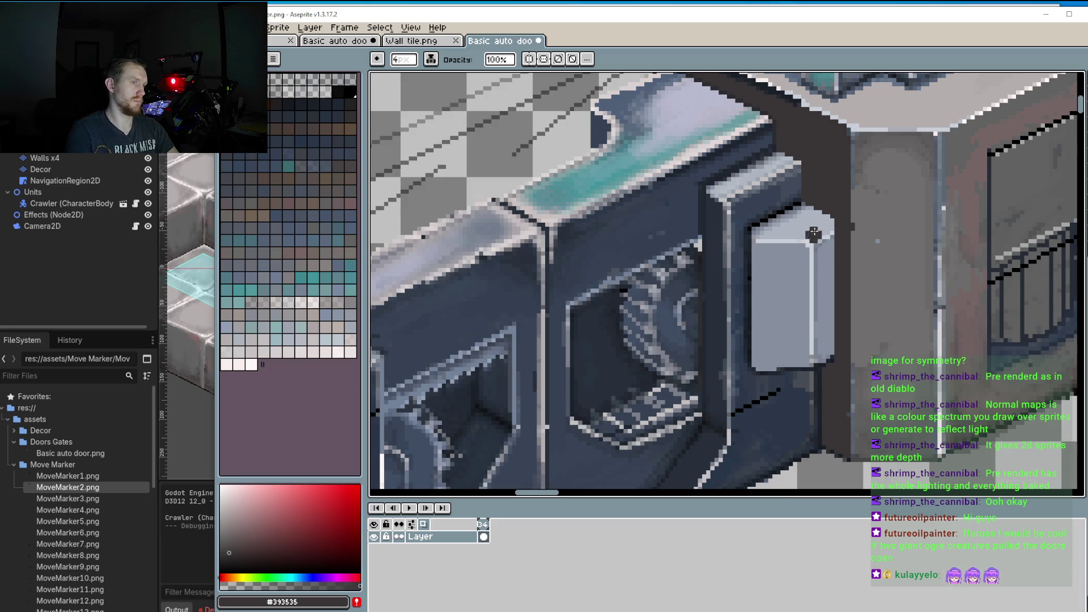
Step: Extend the dark outline along the block's rounded top, darkening the leftover light pixels
scroll(816, 224, up, 2)
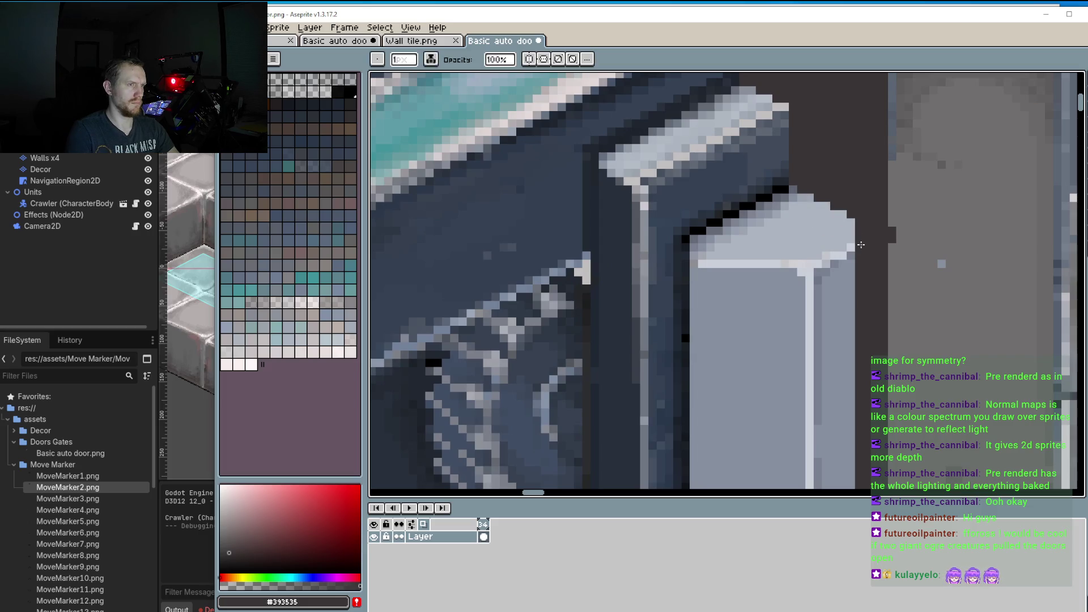
click(850, 238)
mouse_move(840, 237)
mouse_down()
mouse_move(754, 195)
mouse_move(790, 210)
mouse_move(751, 167)
mouse_move(760, 127)
mouse_up()
scroll(774, 196, down, 2)
scroll(770, 192, up, 2)
click(787, 202)
key(plus)
key(plus)
click(805, 214)
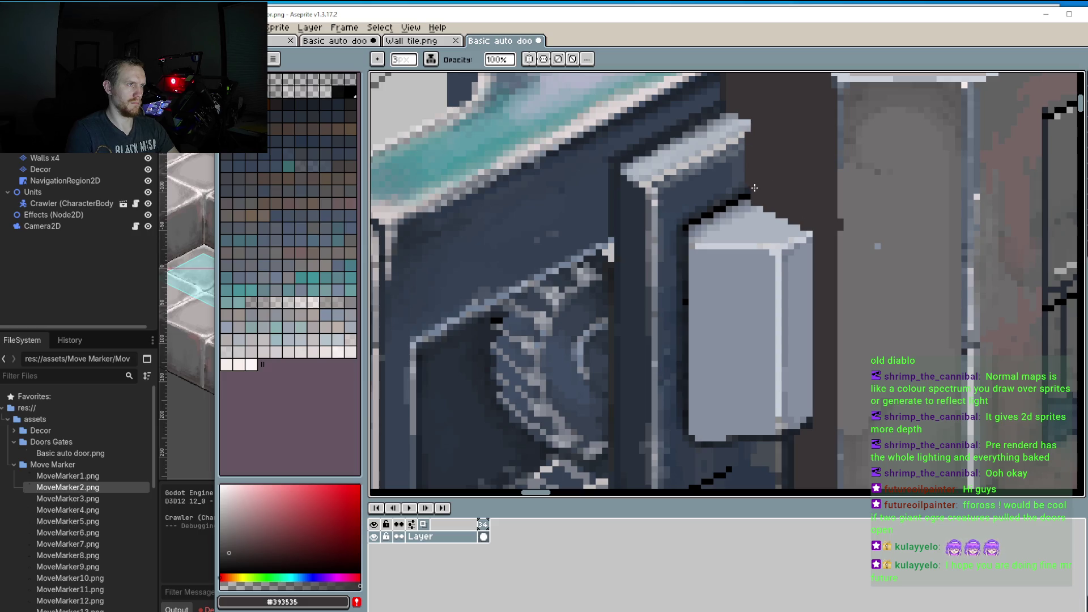
click(749, 124)
scroll(757, 127, down, 1)
scroll(757, 136, down, 1)
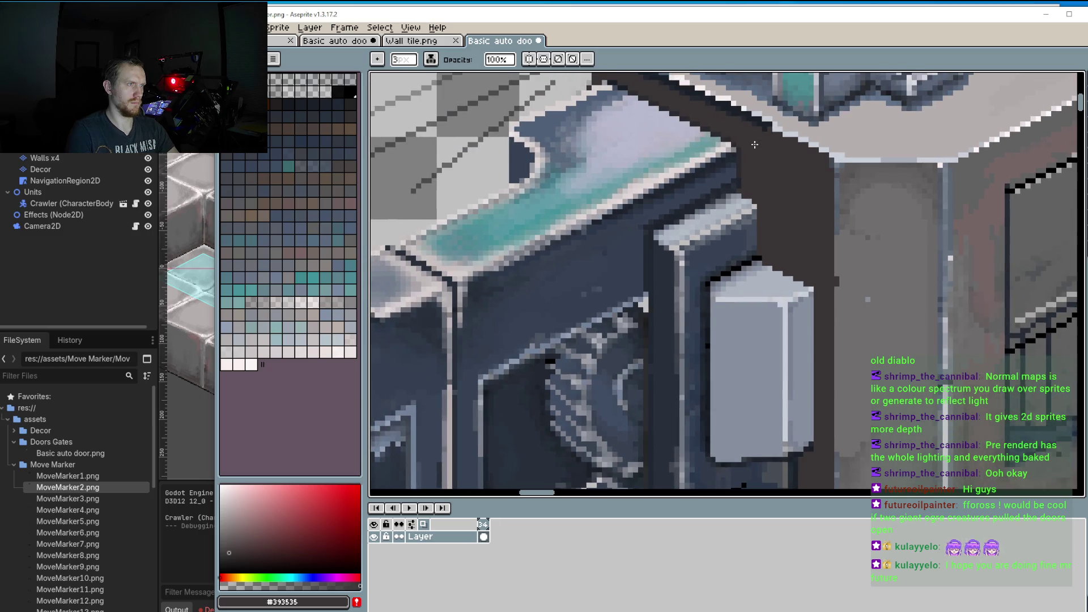
scroll(758, 158, down, 1)
scroll(758, 154, down, 1)
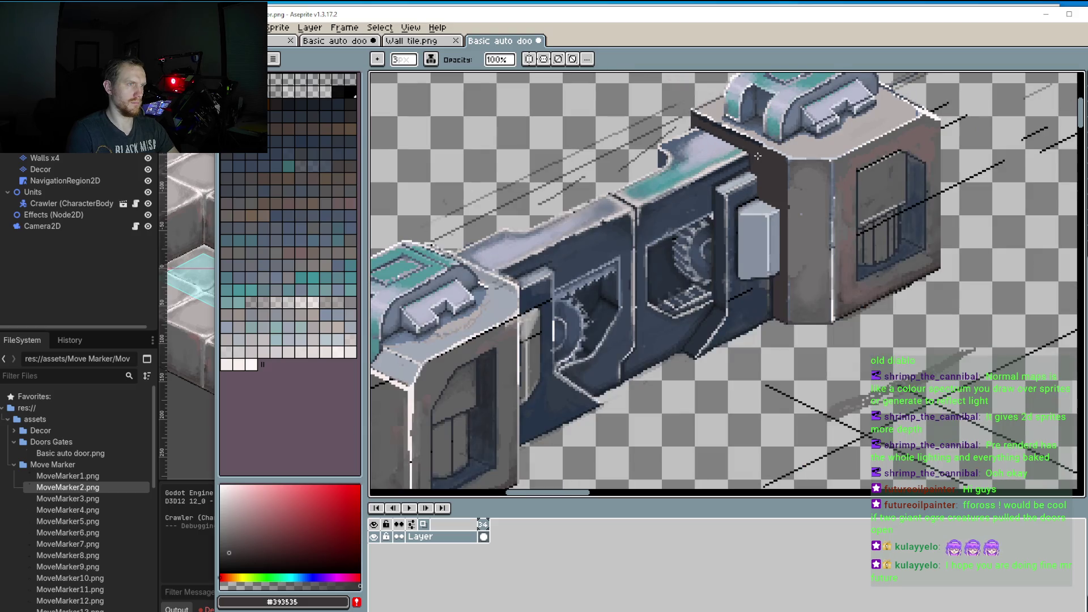
scroll(842, 167, down, 2)
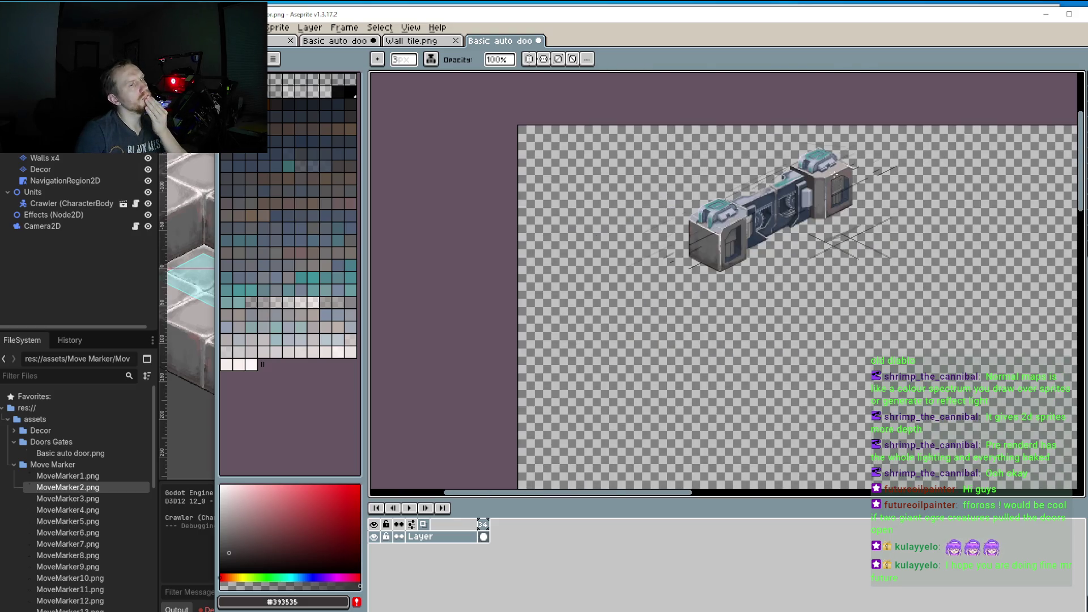
scroll(842, 167, up, 4)
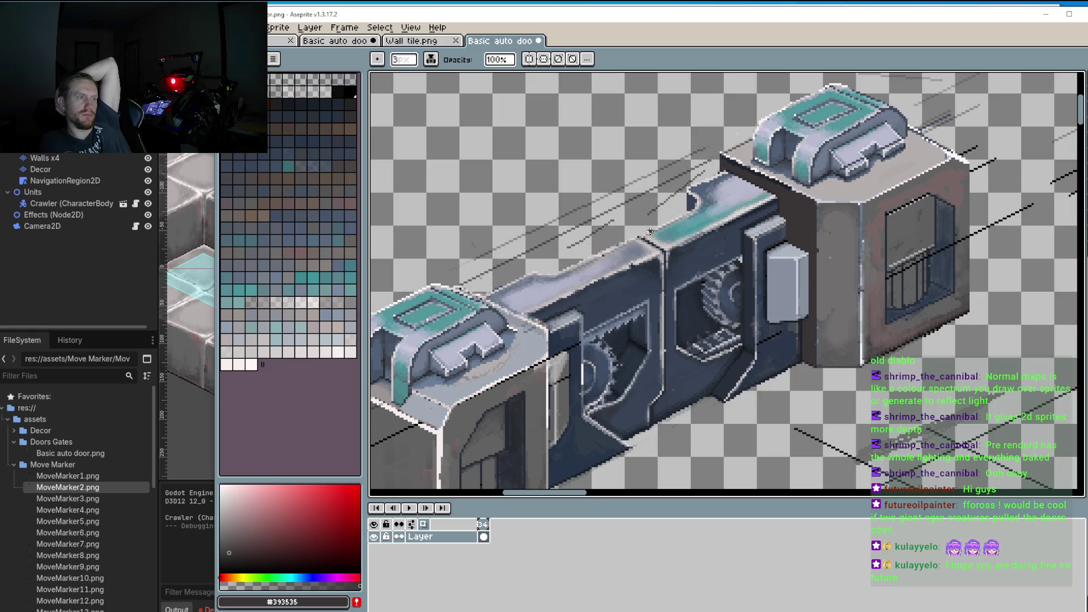
scroll(716, 235, down, 2)
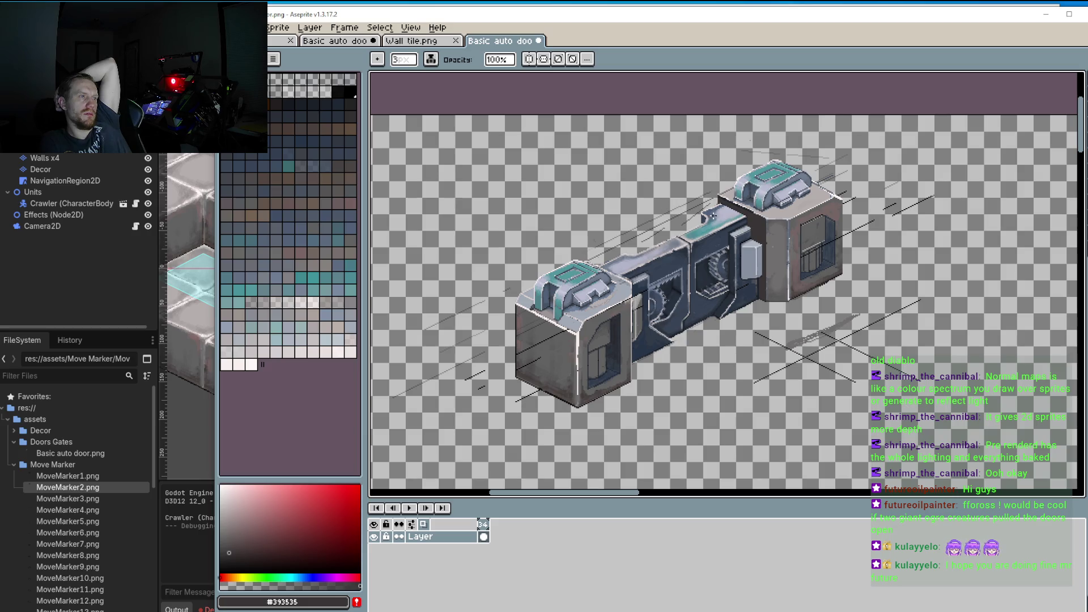
scroll(737, 218, up, 3)
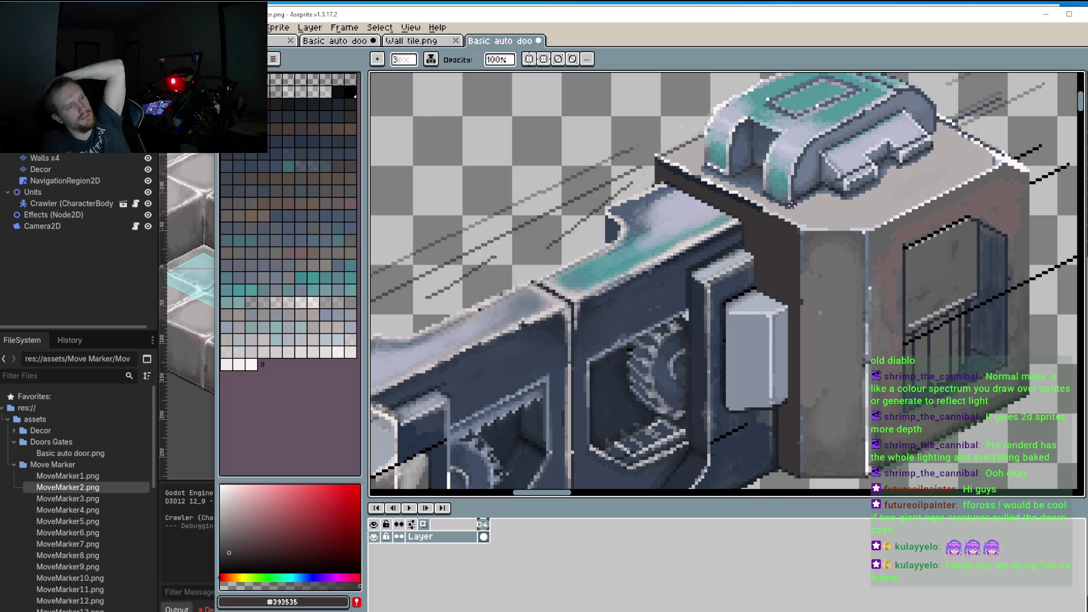
scroll(792, 205, down, 3)
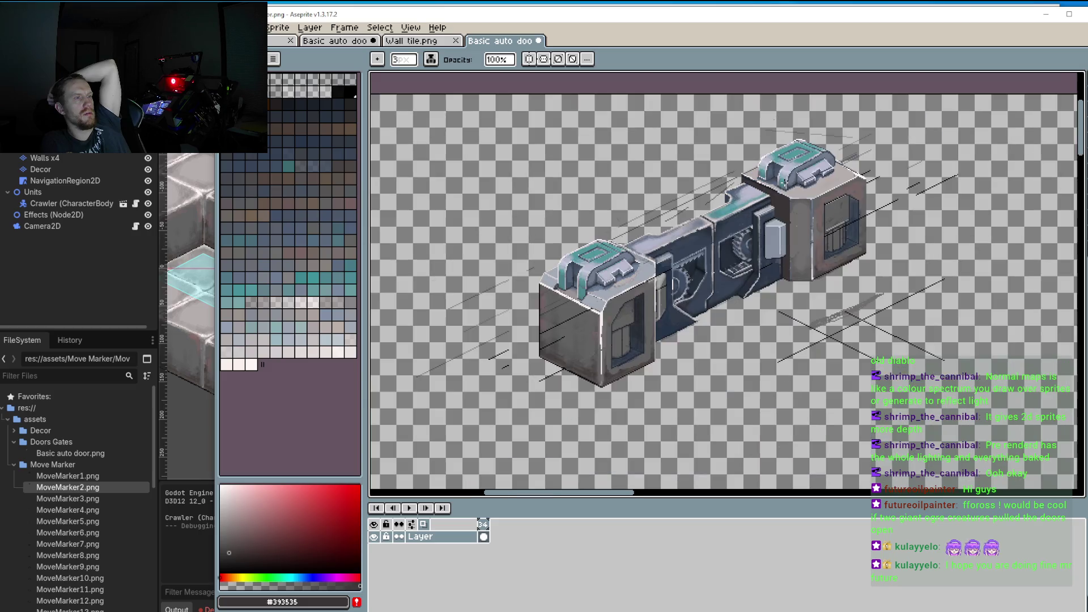
scroll(785, 182, up, 3)
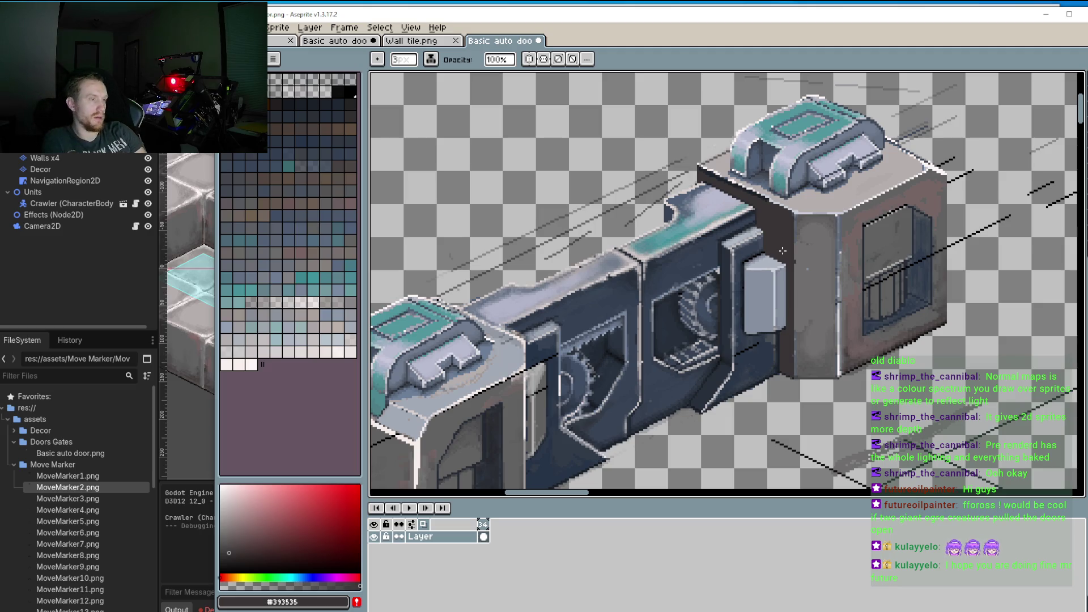
scroll(745, 297, down, 2)
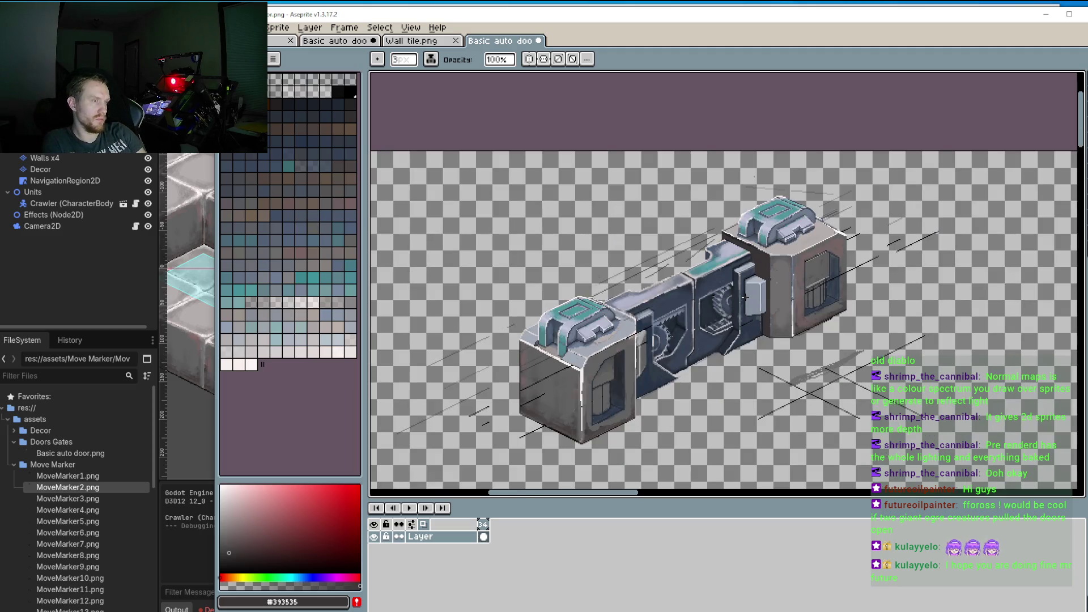
scroll(750, 306, up, 3)
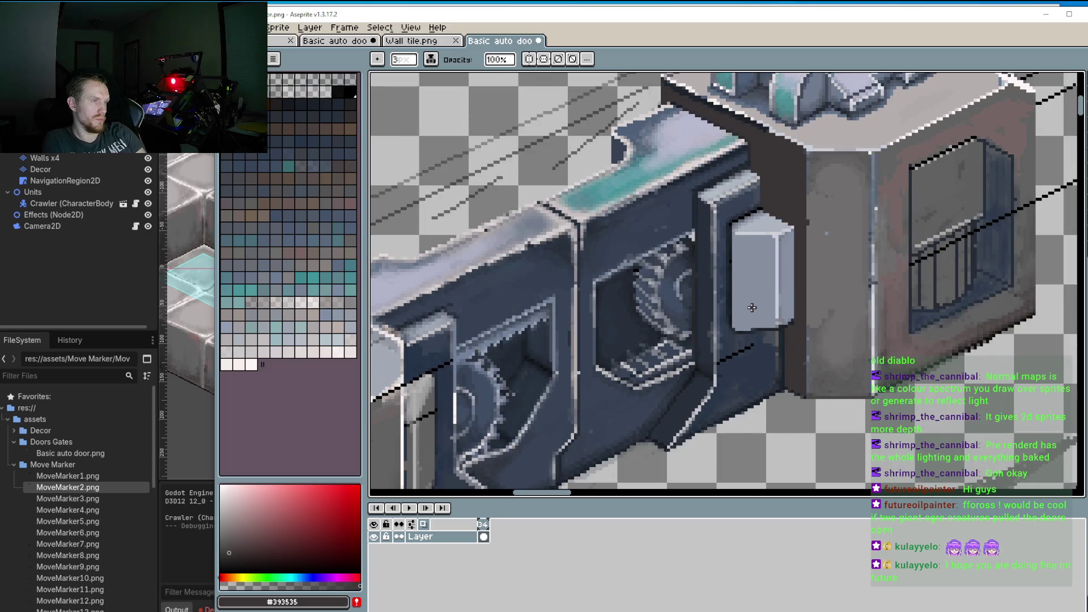
scroll(752, 308, down, 1)
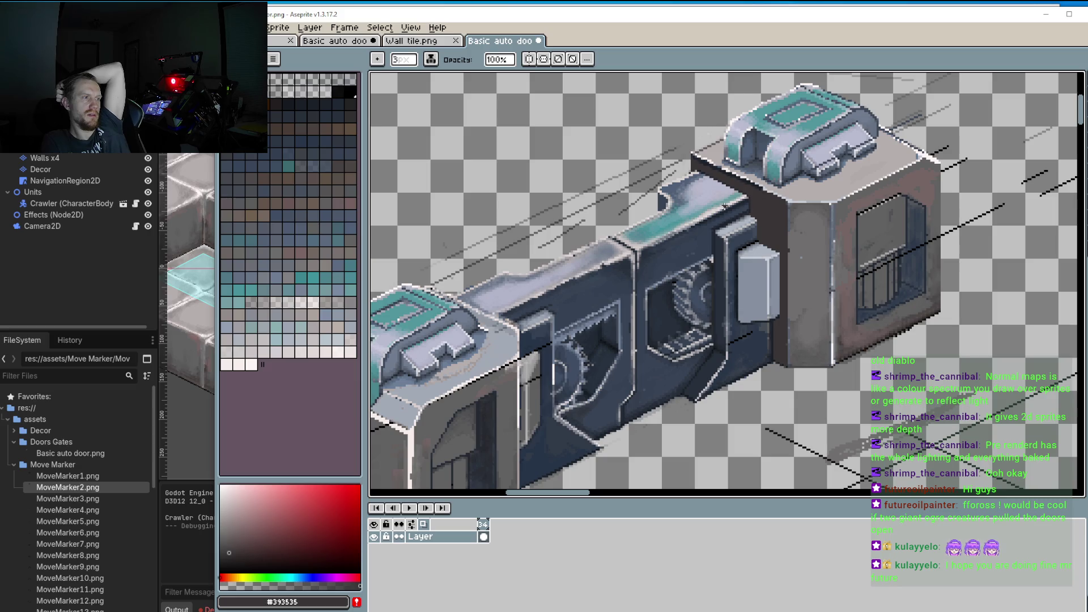
scroll(703, 208, down, 2)
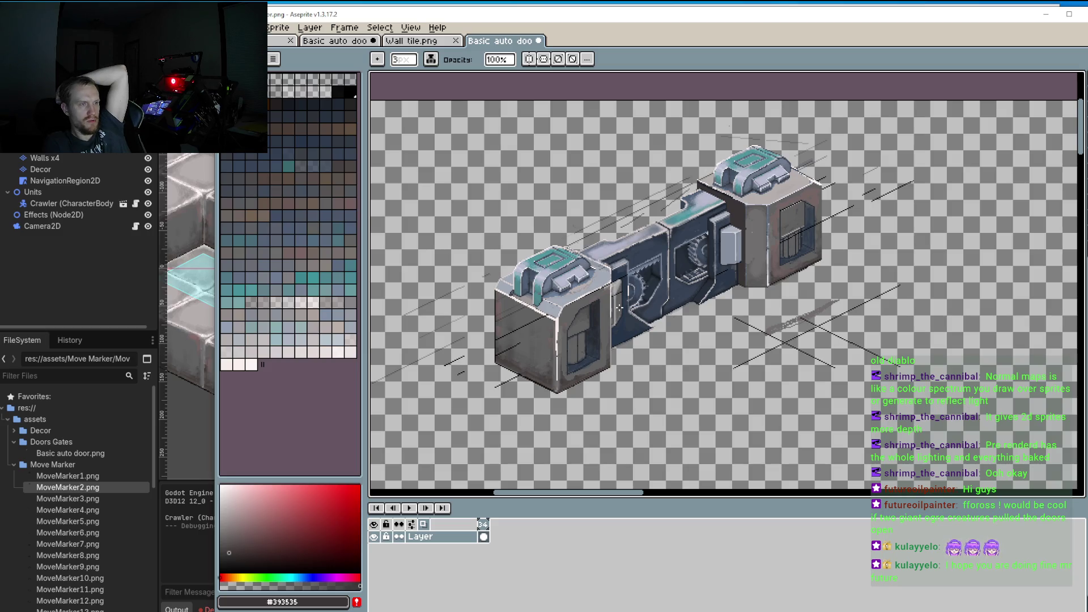
drag(631, 291, 649, 353)
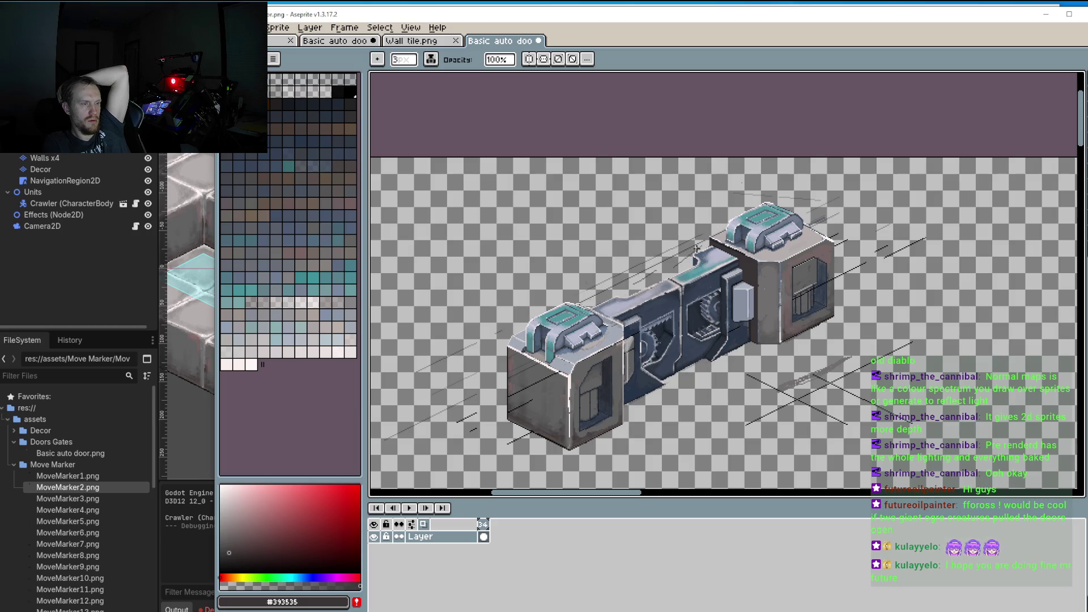
scroll(696, 267, up, 2)
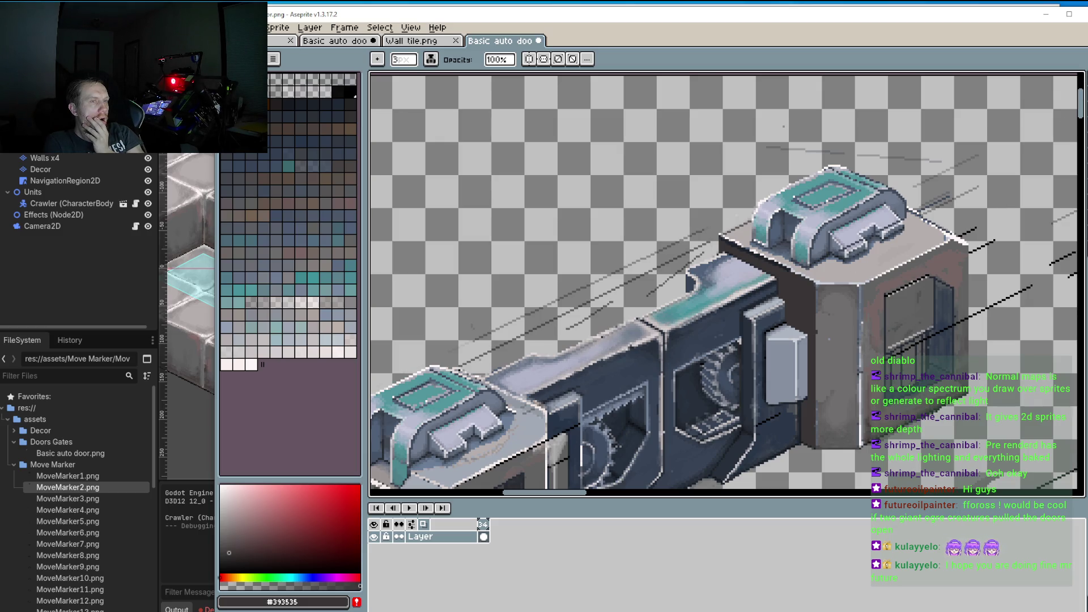
Step: Lasso the teal top panel and move it up-left as a floating 78×35 piece
click(1080, 78)
click(1074, 82)
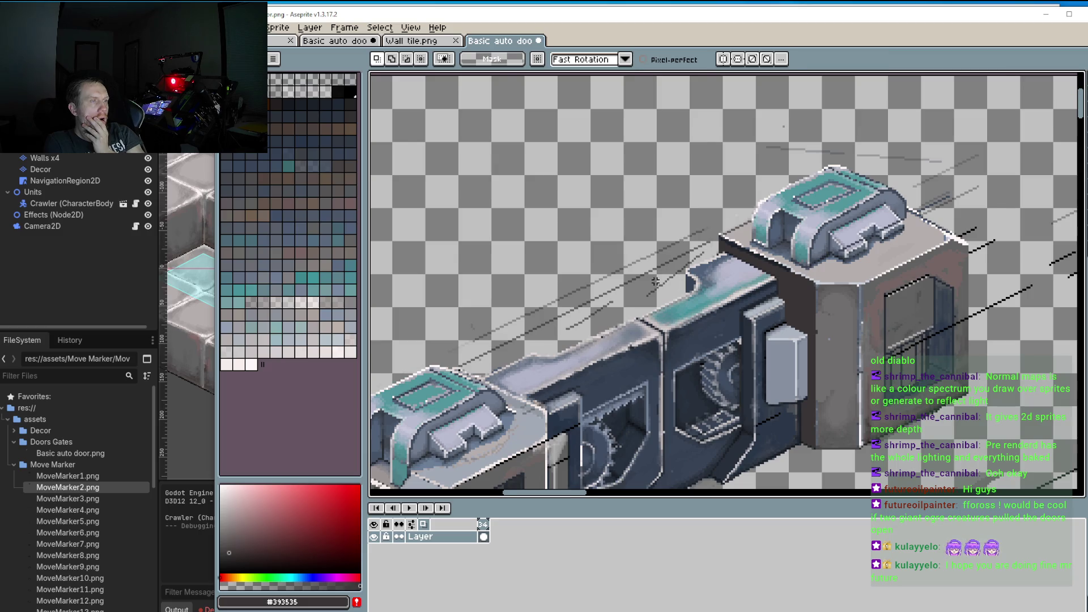
scroll(659, 281, up, 2)
mouse_move(582, 315)
mouse_down()
mouse_move(645, 356)
mouse_move(754, 319)
mouse_move(819, 278)
mouse_move(680, 256)
mouse_move(584, 316)
mouse_up()
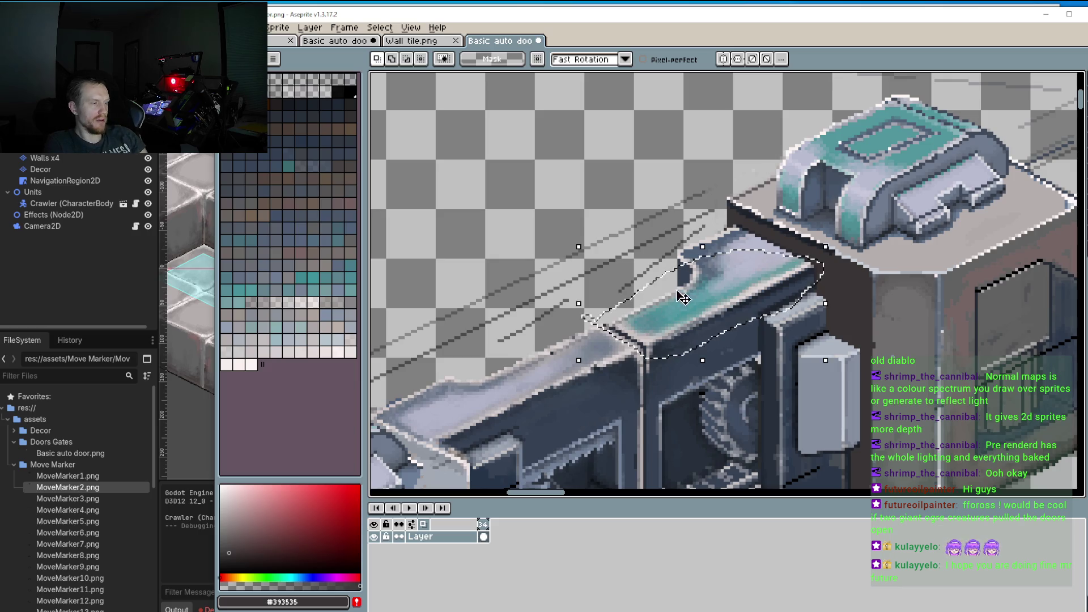
mouse_move(685, 286)
mouse_down()
mouse_move(561, 357)
mouse_move(577, 352)
mouse_up()
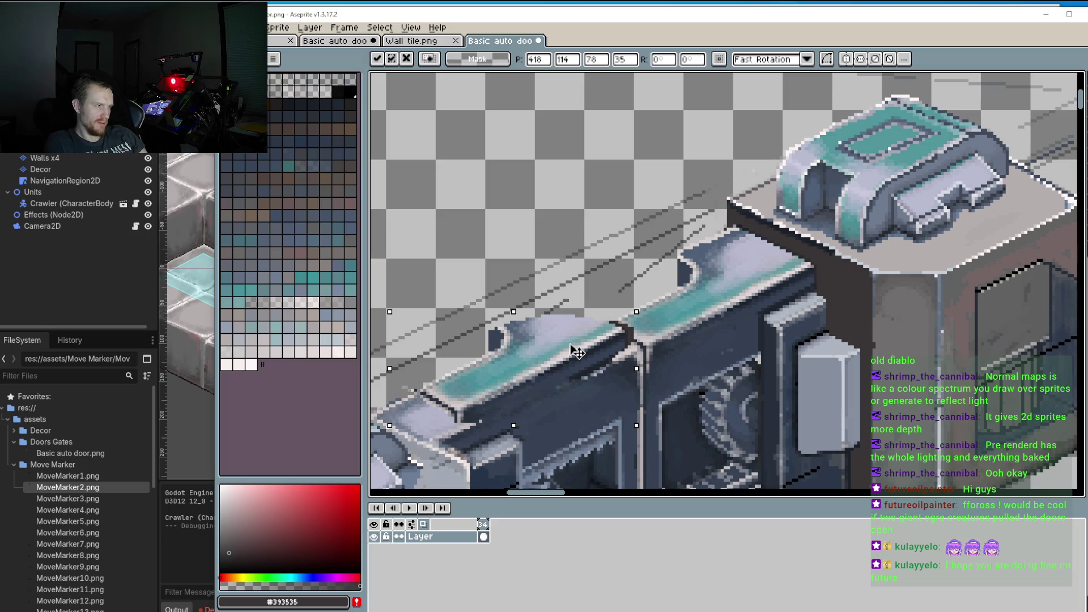
drag(570, 344, 587, 335)
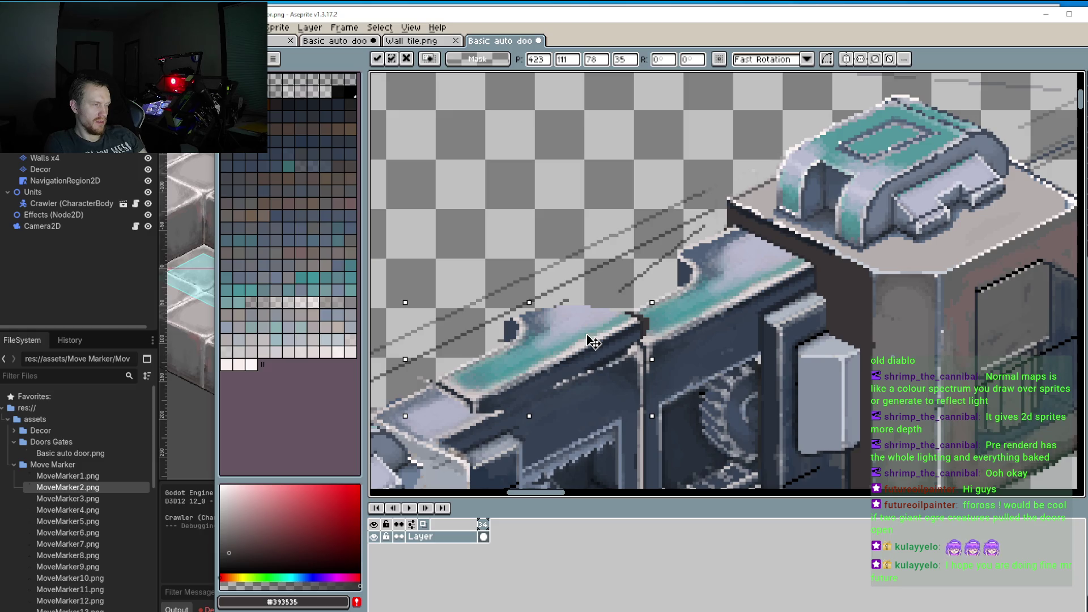
drag(590, 340, 748, 200)
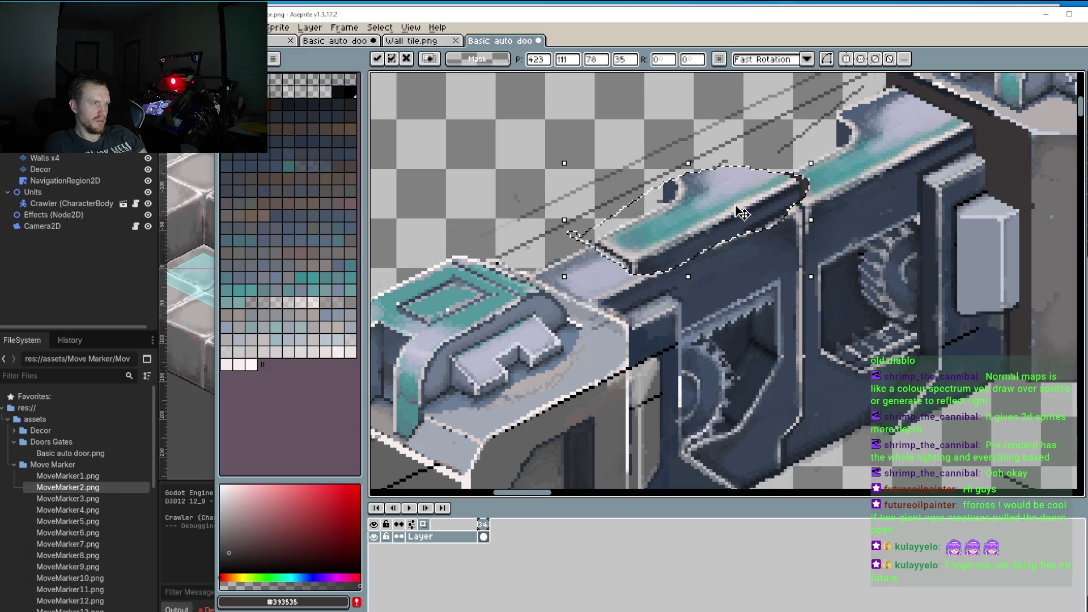
mouse_move(742, 213)
mouse_down()
mouse_move(669, 252)
mouse_move(905, 134)
mouse_move(882, 154)
mouse_move(611, 143)
mouse_up()
scroll(604, 143, down, 1)
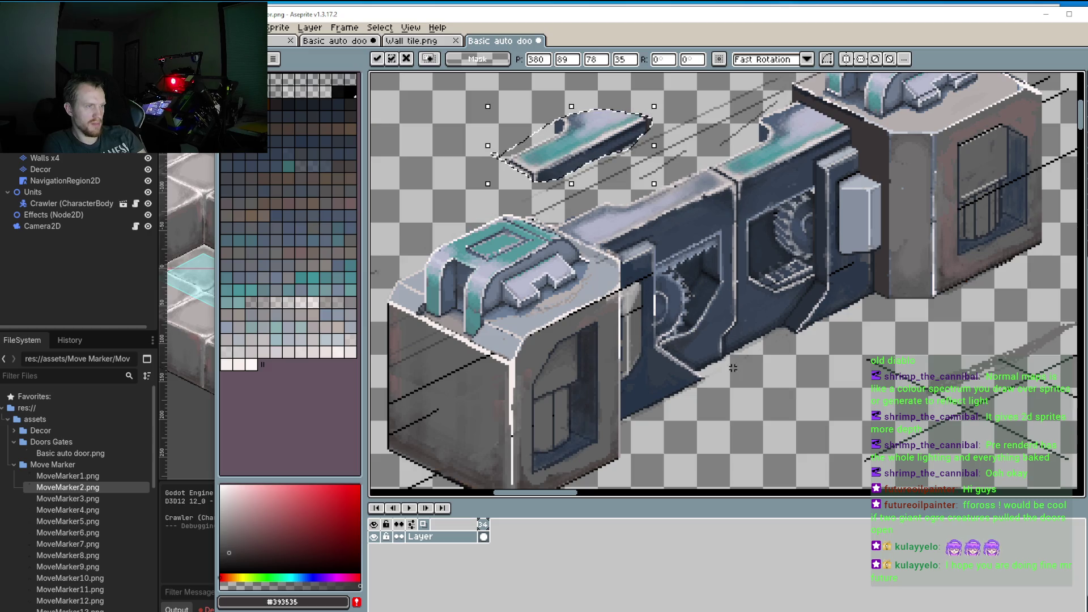
Step: Save the door sprite and run the game in Godot to preview it
click(226, 27)
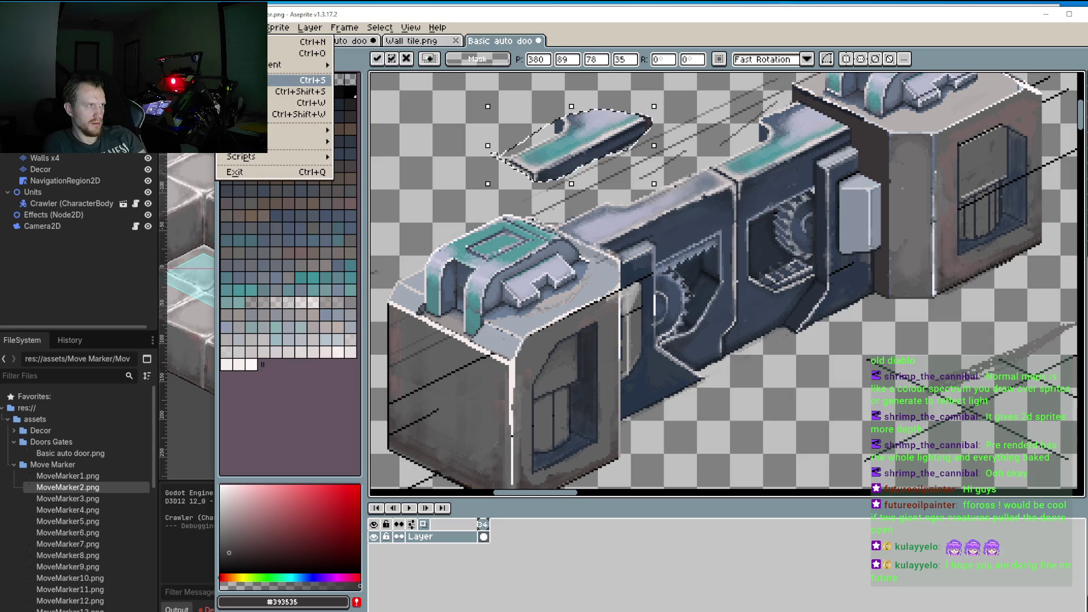
key(Escape)
key(alt+Tab)
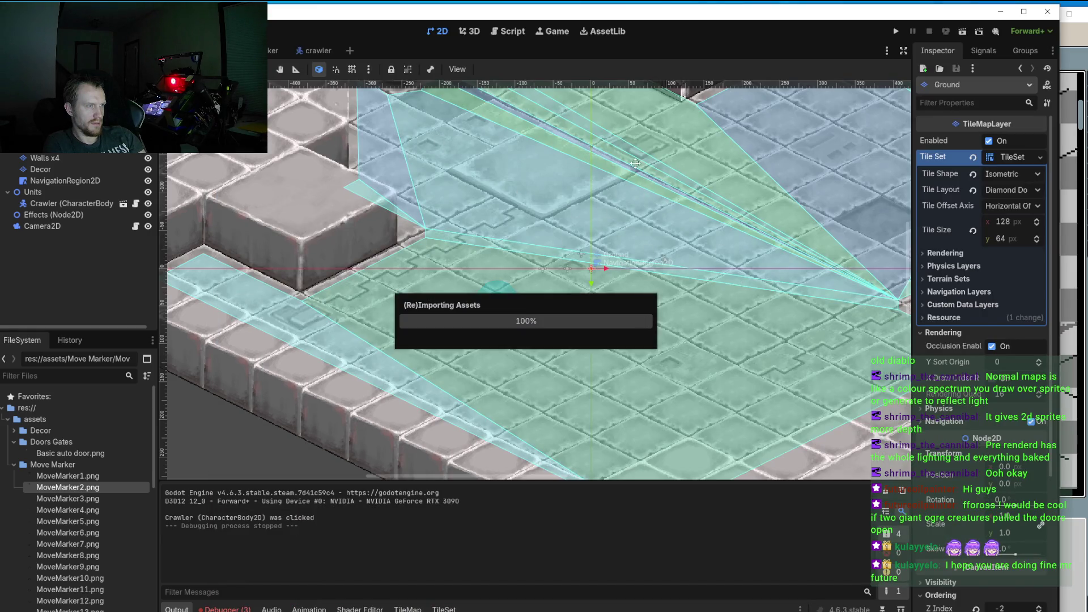
click(896, 31)
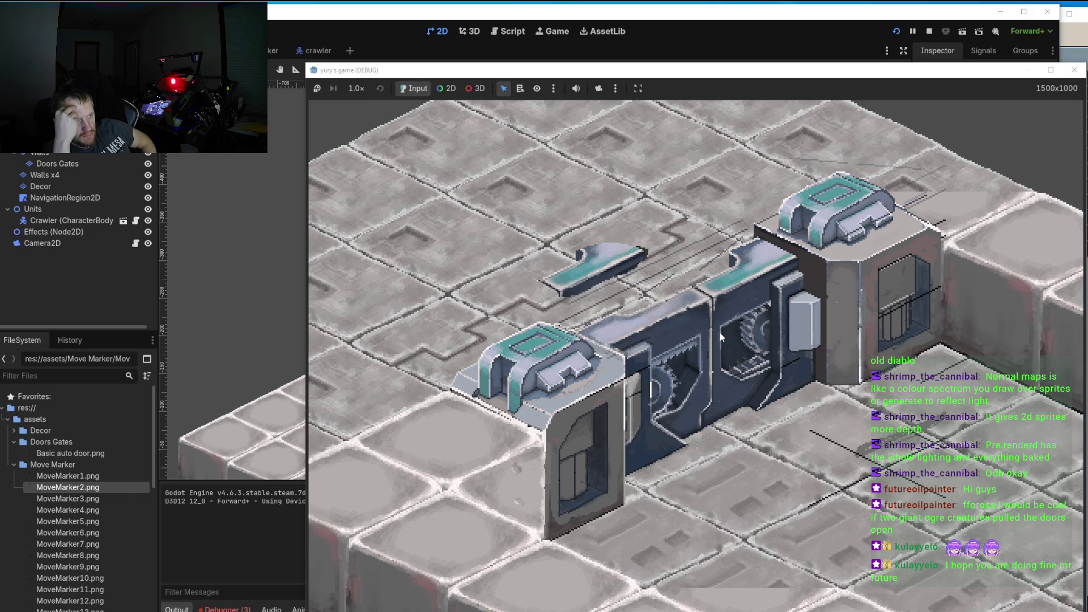
Step: Close the test run and return to Aseprite, framing the door's middle
click(1074, 70)
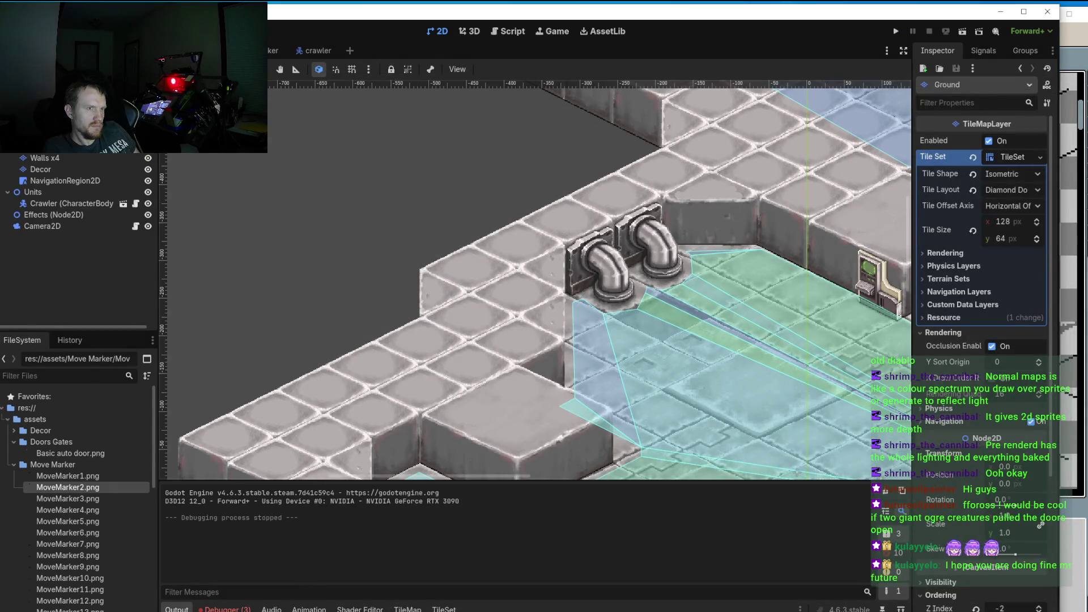
click(1080, 113)
drag(683, 170, 600, 271)
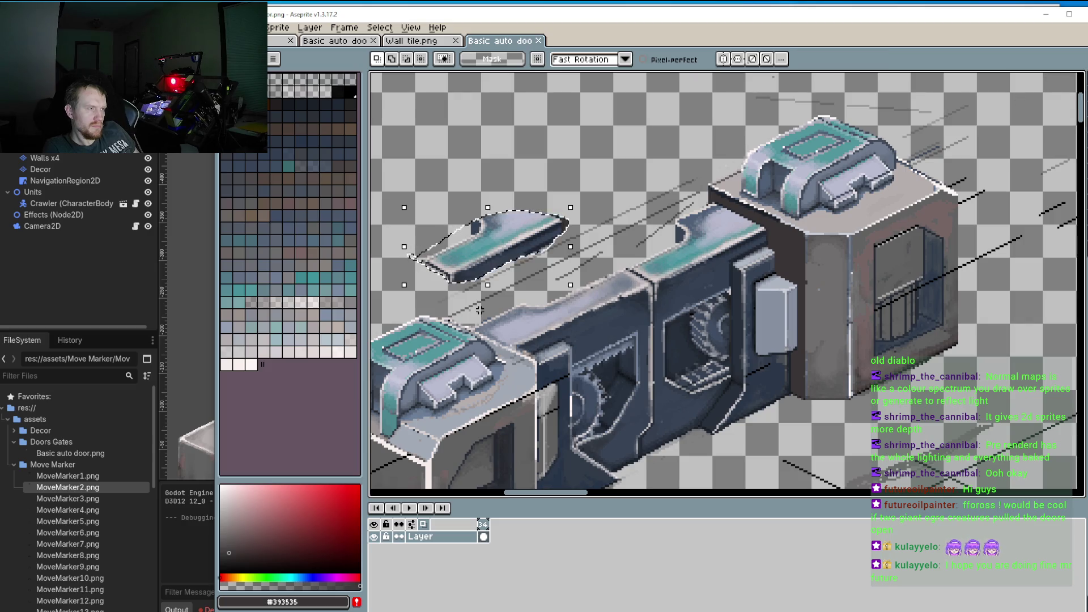
Step: Lasso a second top panel, lift it off, and park it top-left as a 91×43 piece
mouse_move(589, 276)
mouse_down()
mouse_move(637, 268)
mouse_move(650, 283)
mouse_move(645, 299)
mouse_move(572, 339)
mouse_move(502, 354)
mouse_move(482, 306)
mouse_up()
mouse_move(558, 310)
mouse_down()
mouse_move(607, 244)
mouse_move(671, 236)
mouse_move(706, 303)
mouse_move(703, 274)
mouse_up()
key(Left)
key(Down)
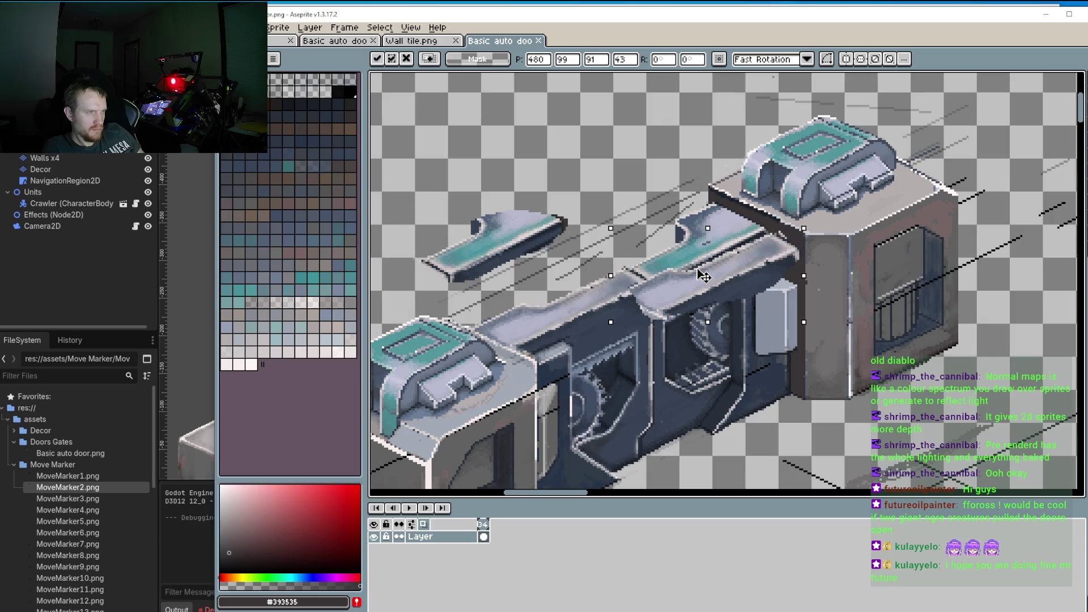
drag(702, 276, 698, 279)
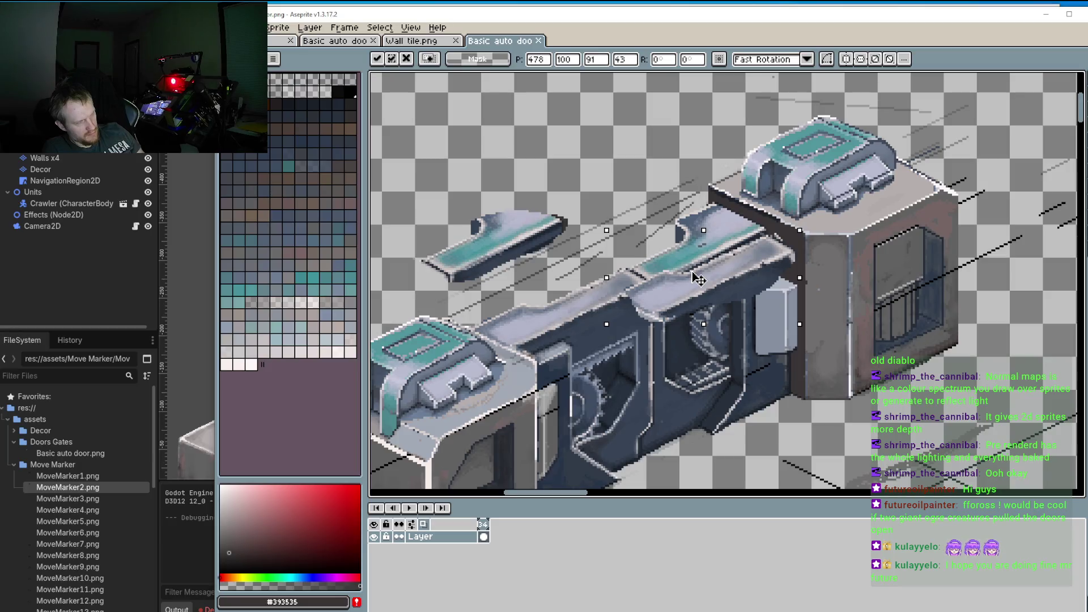
mouse_move(698, 278)
mouse_down()
mouse_move(567, 230)
mouse_move(453, 210)
mouse_move(507, 154)
mouse_up()
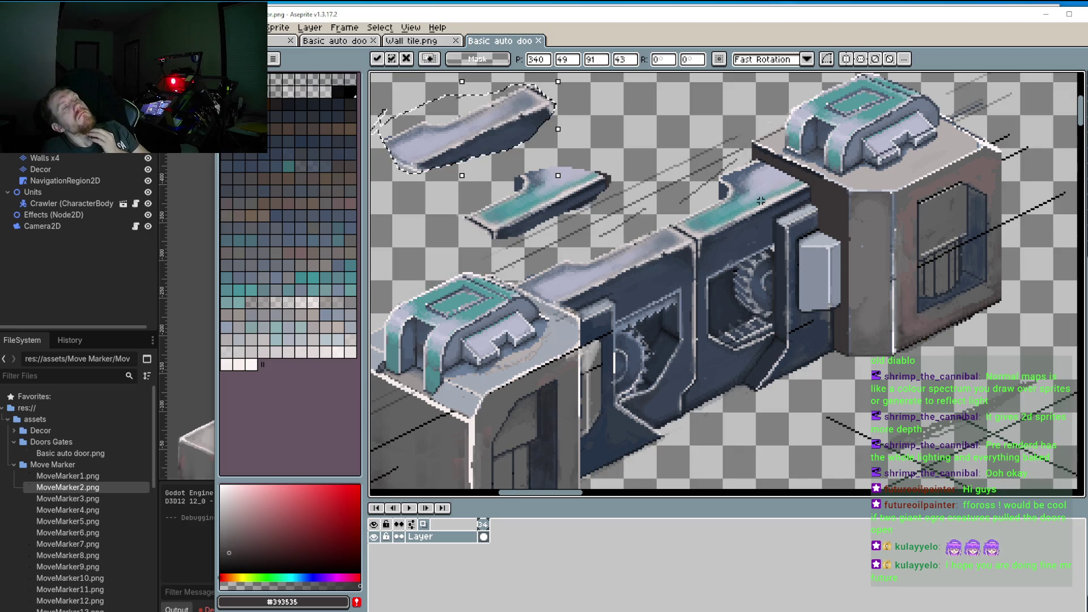
scroll(761, 201, down, 2)
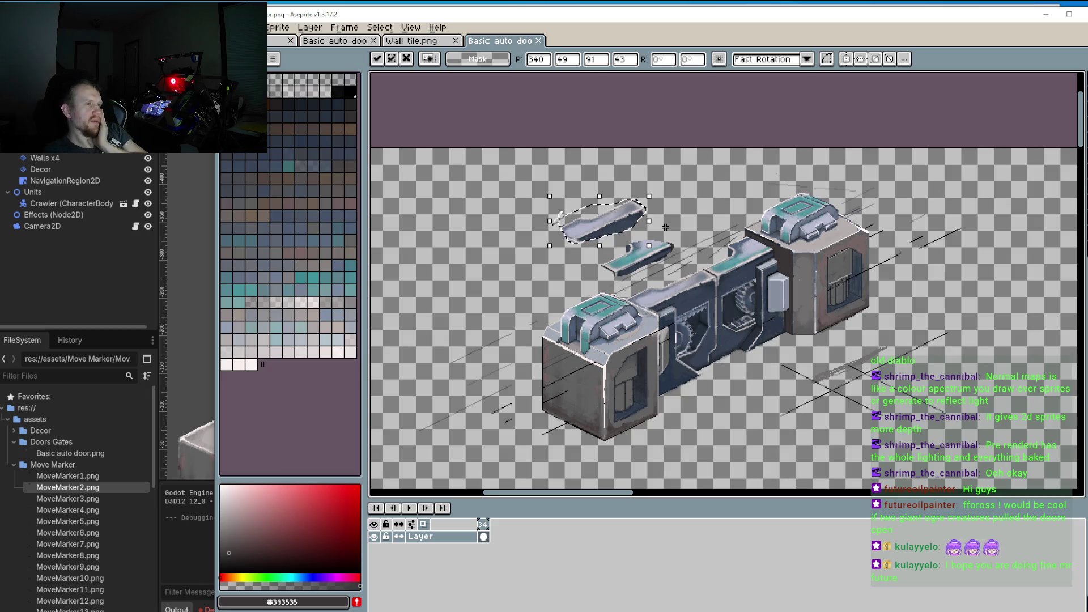
scroll(724, 337, up, 3)
Step: Sample a dark body colour, shrink the pencil to 1px, and paint a dark pixel on the door
scroll(724, 337, up, 2)
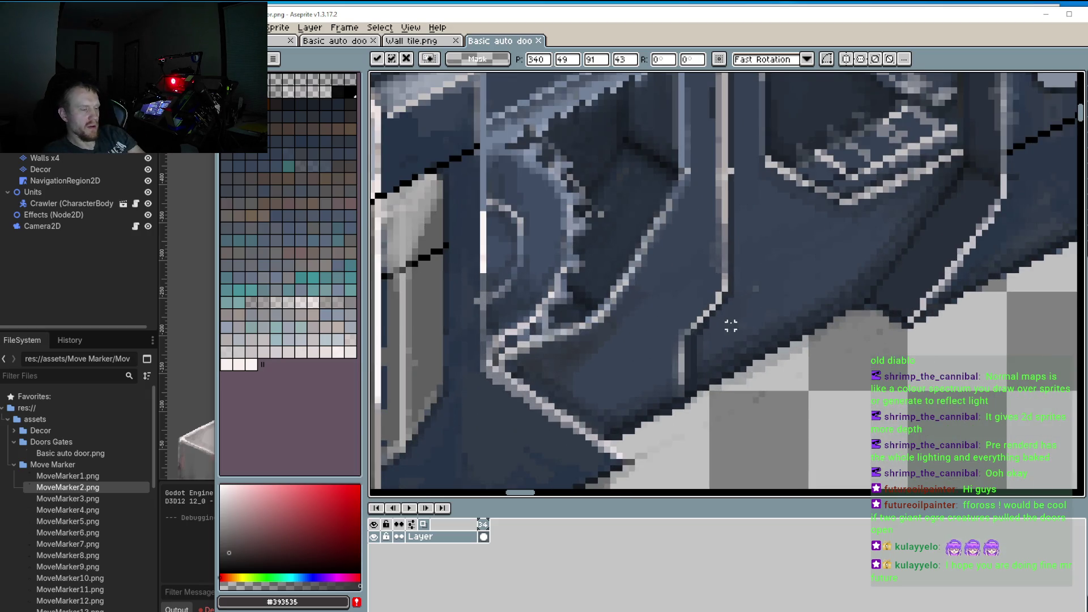
alt+click(733, 267)
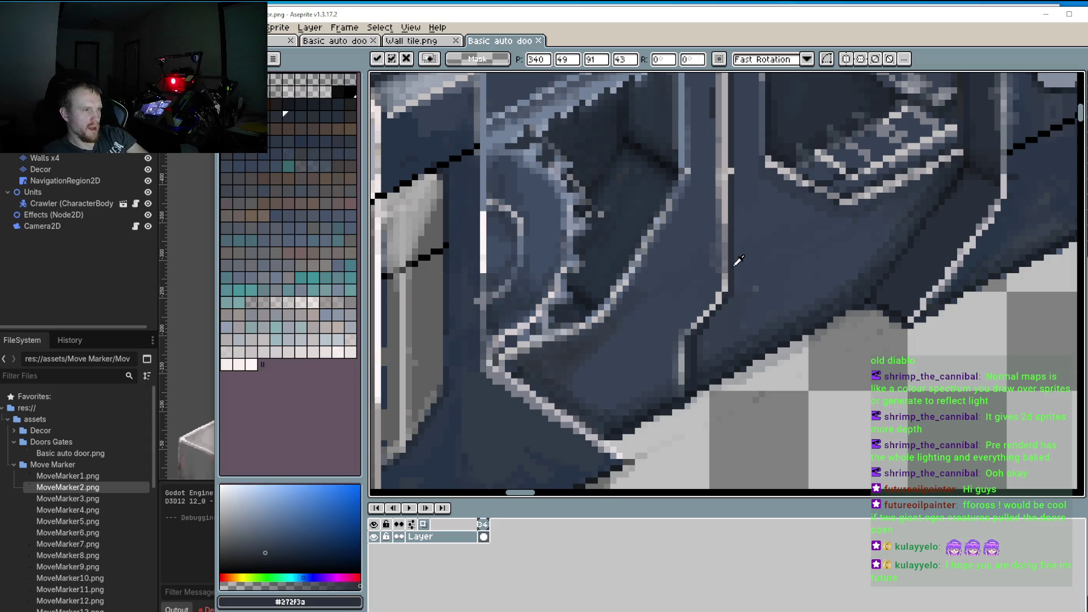
key(b)
key(minus)
key(minus)
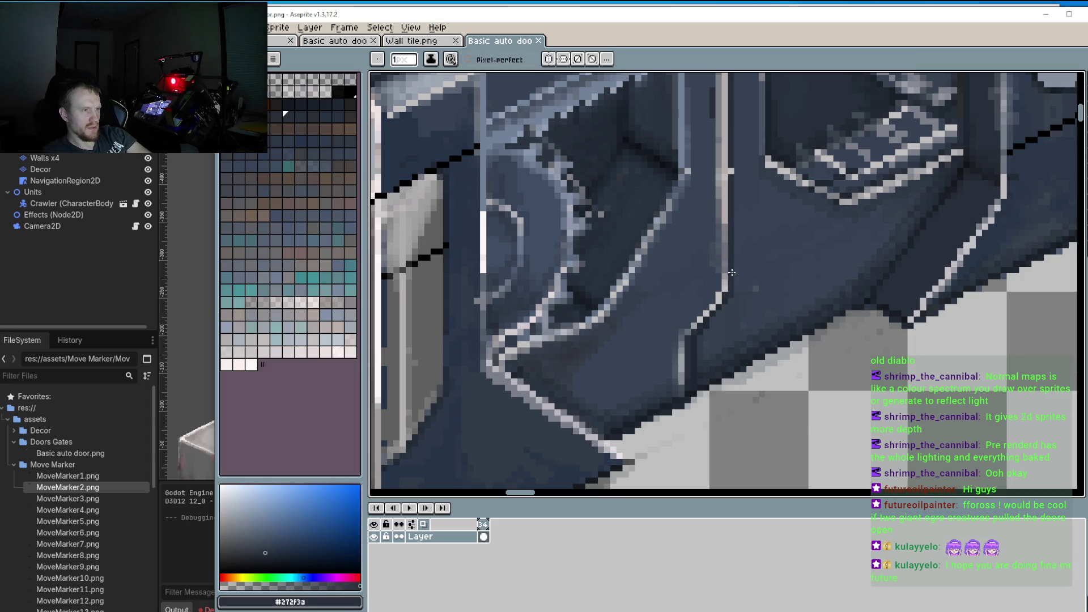
click(734, 327)
Step: Draw dark vertical lines down the body edge and paint over the stray light pixels
key(m)
key(b)
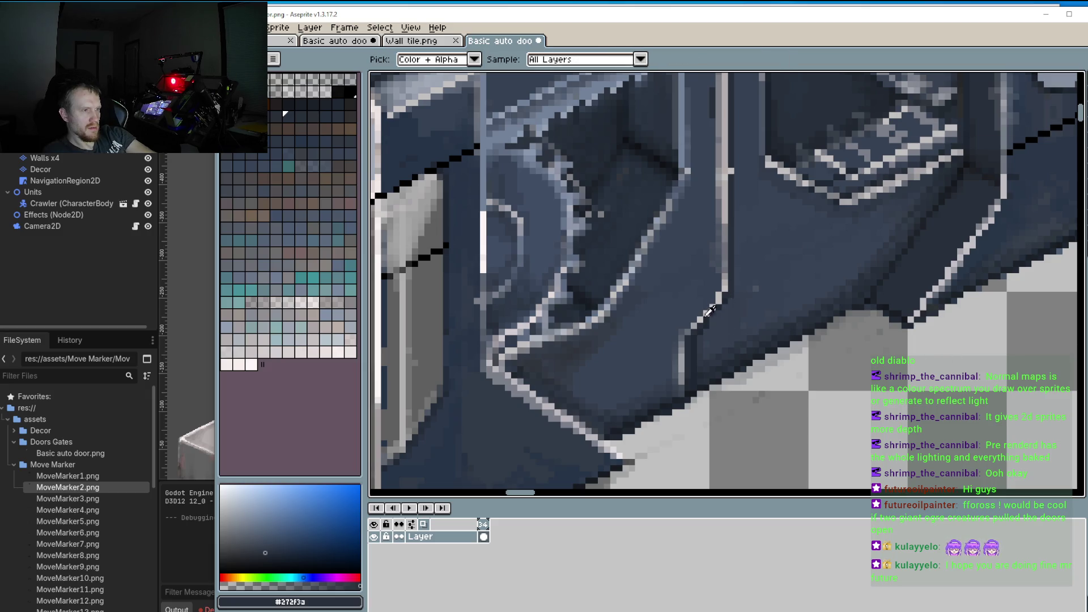
drag(729, 310, 730, 343)
drag(730, 296, 733, 340)
alt+click(725, 323)
mouse_move(719, 300)
mouse_down()
mouse_move(664, 394)
mouse_move(675, 383)
mouse_move(683, 397)
mouse_up()
alt+click(715, 361)
alt+click(713, 350)
Step: Sample dark slate #323a48 from the recess under the lifted panels as the drawing colour
alt+click(717, 352)
alt+click(730, 348)
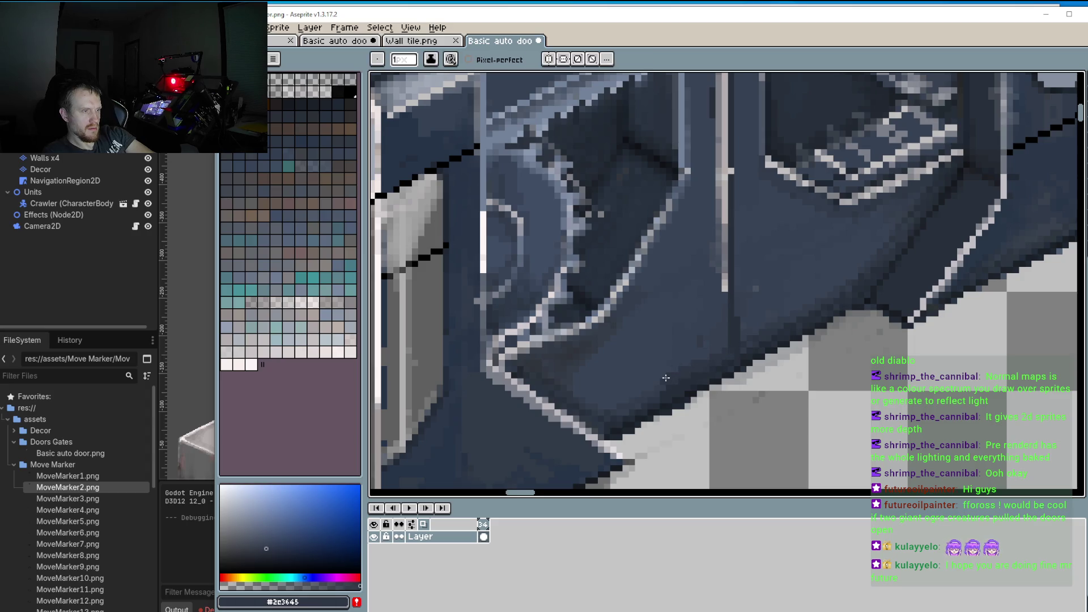
key(alt)
alt+click(703, 341)
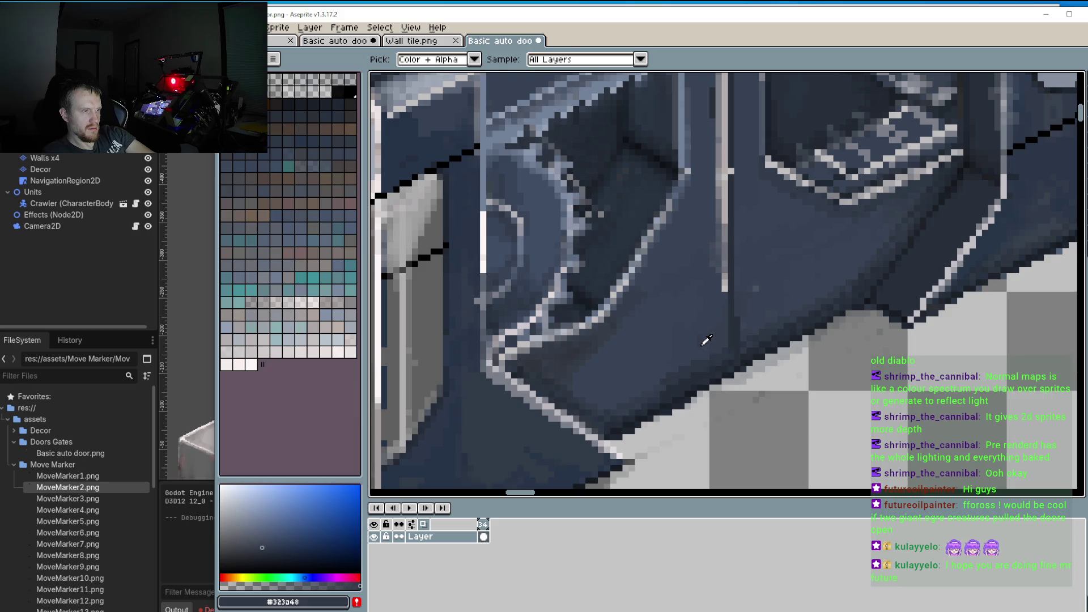
scroll(664, 383, down, 3)
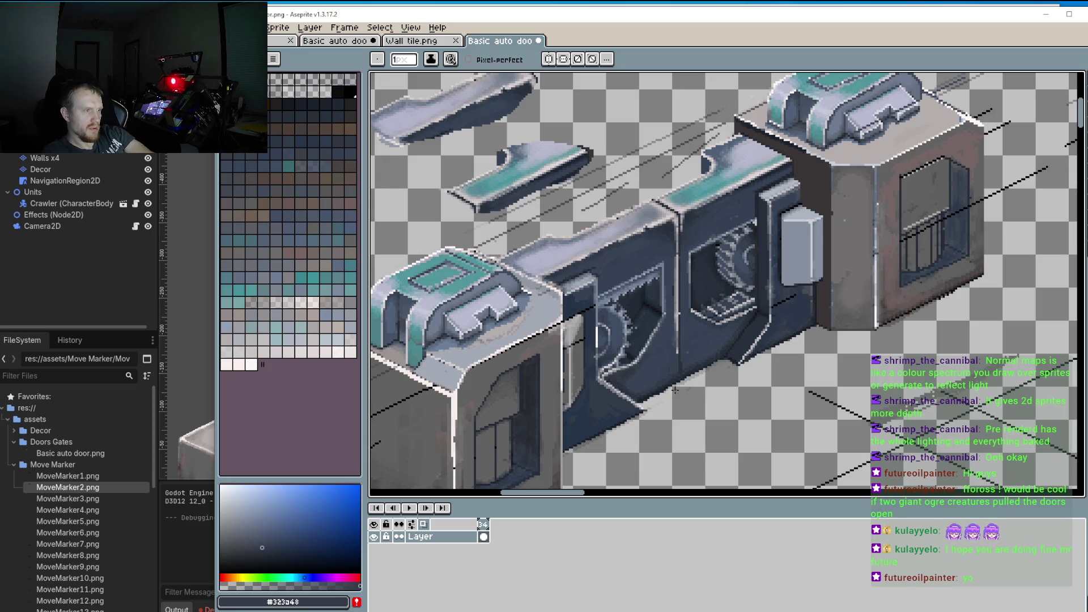
scroll(673, 379, down, 2)
scroll(674, 375, up, 2)
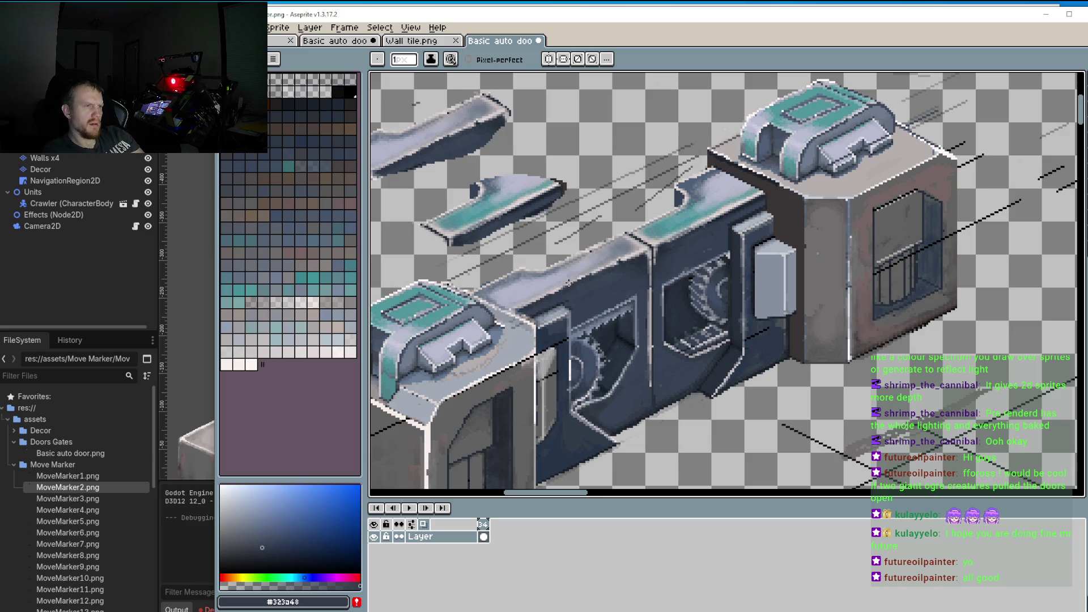
key(m)
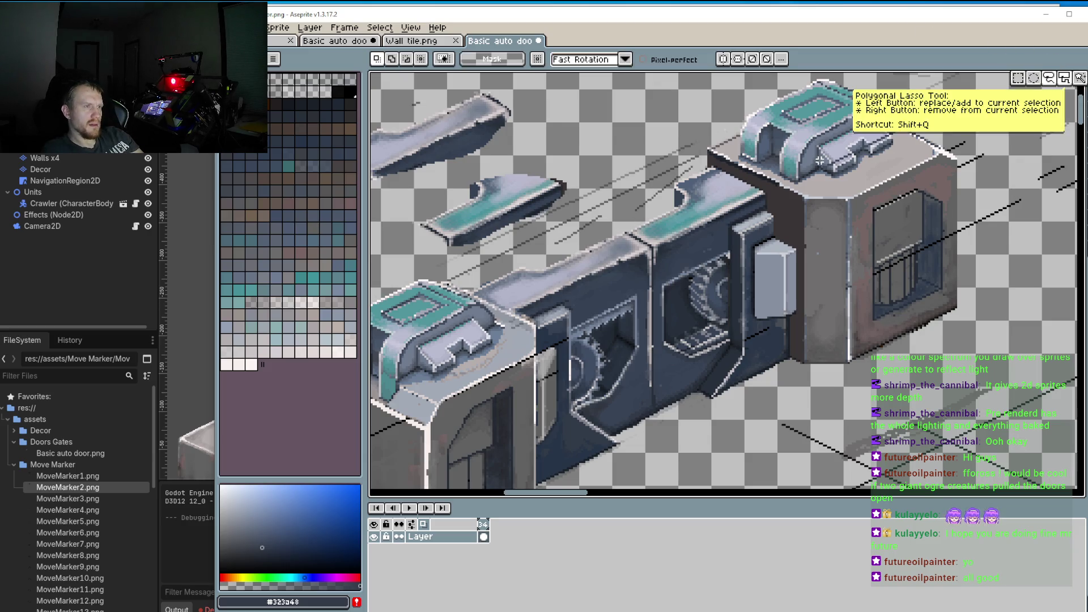
Step: Lasso the front end block and drag it to the lower right as a separate 196×192 piece
scroll(742, 168, down, 2)
mouse_move(742, 169)
mouse_down()
mouse_move(728, 186)
mouse_move(711, 180)
mouse_move(718, 250)
mouse_move(884, 295)
mouse_move(799, 142)
mouse_move(705, 162)
mouse_move(731, 175)
mouse_move(680, 317)
mouse_move(607, 453)
mouse_move(590, 357)
mouse_move(604, 326)
mouse_up()
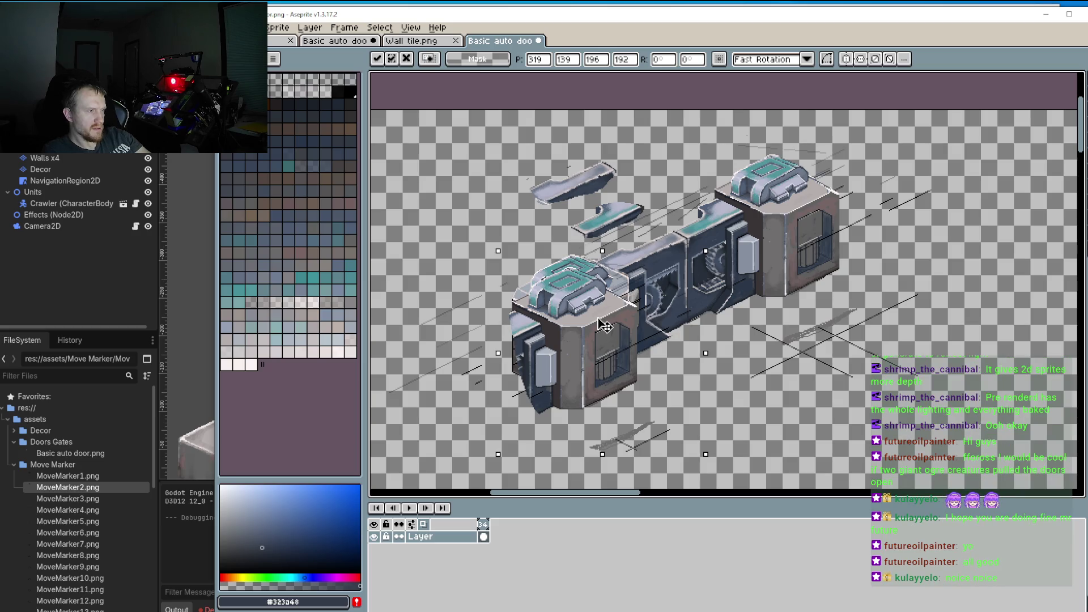
mouse_move(604, 325)
mouse_down()
mouse_move(598, 388)
mouse_move(603, 317)
mouse_move(721, 417)
mouse_move(813, 404)
mouse_up()
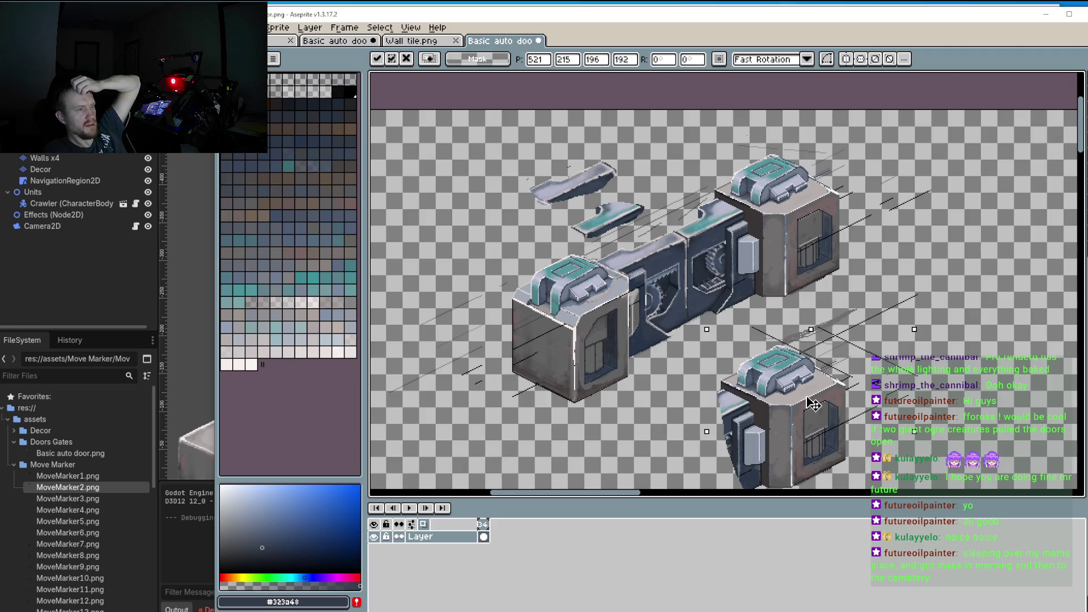
mouse_move(813, 404)
mouse_down()
mouse_move(903, 385)
mouse_move(602, 368)
mouse_move(602, 332)
mouse_move(869, 397)
mouse_move(909, 374)
mouse_up()
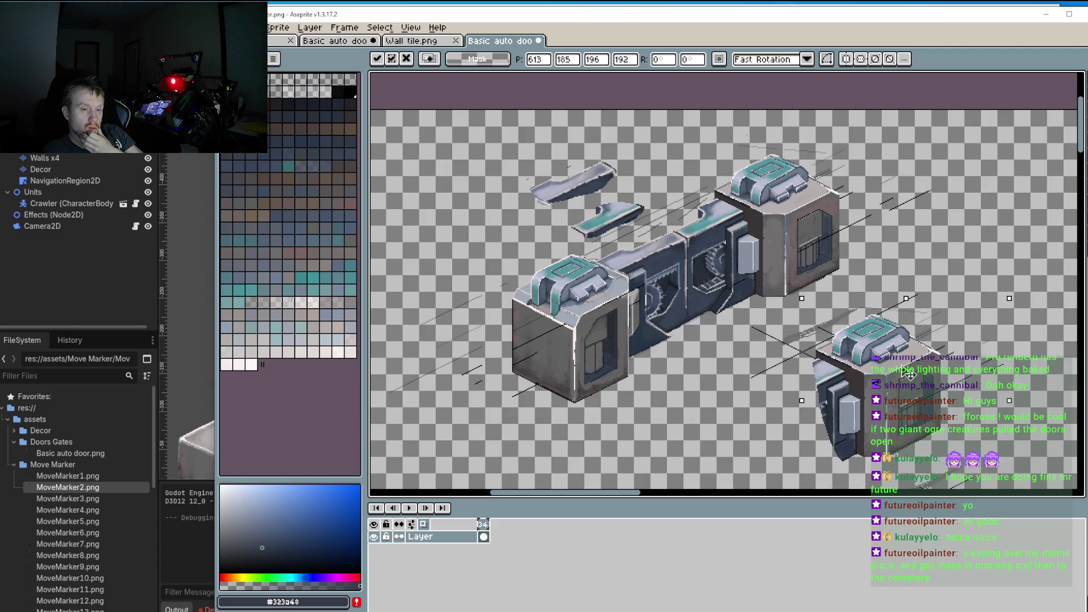
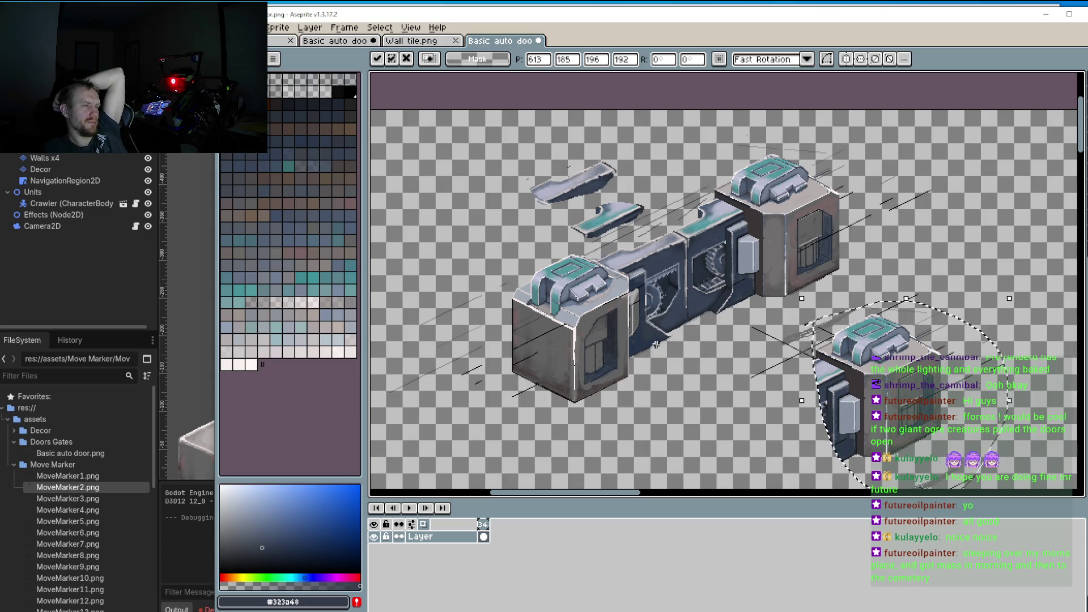
Step: Save the Basic auto door sprite with File > Save and switch to Godot so it reimports
scroll(658, 228, up, 3)
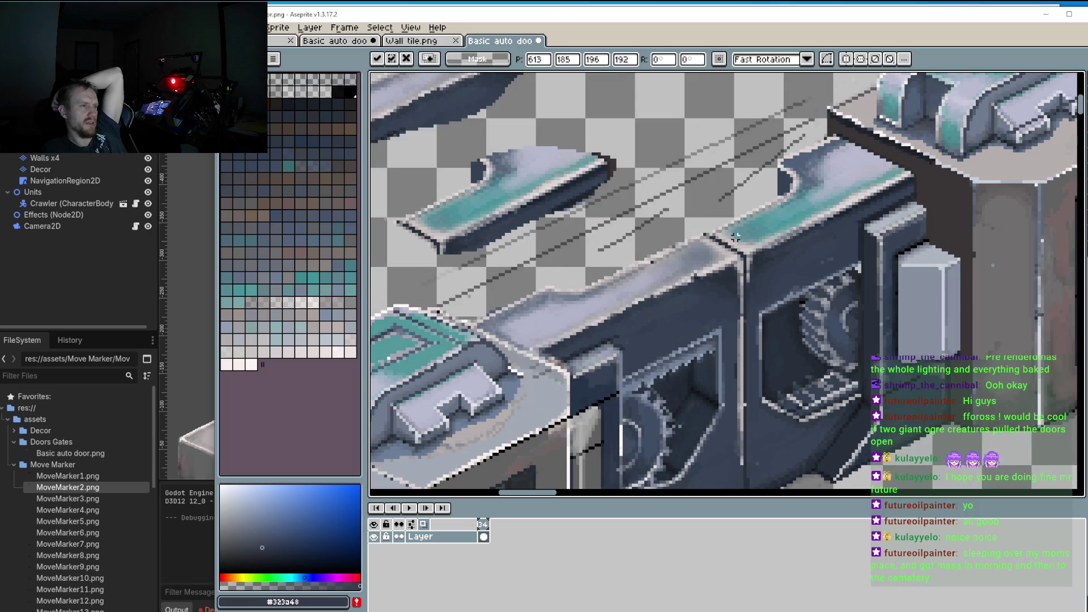
scroll(735, 237, down, 1)
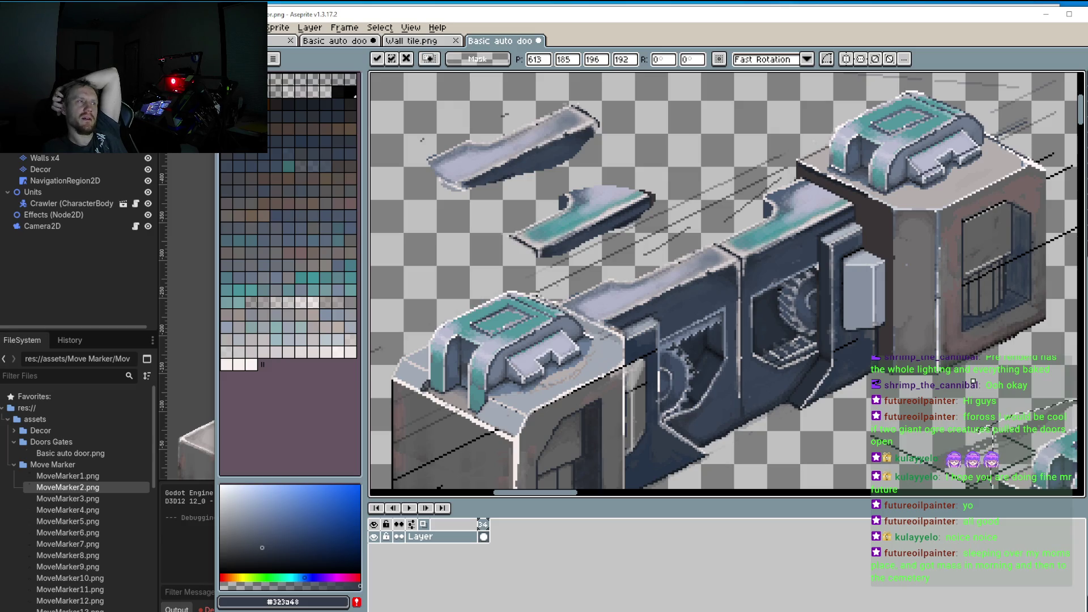
click(249, 28)
click(266, 80)
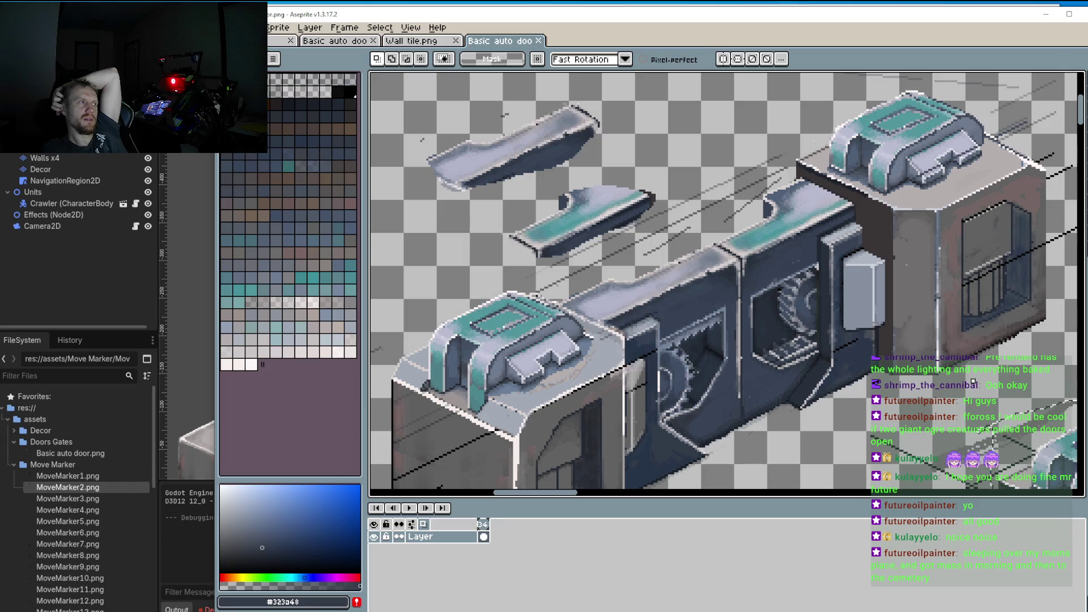
key(alt+Tab)
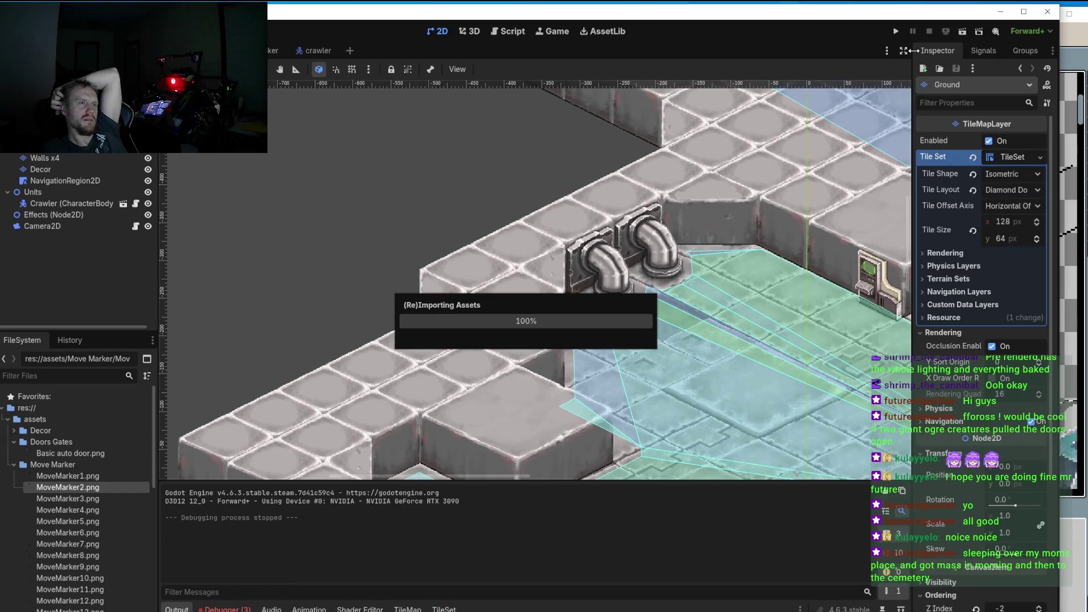
Step: Test-run the level, then zoom in on where the new door meets the wall tiles
click(896, 32)
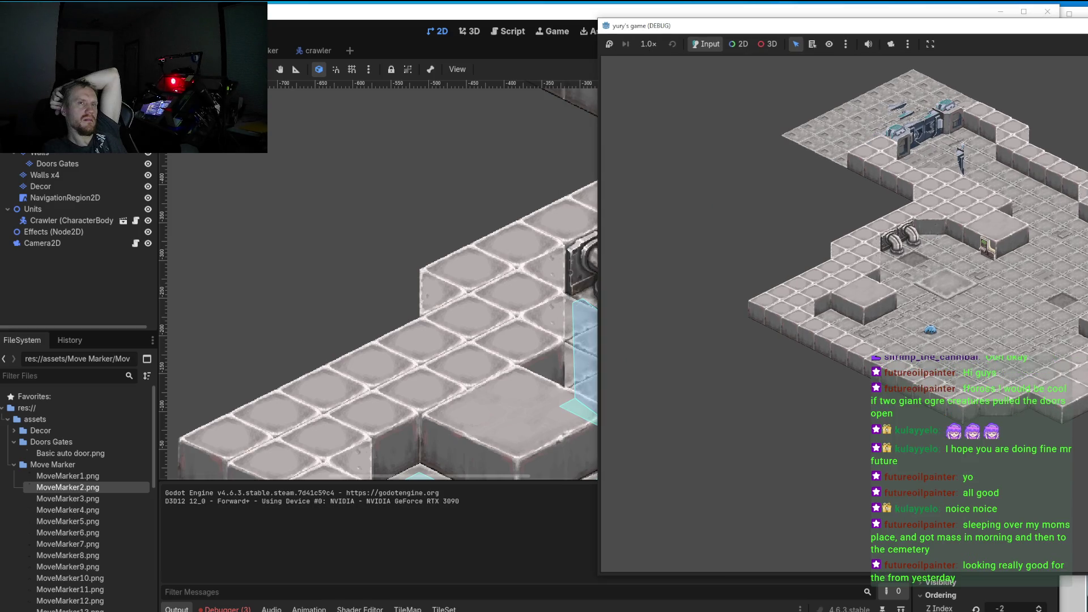
key(F8)
scroll(635, 236, down, 3)
scroll(623, 236, up, 8)
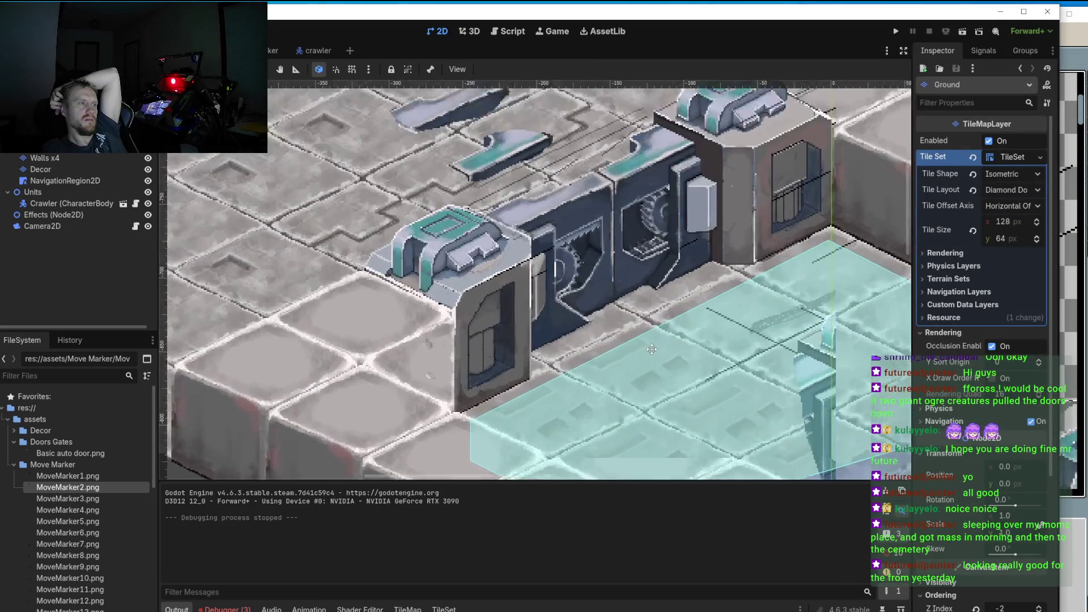
scroll(617, 236, up, 5)
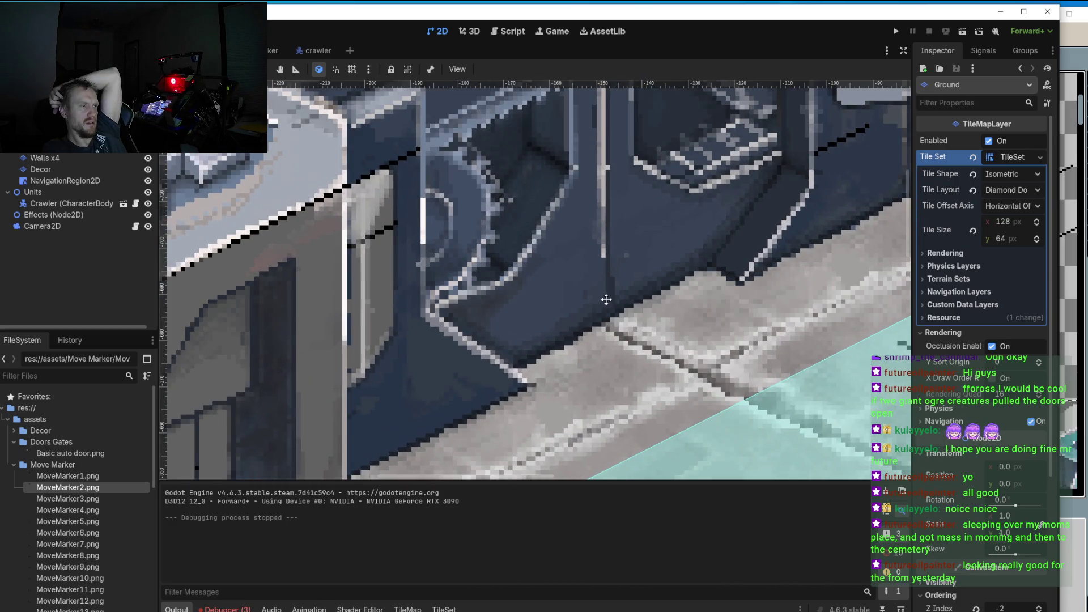
scroll(589, 252, down, 5)
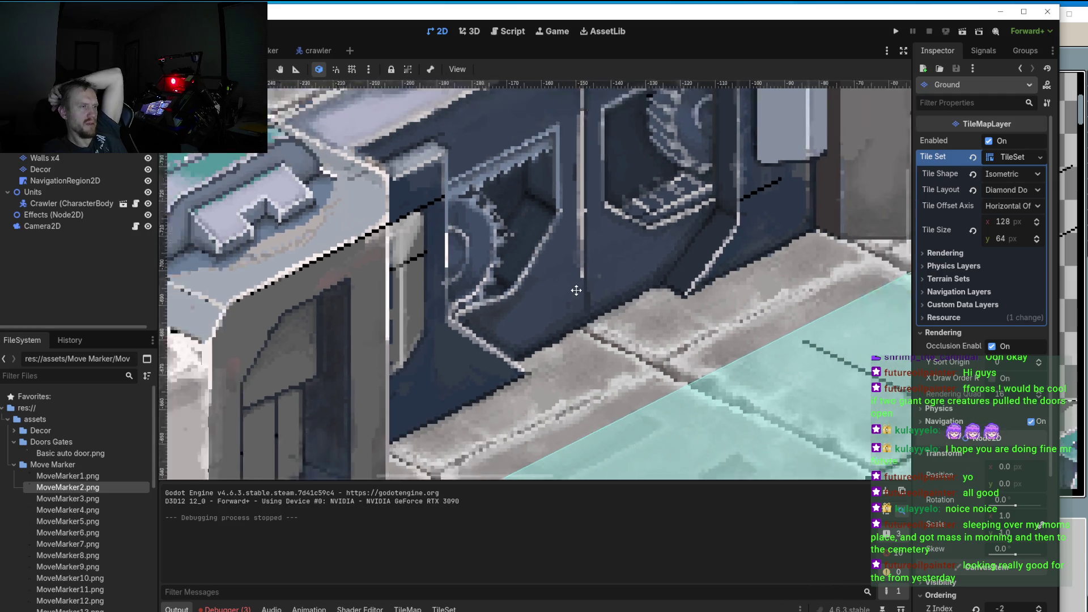
scroll(578, 317, down, 1)
scroll(578, 317, up, 1)
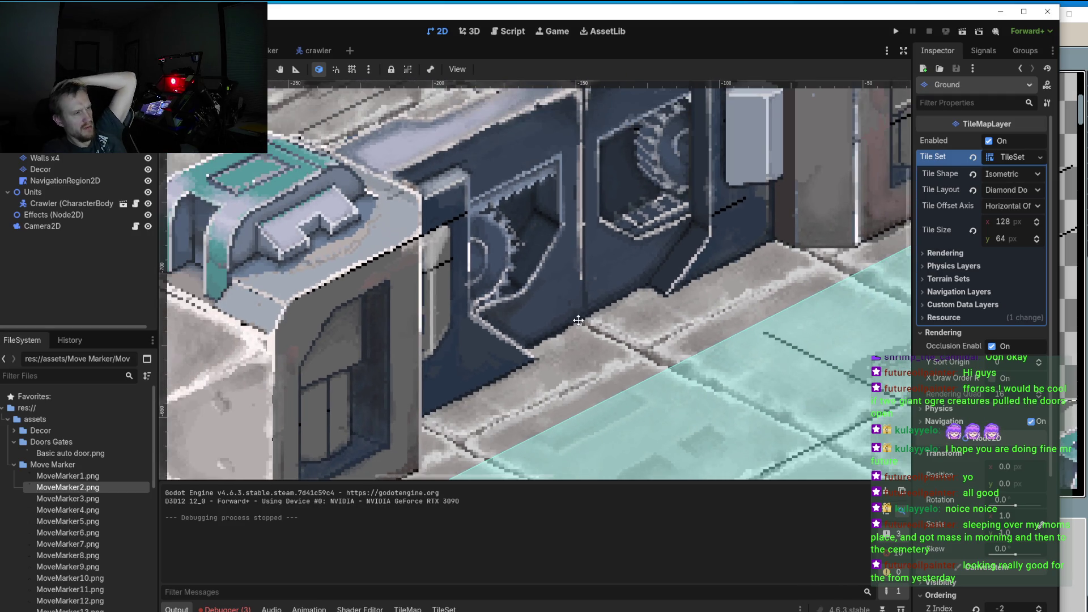
scroll(576, 306, down, 1)
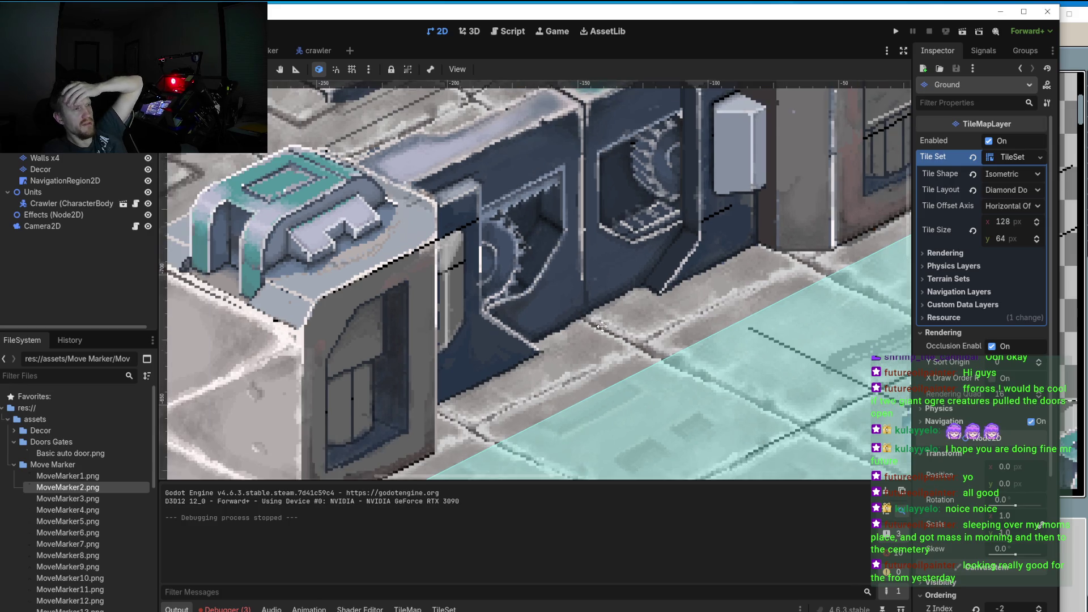
scroll(623, 317, up, 1)
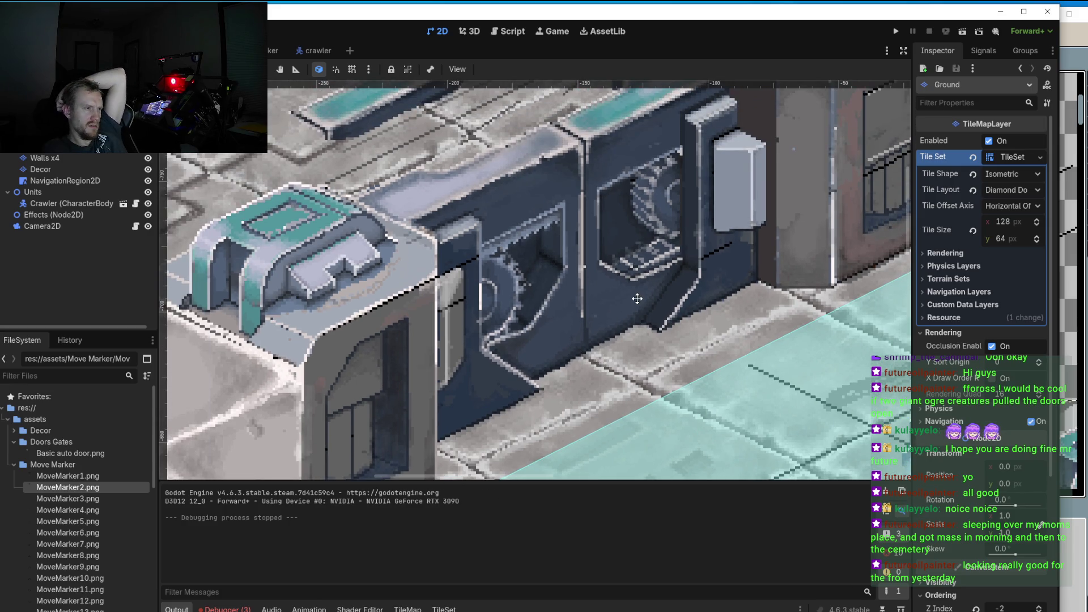
key(alt+Tab)
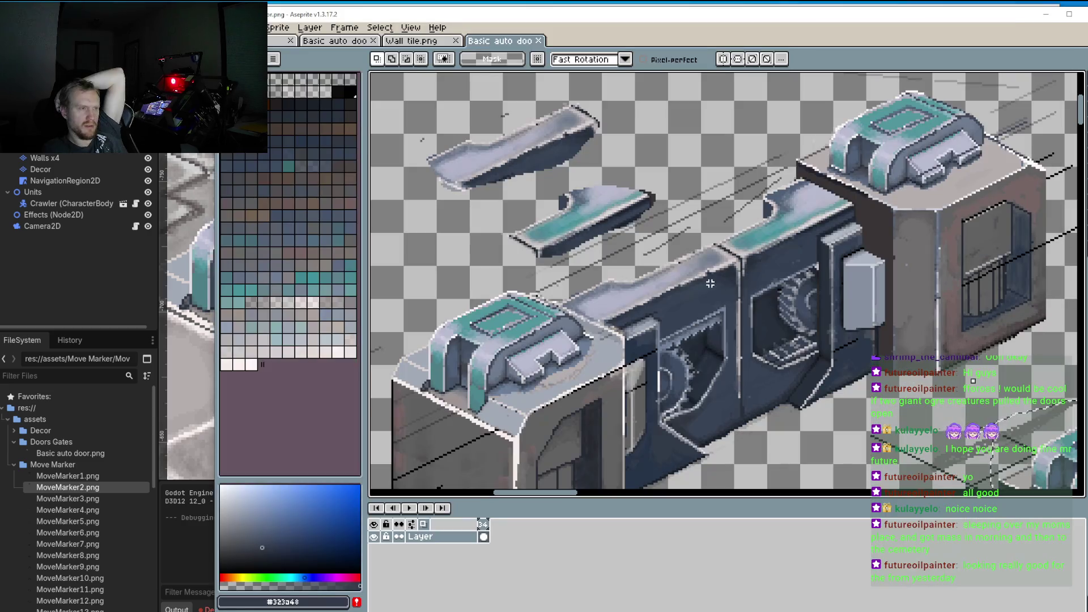
Step: Lasso-select the strip around the door's central seam
mouse_move(1085, 77)
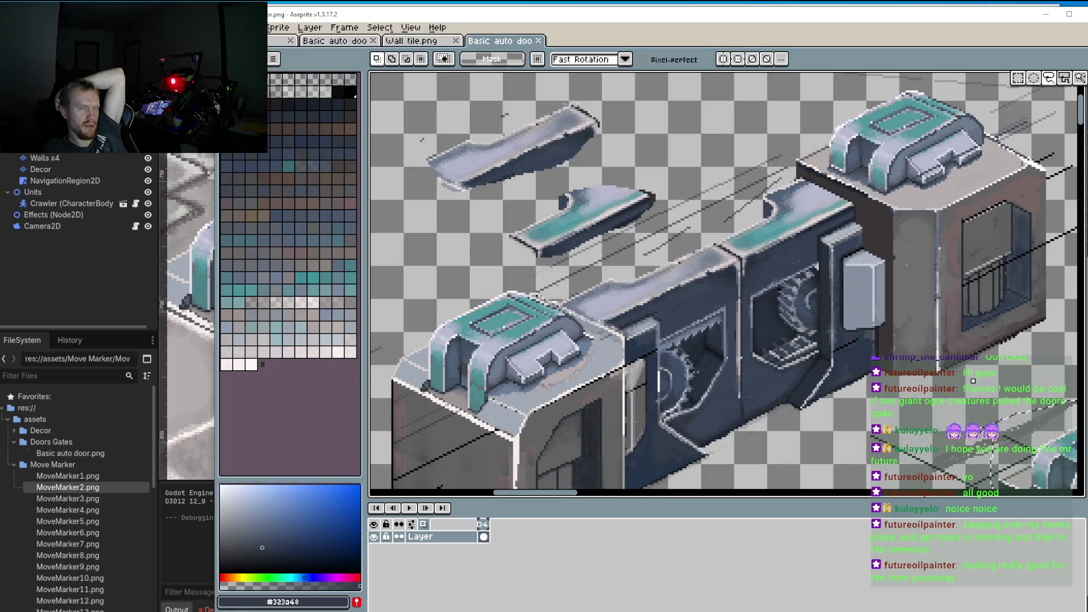
click(1049, 81)
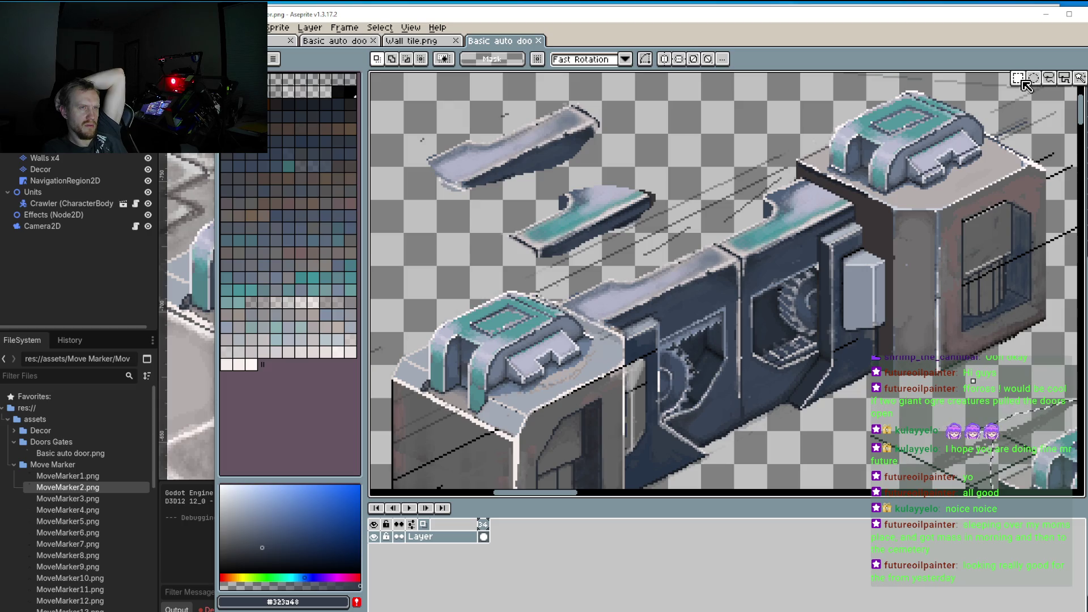
click(1022, 81)
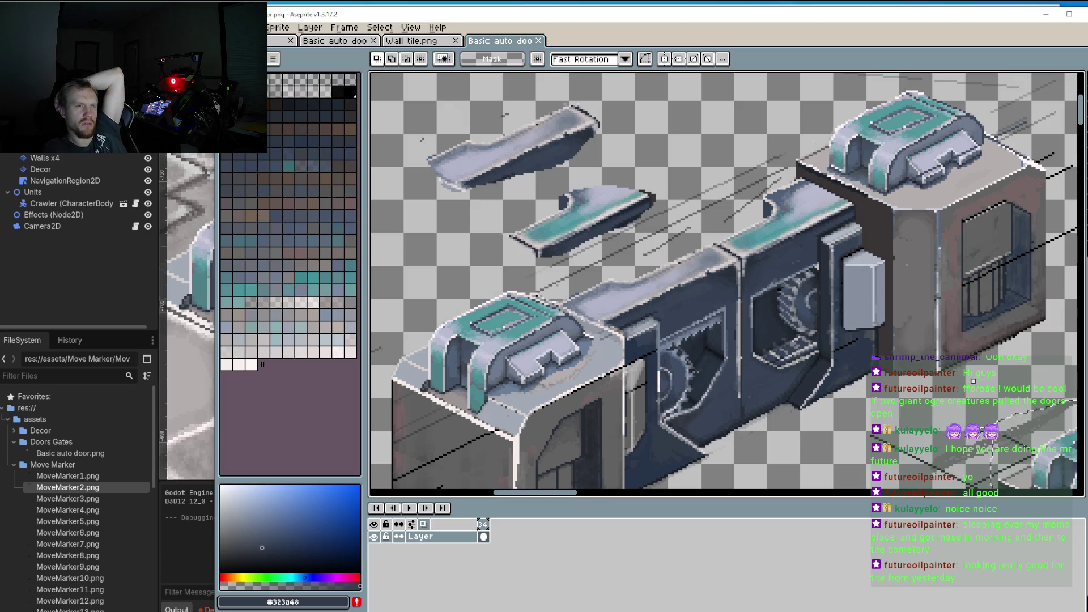
click(1051, 79)
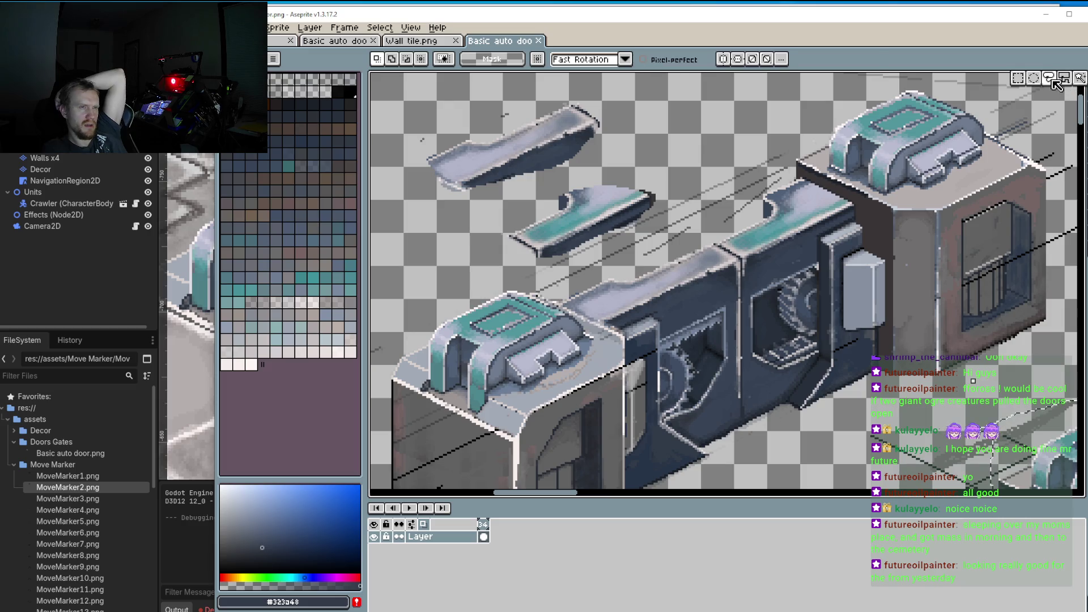
scroll(708, 238, up, 2)
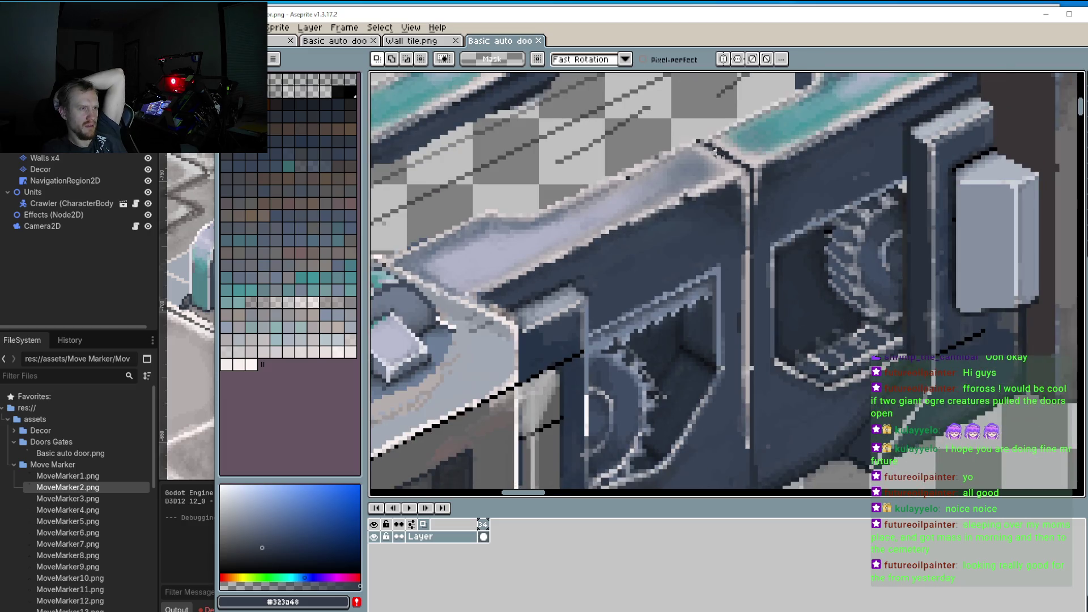
mouse_move(681, 121)
mouse_down()
mouse_move(642, 150)
mouse_move(714, 193)
mouse_up()
mouse_move(718, 235)
mouse_down()
mouse_move(717, 483)
mouse_move(728, 453)
mouse_up()
mouse_move(637, 145)
mouse_down()
mouse_move(607, 138)
mouse_move(626, 171)
mouse_up()
scroll(606, 138, down, 2)
mouse_move(638, 208)
mouse_down()
mouse_move(645, 402)
mouse_move(682, 399)
mouse_move(678, 346)
mouse_up()
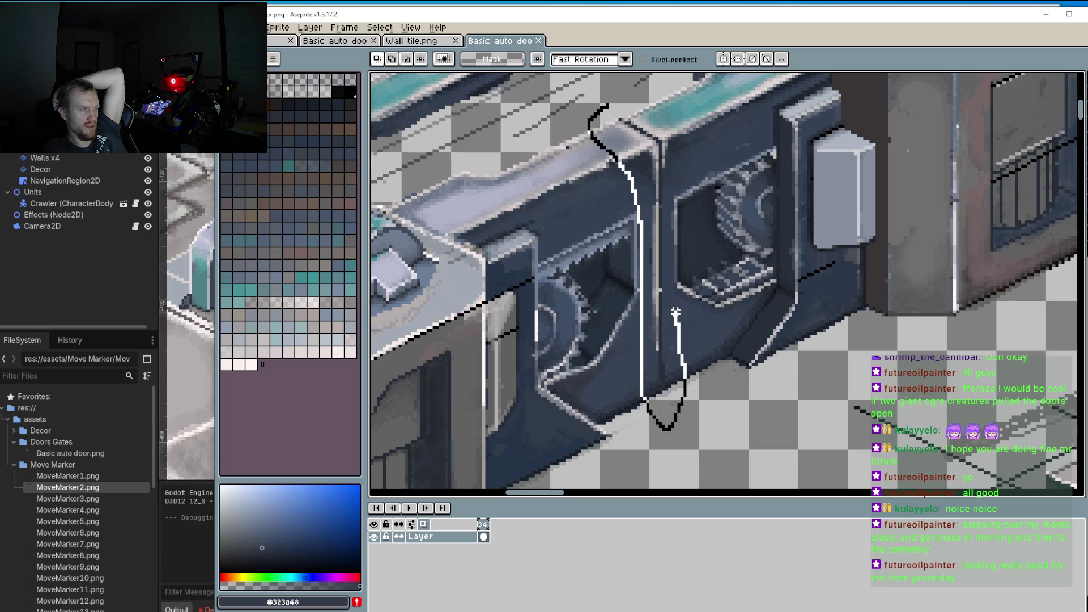
mouse_move(670, 274)
mouse_down()
mouse_move(680, 122)
mouse_move(606, 94)
mouse_move(594, 113)
mouse_up()
Step: Move the seam strip 3 pixels left and 1 down, then commit and deselect
click(585, 85)
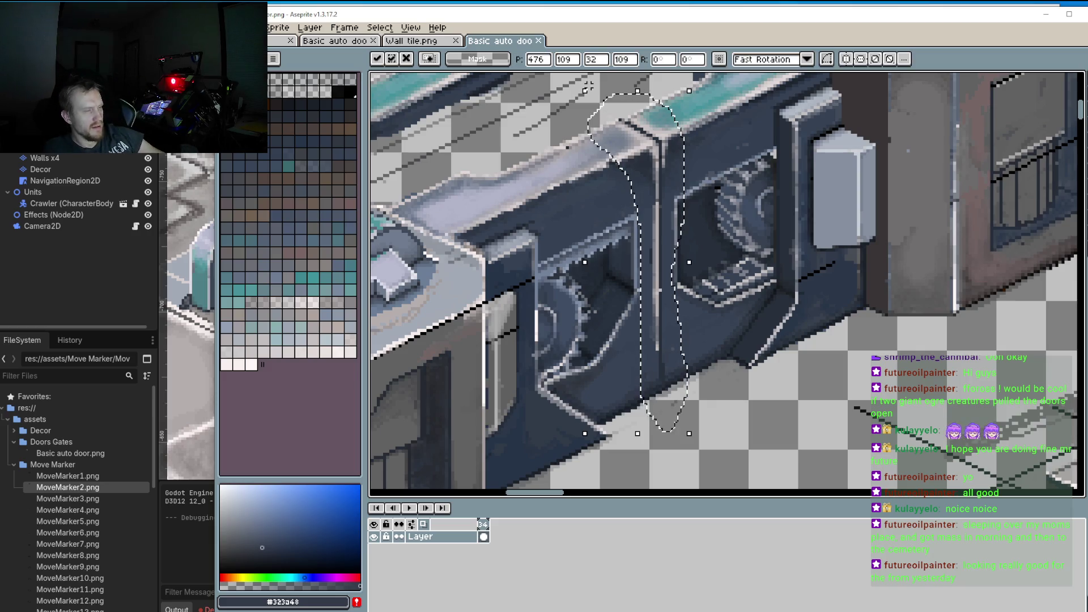
drag(585, 85, 578, 92)
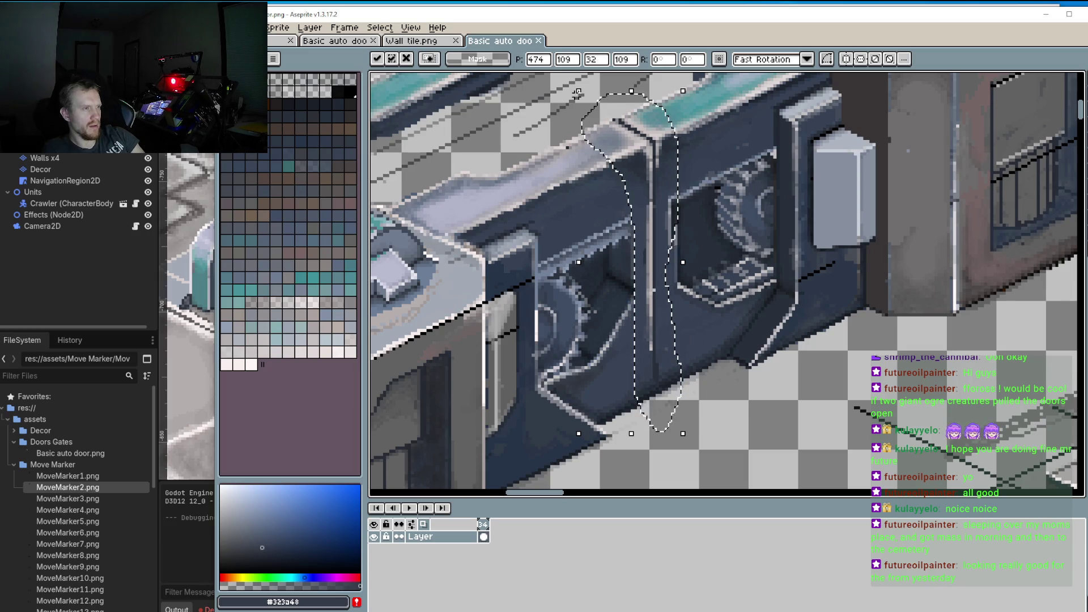
drag(577, 92, 574, 93)
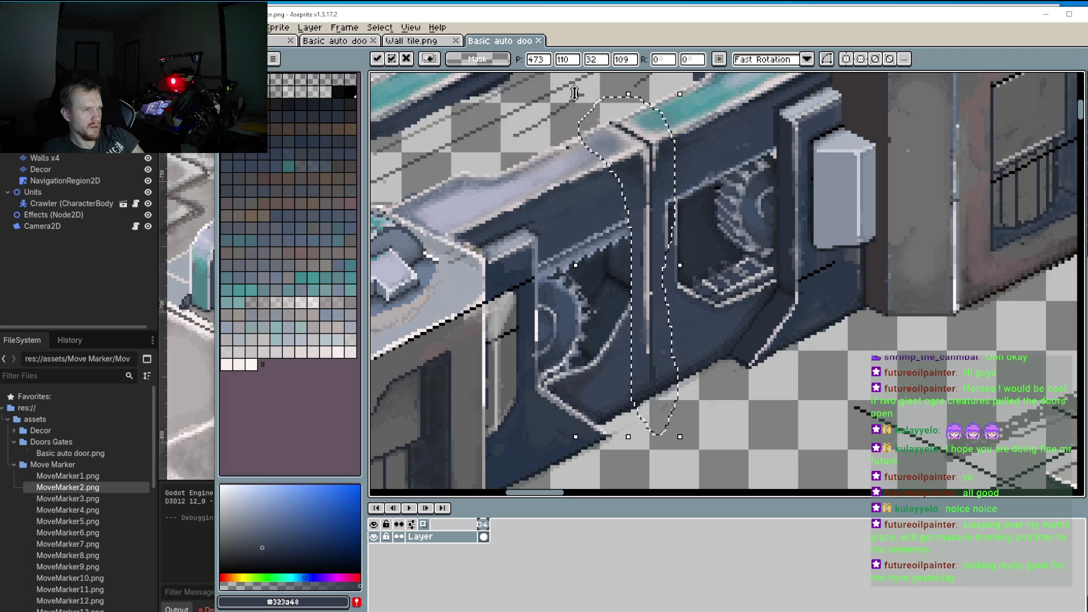
key(ctrl+d)
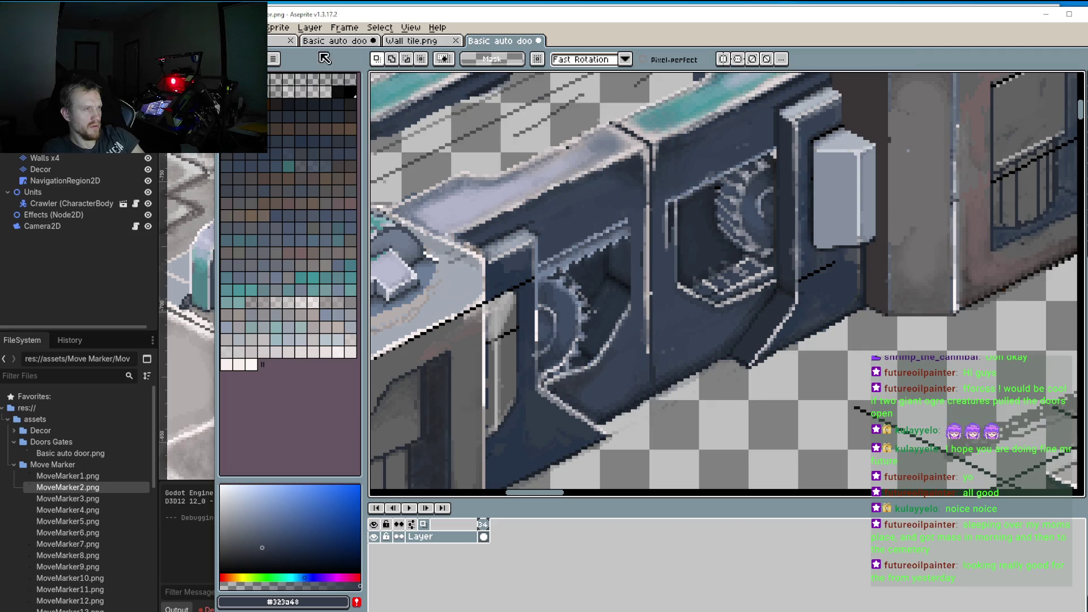
Step: Save the door sprite and switch to Godot to reimport it
key(alt+f)
key(Down)
key(Down)
key(Return)
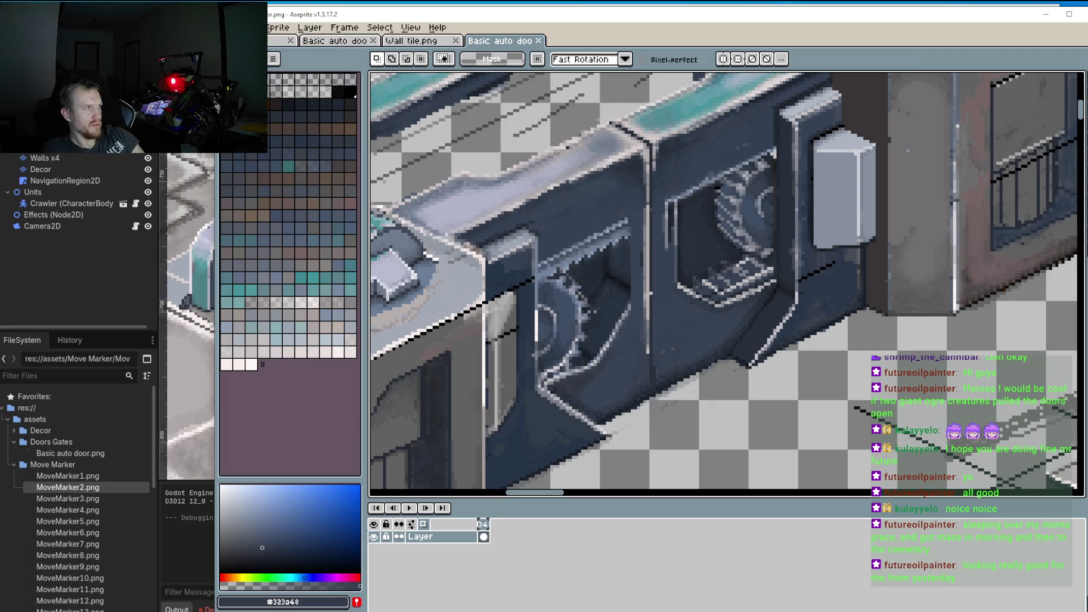
key(alt+Tab)
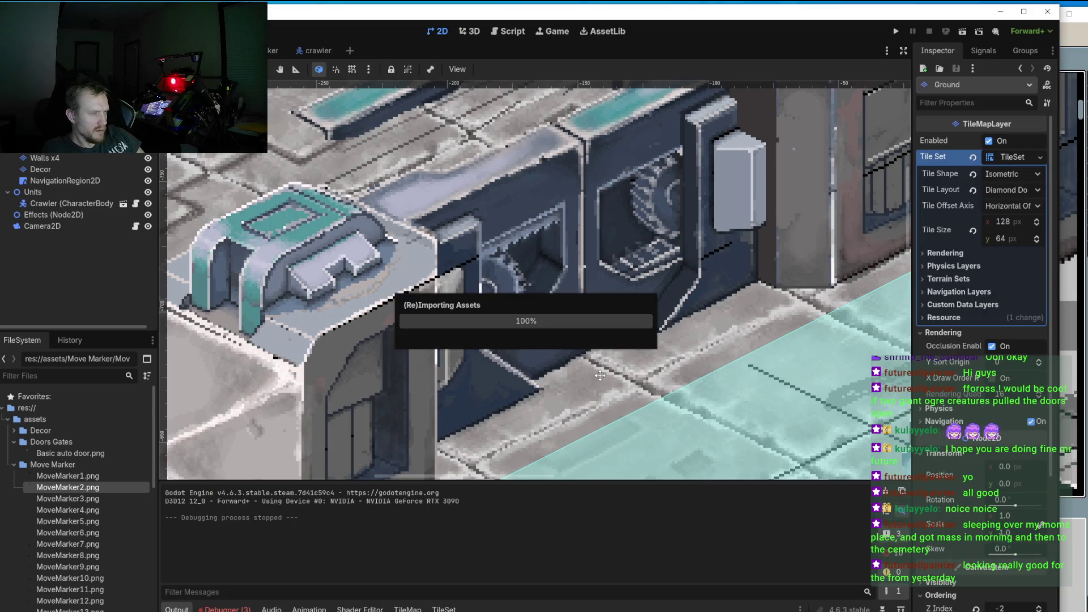
Step: Test-run the game again, then pan and zoom to inspect the door against the wall tiles
click(896, 31)
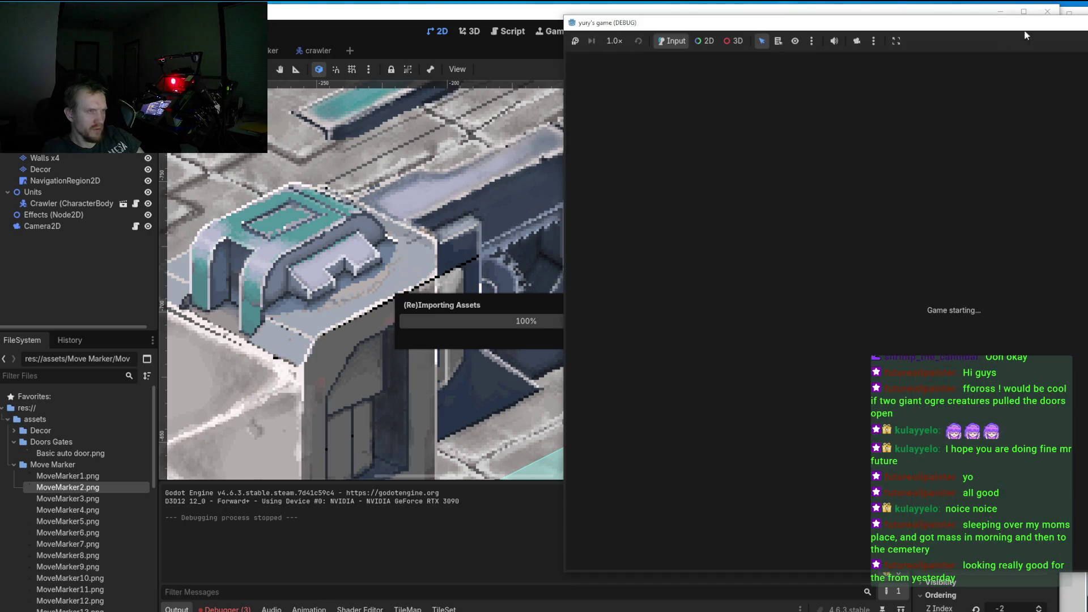
key(F8)
scroll(574, 266, up, 3)
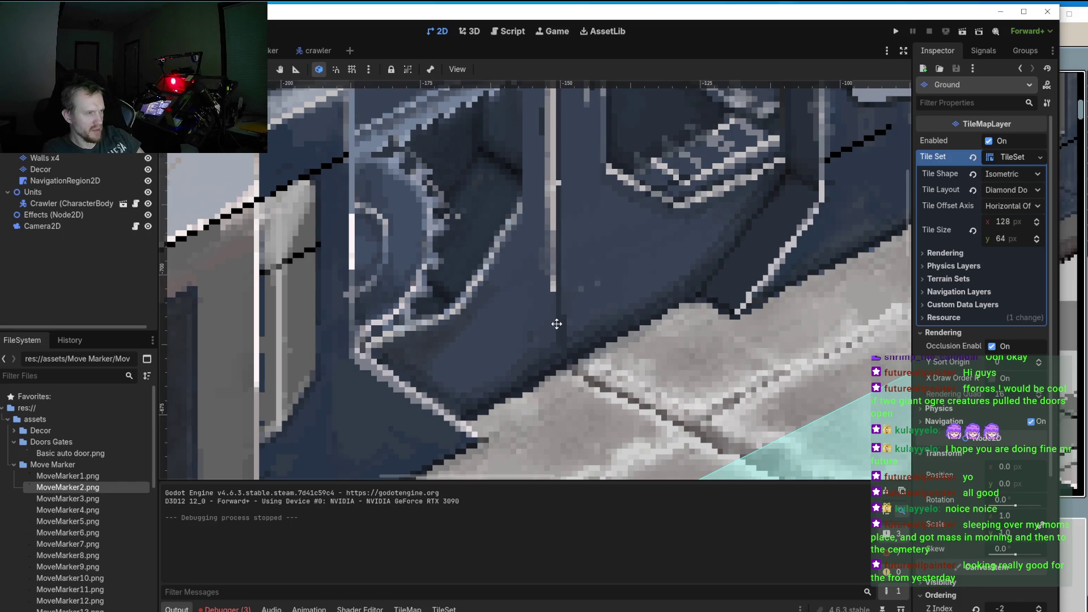
scroll(570, 348, down, 3)
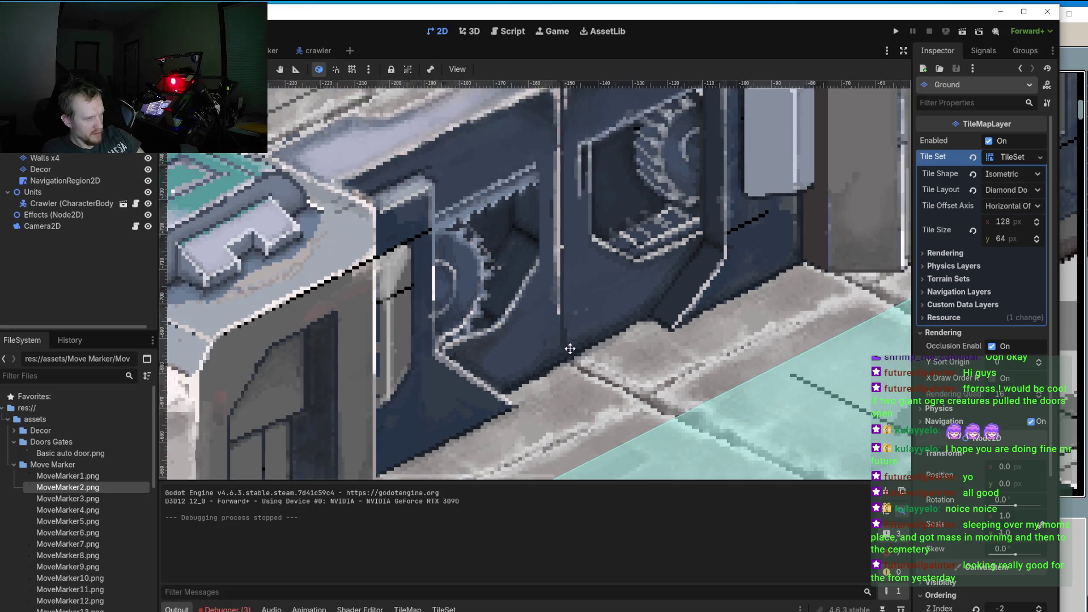
drag(570, 349, 545, 432)
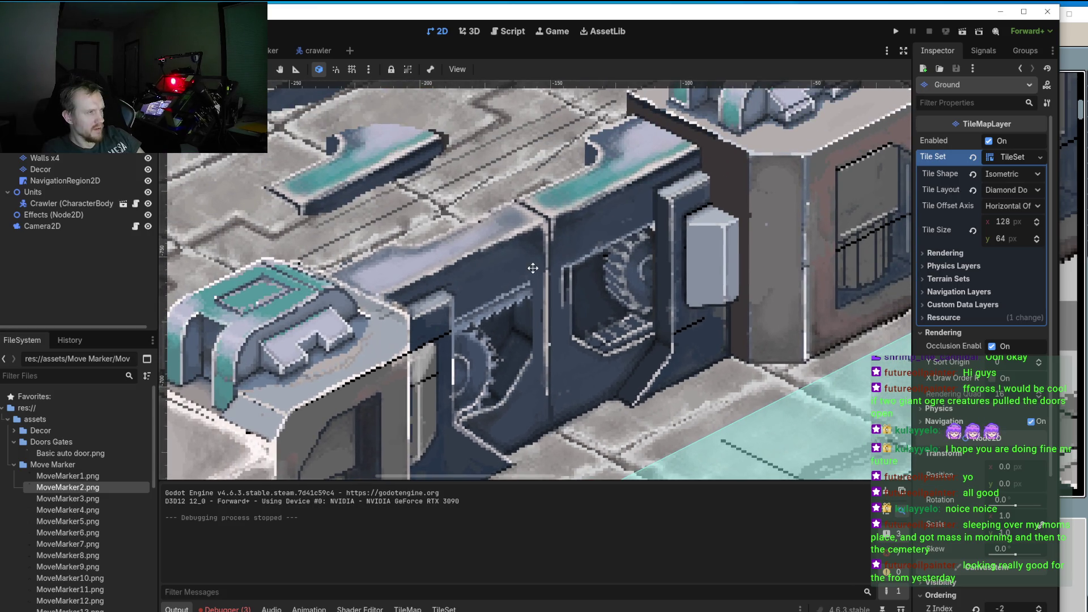
scroll(533, 268, down, 1)
drag(532, 278, 525, 316)
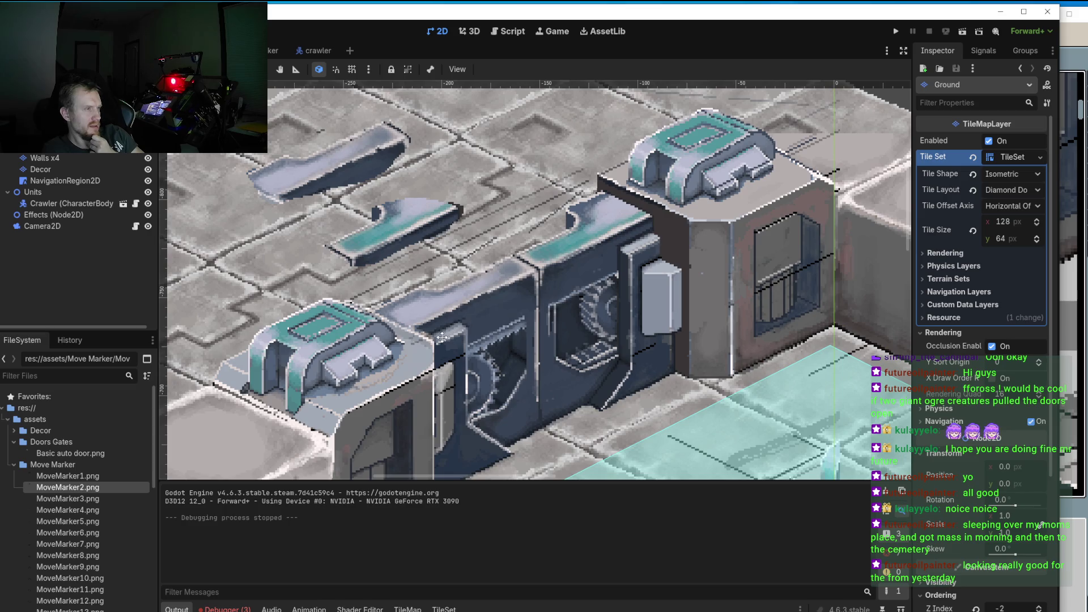
scroll(548, 264, down, 2)
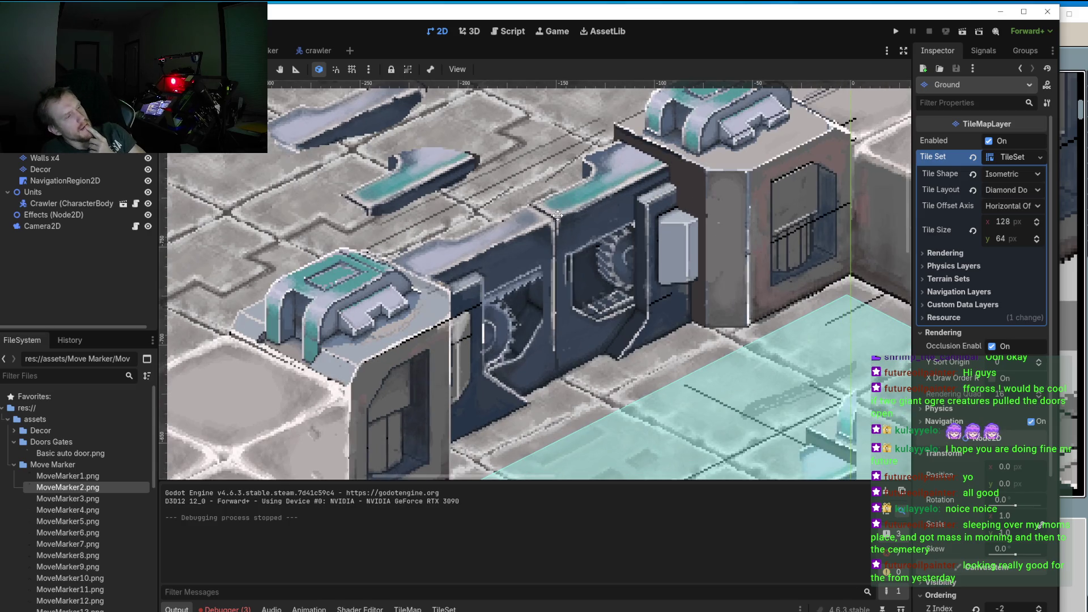
scroll(565, 332, up, 3)
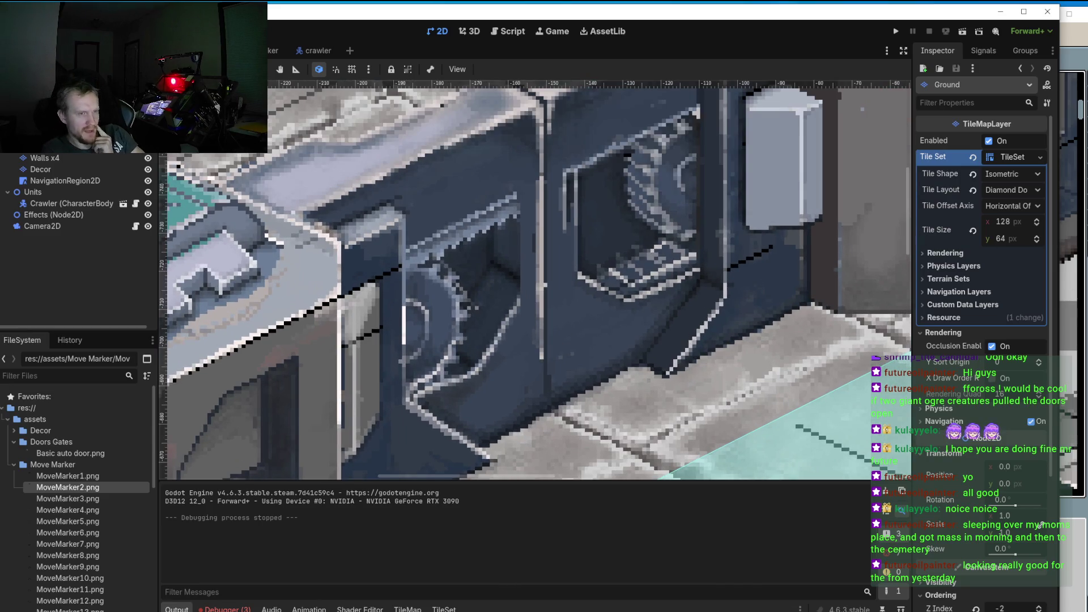
key(alt+Tab)
scroll(648, 218, up, 4)
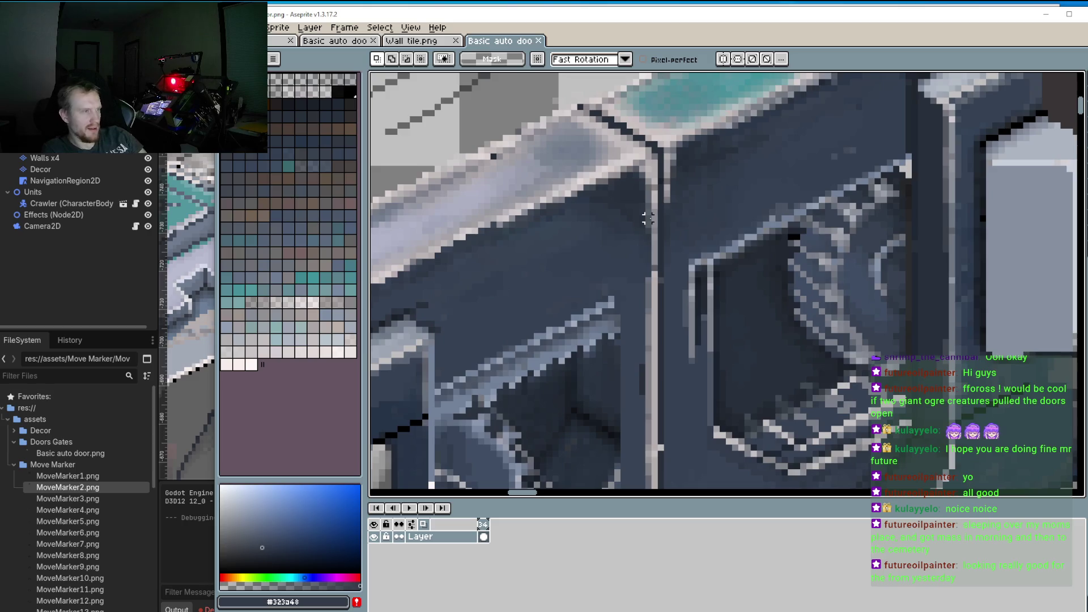
Step: Paste the copied door-frame strip and nudge it two pixels left
key(i)
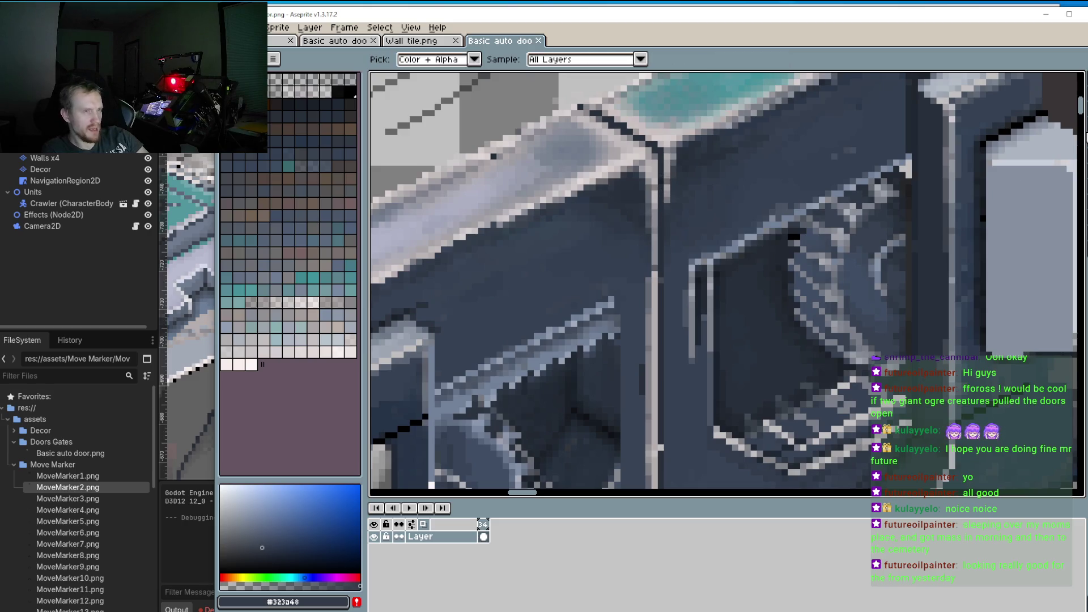
key(w)
scroll(703, 188, down, 1)
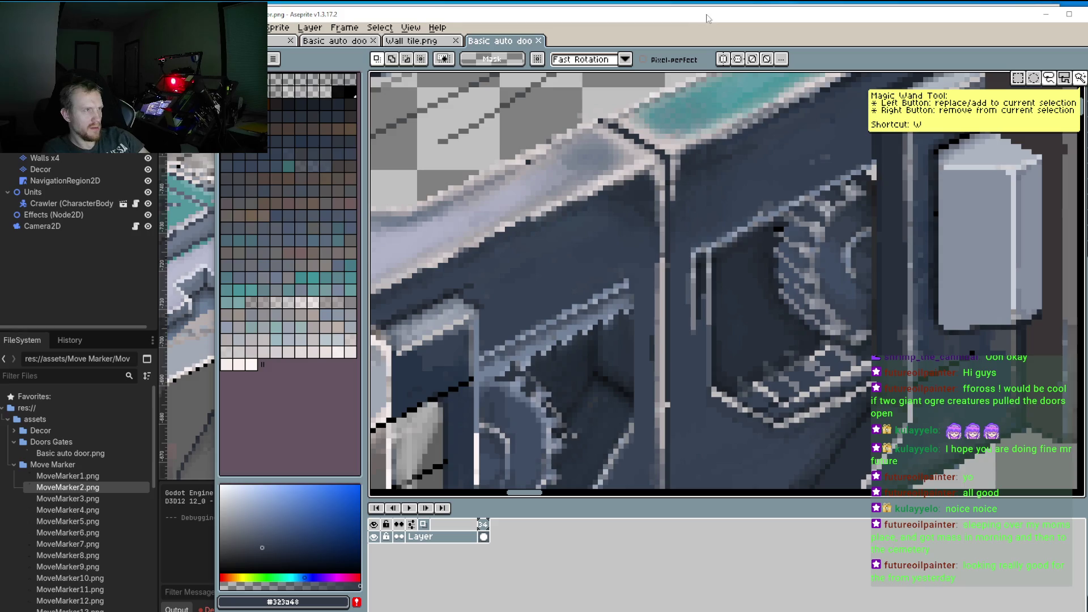
key(ctrl+v)
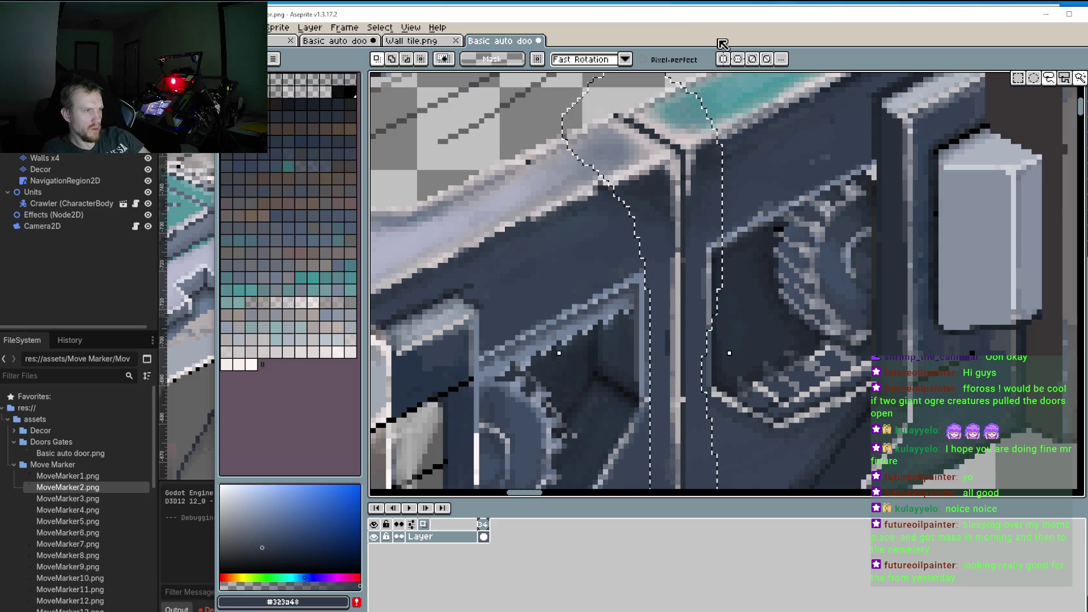
key(Left)
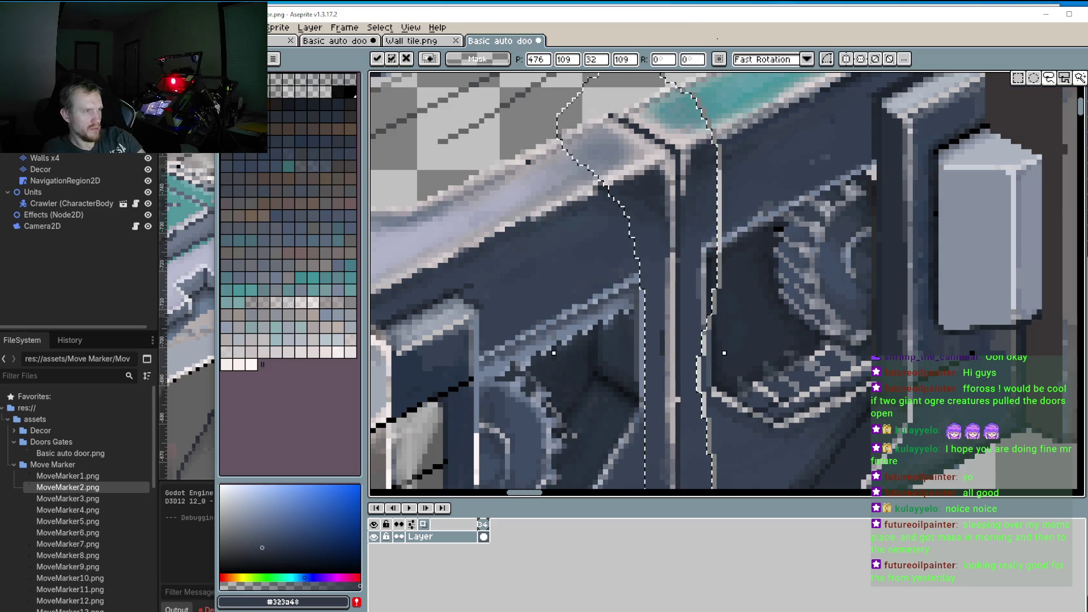
scroll(725, 283, down, 3)
key(Left)
Step: Save the edited door sprite and switch to Godot to see the reimport
key(alt+f)
key(Down)
key(Return)
key(alt+Tab)
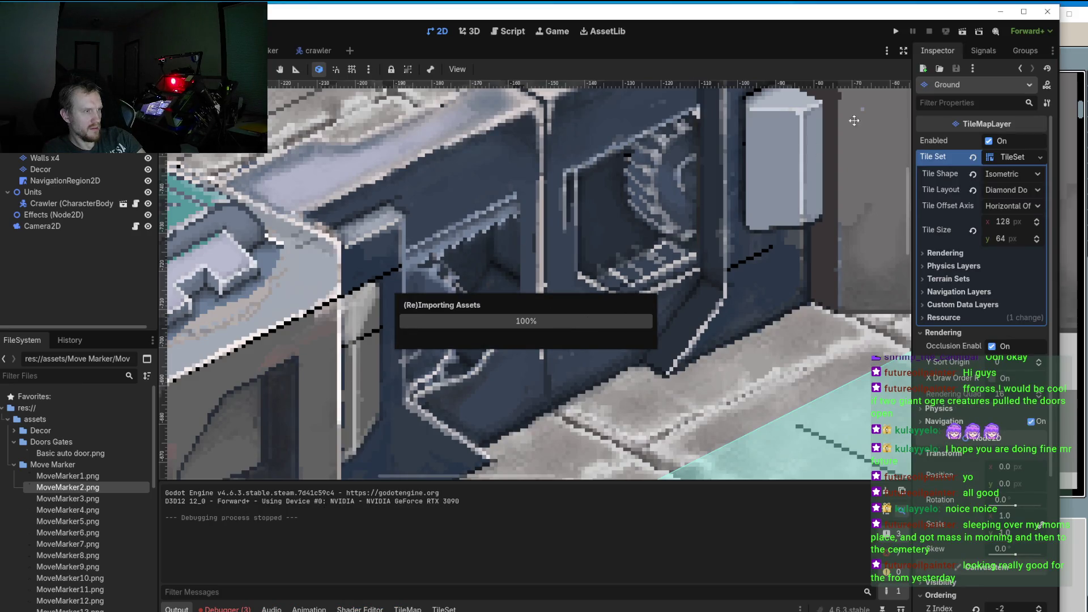
Step: Run the game with the adjusted door, zoom in on it, then clear the Aseprite selection
click(900, 31)
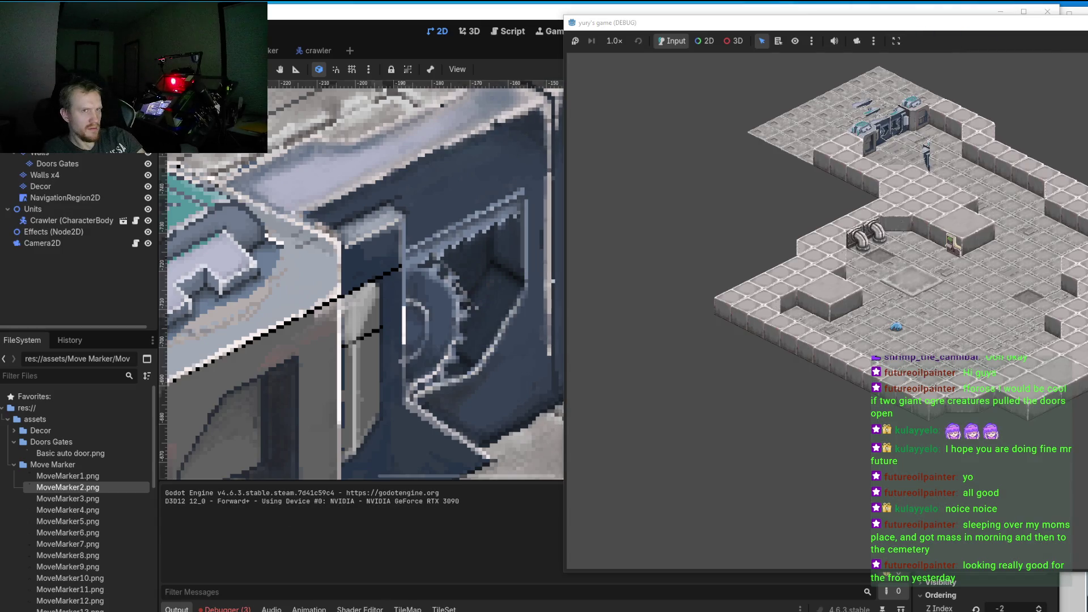
click(544, 368)
scroll(533, 363, up, 2)
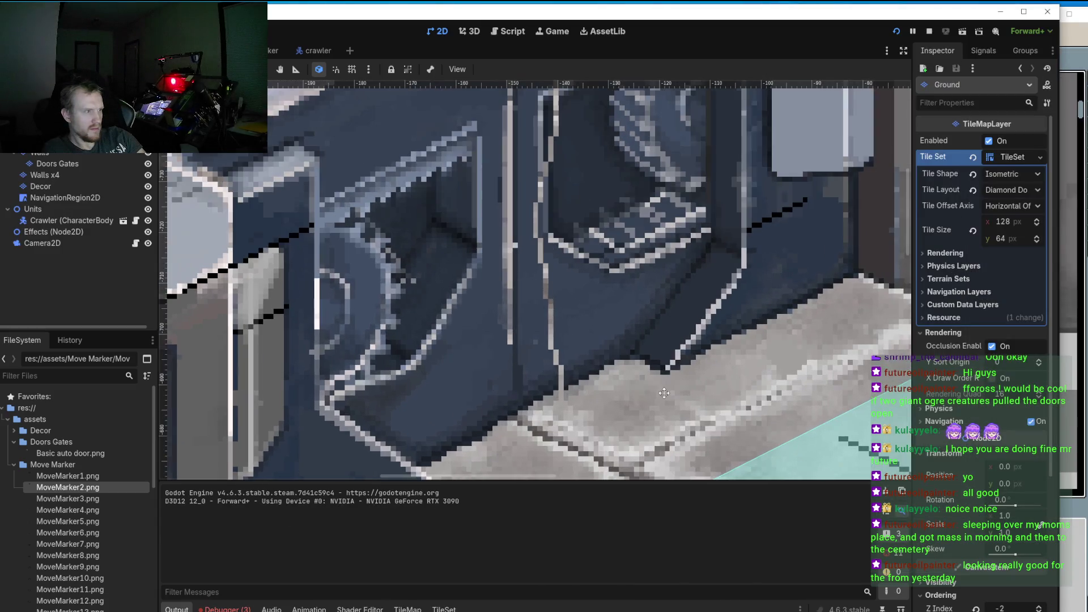
scroll(502, 388, up, 1)
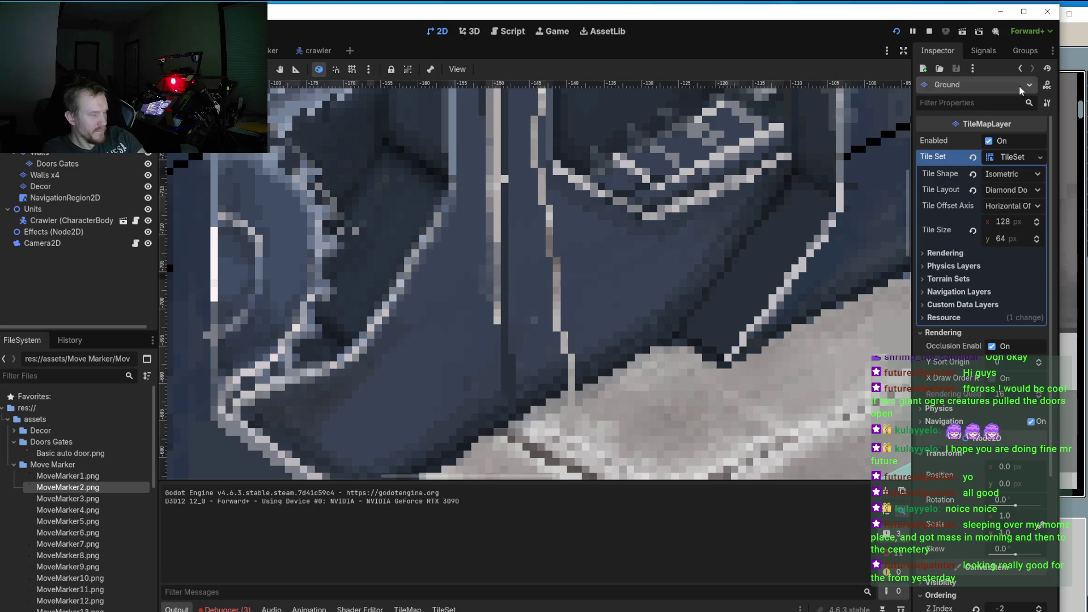
key(alt+Tab)
key(ctrl+d)
Step: Draw a 1 px vertical line in dark #171c22 along the door frame's edge
key(b)
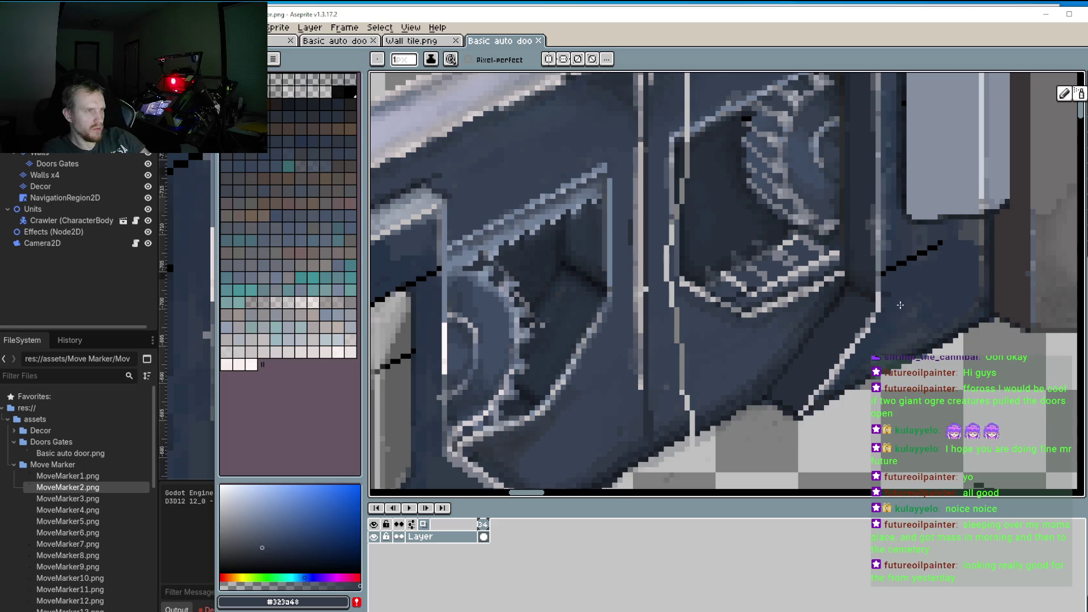
drag(632, 227, 639, 261)
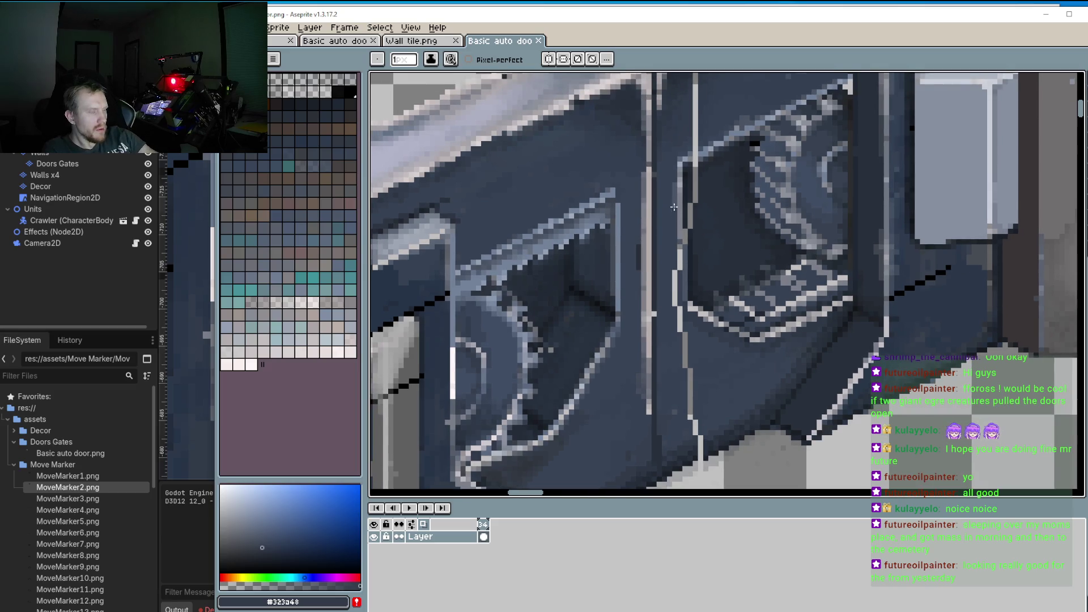
scroll(674, 208, up, 2)
key(alt)
click(705, 120)
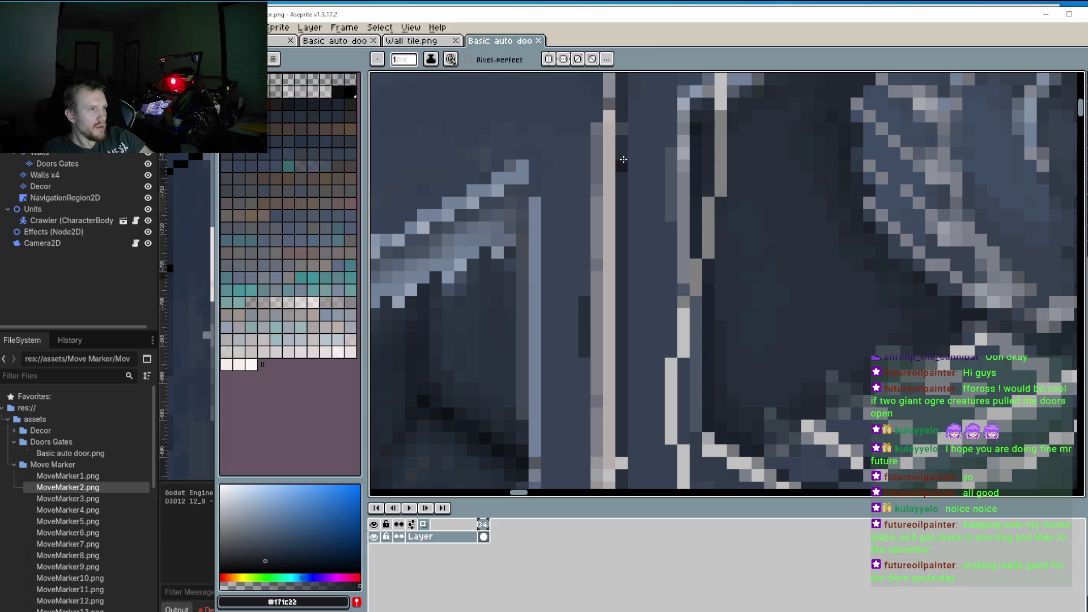
scroll(625, 183, down, 3)
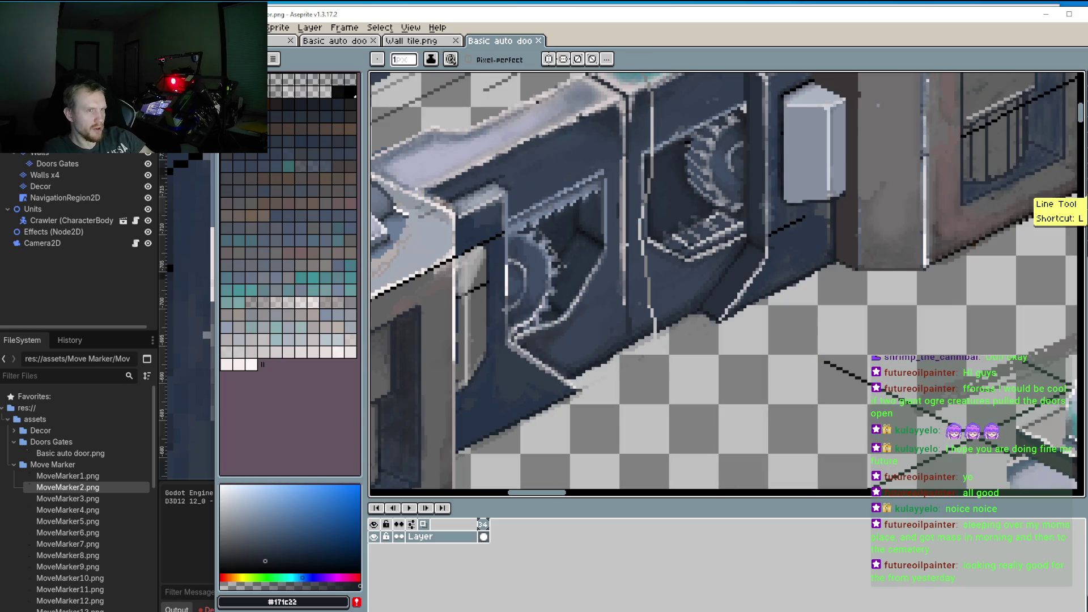
click(1064, 186)
scroll(600, 154, up, 2)
key(minus)
key(minus)
mouse_move(657, 148)
mouse_down()
mouse_move(664, 488)
mouse_move(667, 429)
mouse_move(654, 452)
mouse_up()
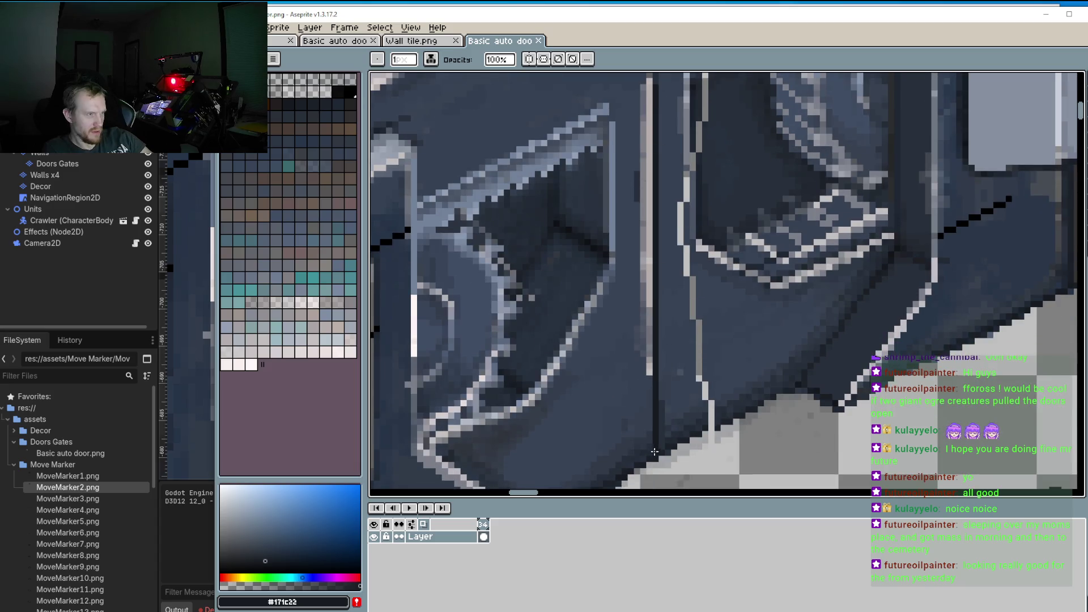
scroll(710, 335, down, 1)
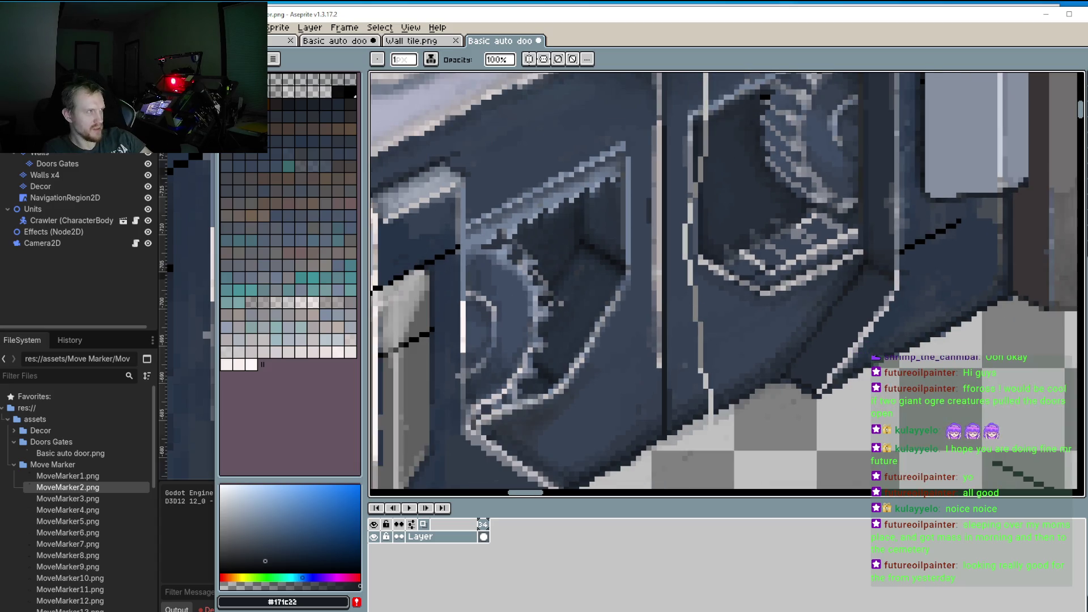
Step: Save the sprite over the existing file and switch to Godot
click(224, 27)
click(295, 87)
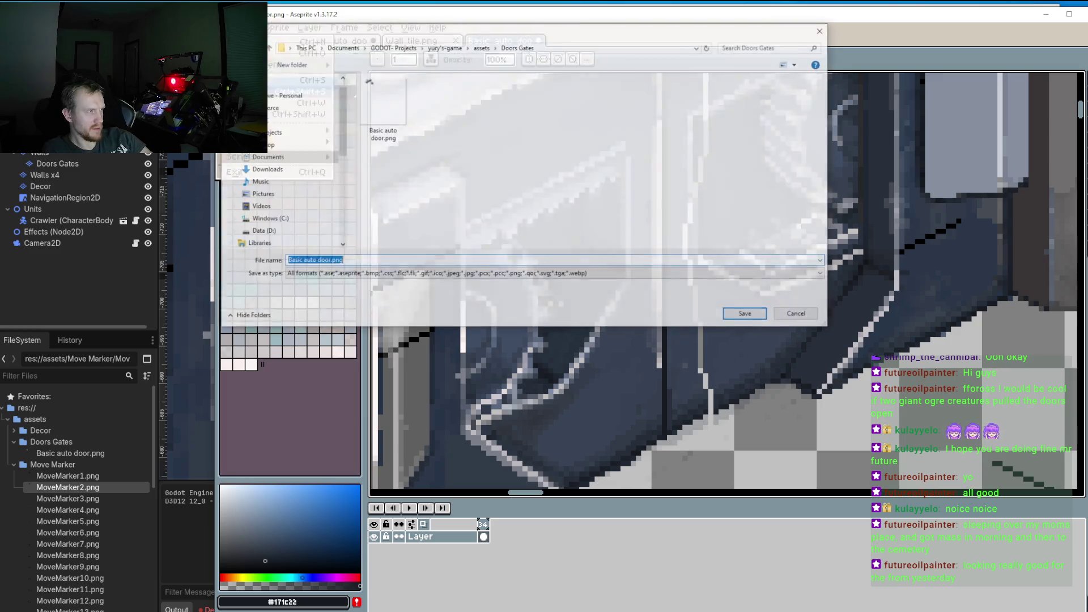
click(822, 30)
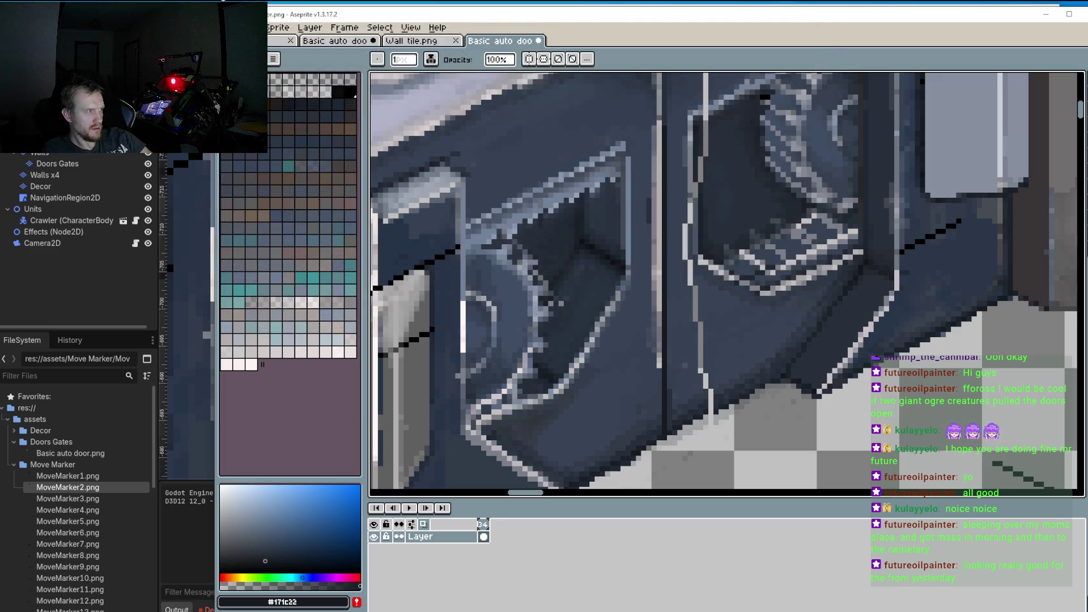
click(224, 27)
click(283, 79)
key(alt+Tab)
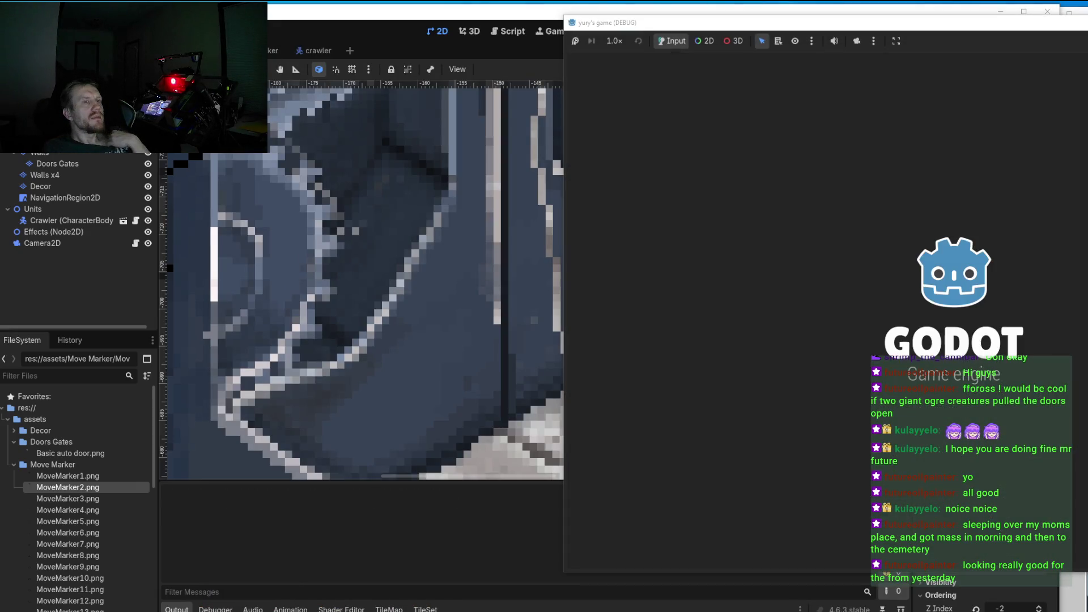
Step: Stop the game, zoom around the redrawn door edge against the floor, and return to Aseprite
key(F8)
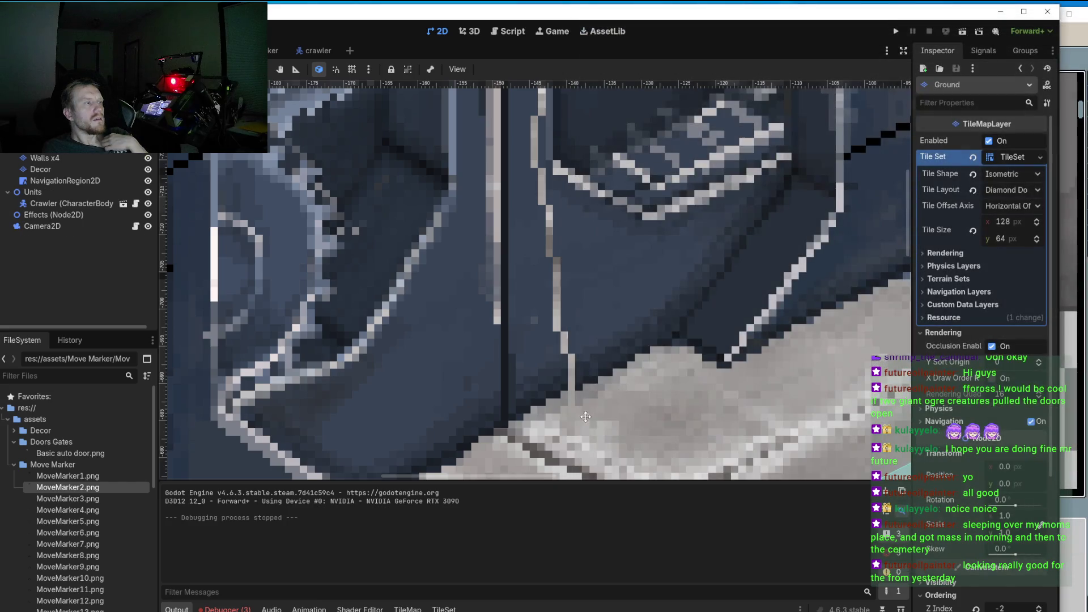
scroll(530, 429, down, 5)
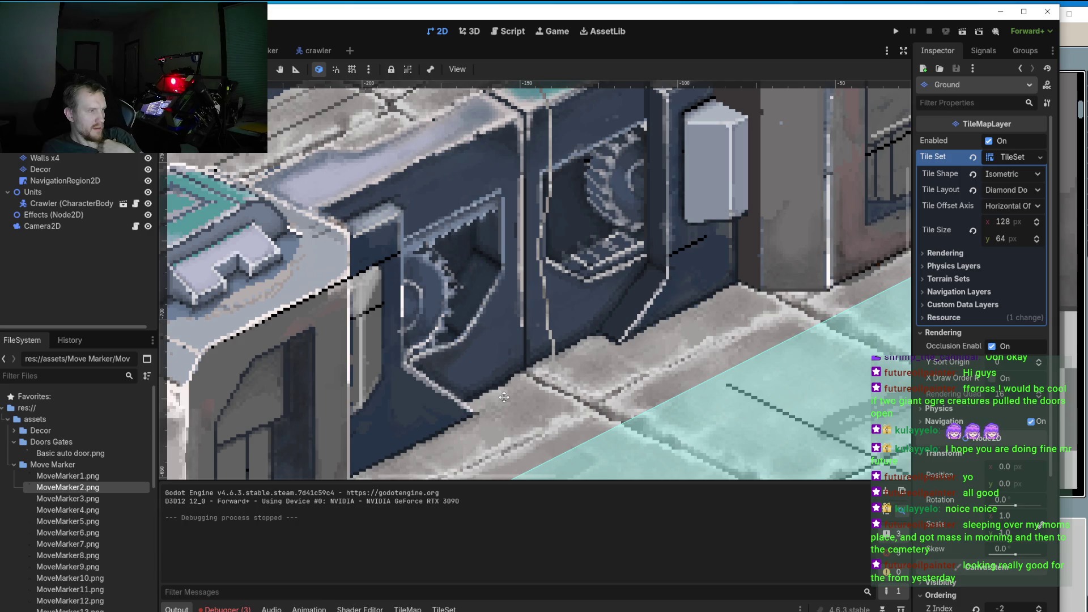
scroll(504, 397, up, 4)
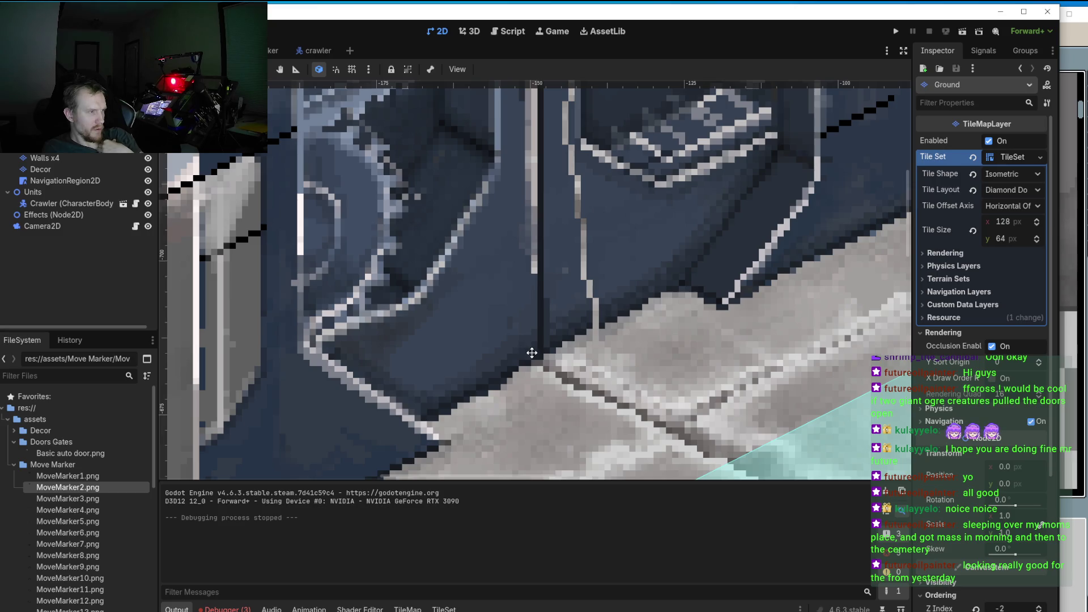
scroll(530, 352, down, 1)
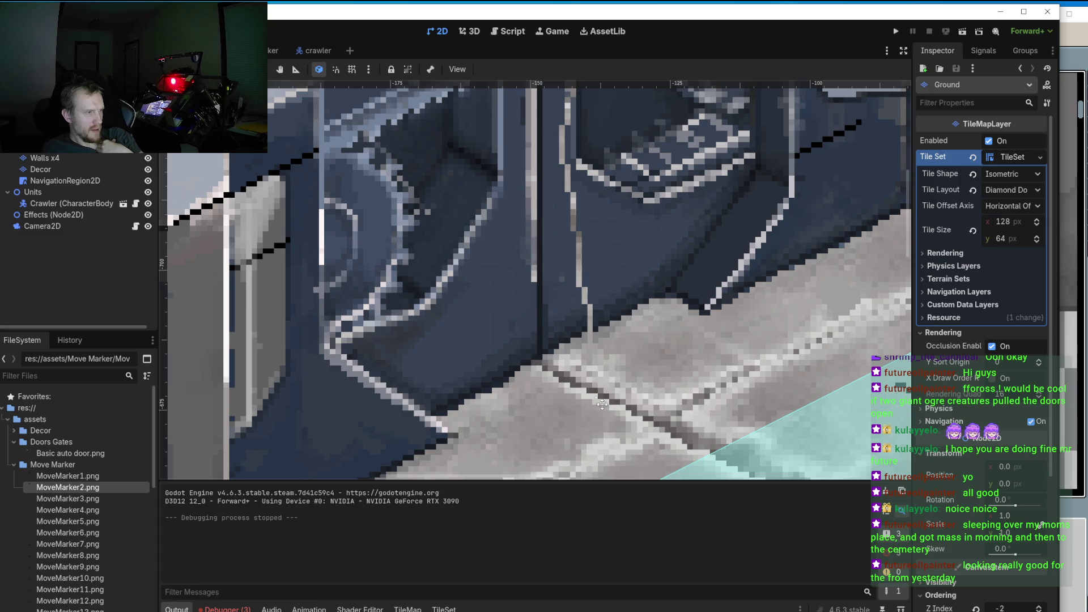
scroll(534, 363, up, 6)
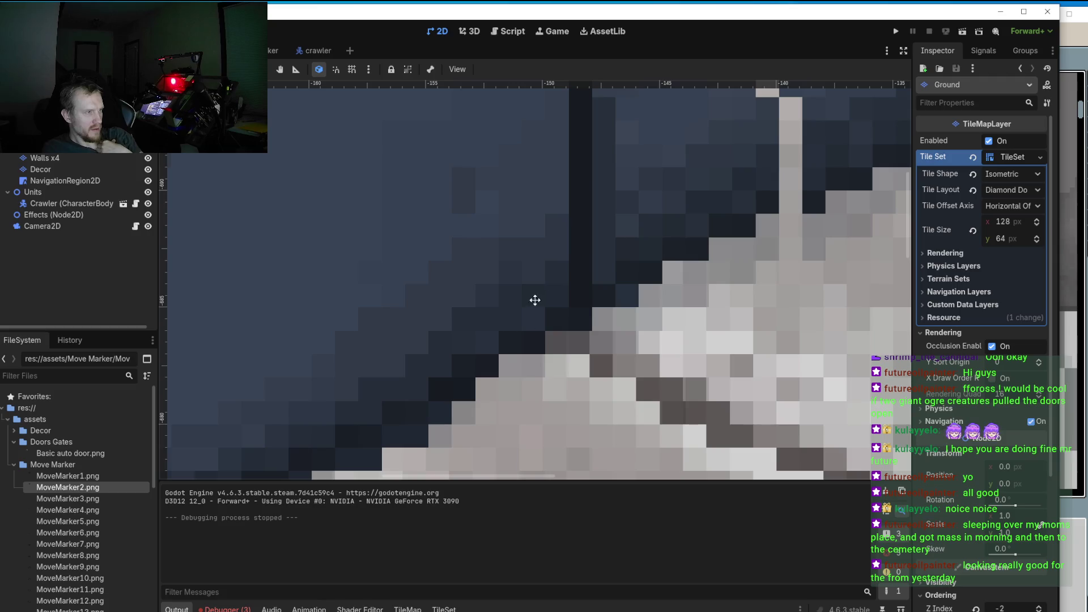
scroll(524, 312, down, 10)
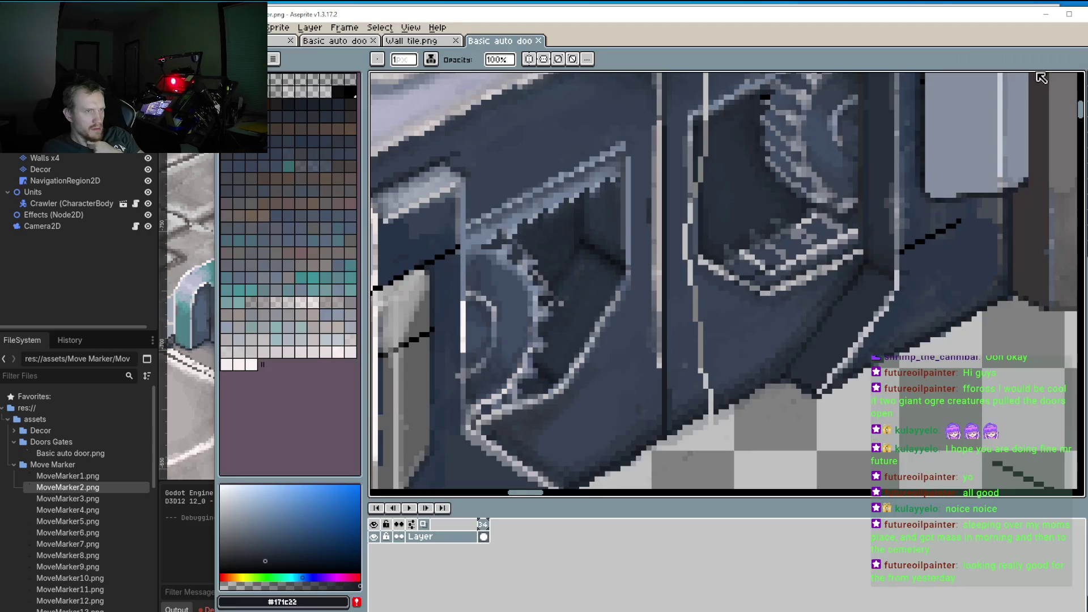
click(1075, 52)
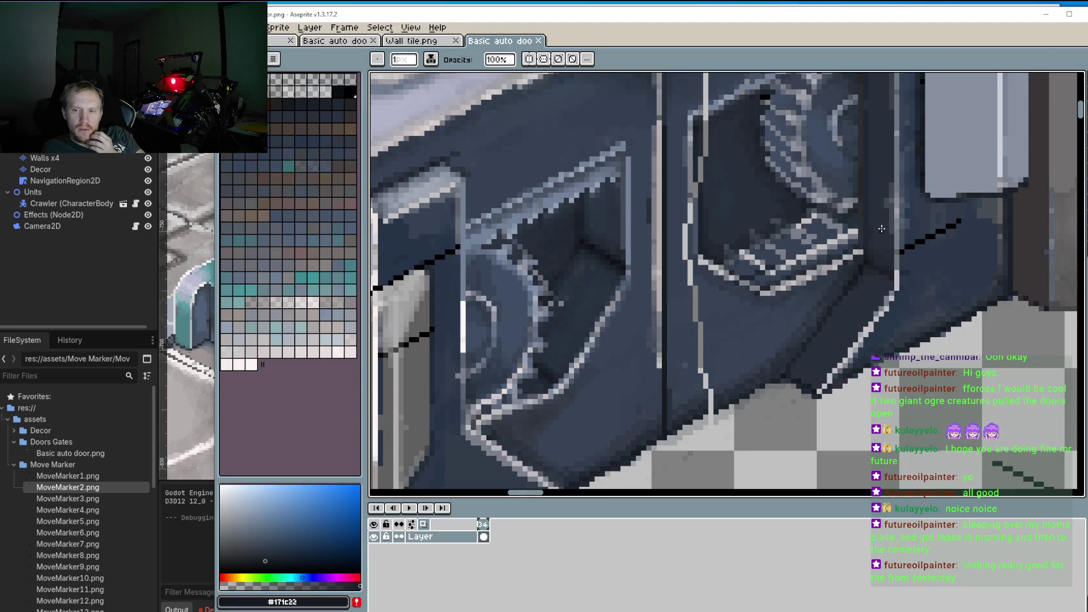
Step: Lasso-select part of the lower door, then deselect without changing pixels
scroll(731, 305, down, 3)
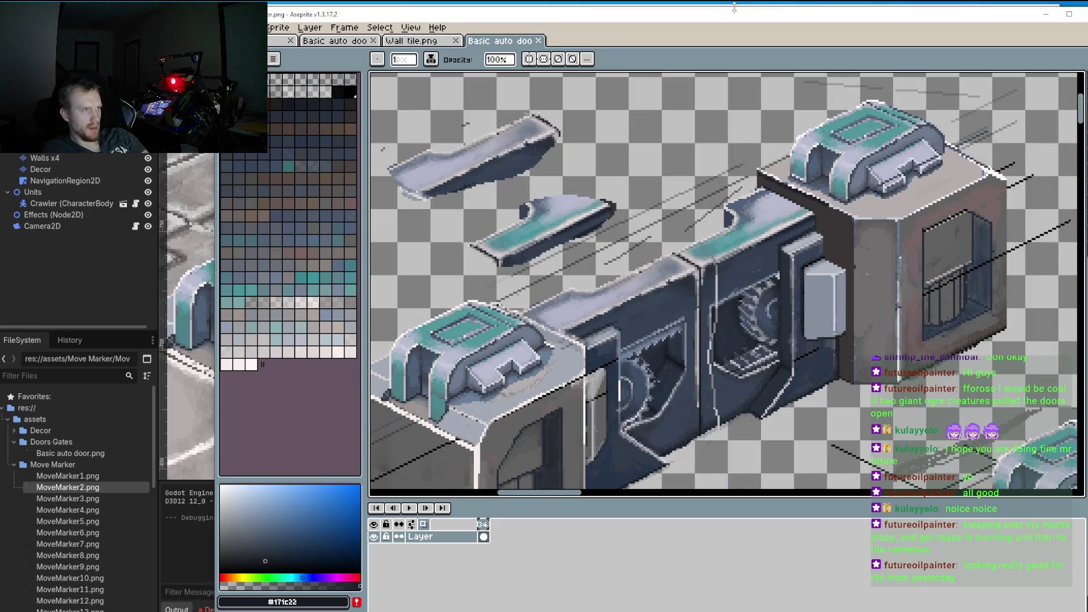
mouse_move(680, 237)
mouse_down()
mouse_move(708, 351)
mouse_move(703, 459)
mouse_up()
scroll(712, 362, up, 4)
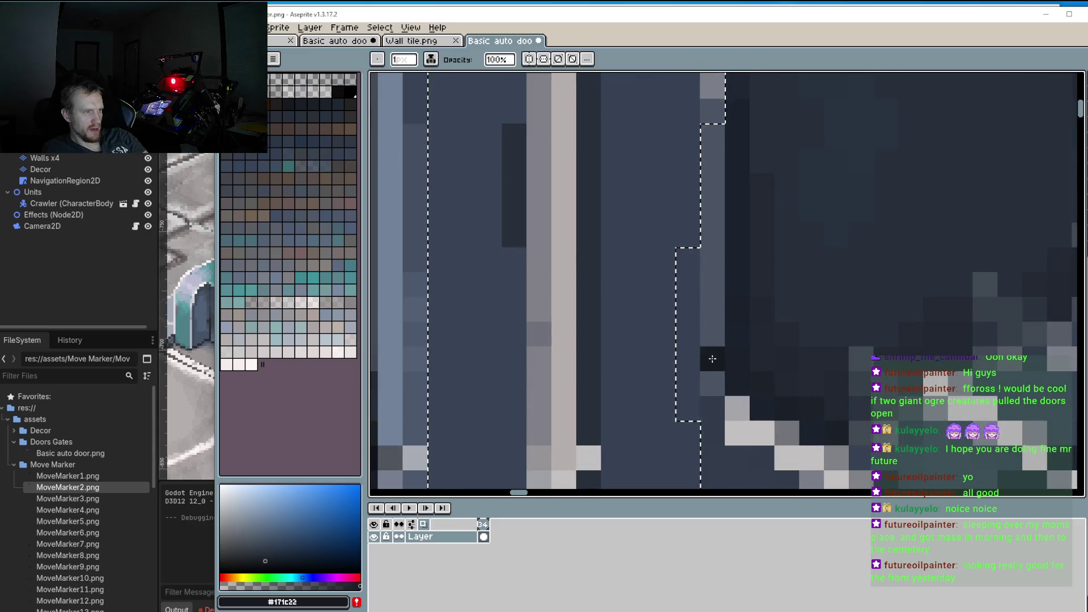
scroll(712, 358, down, 2)
scroll(712, 358, down, 1)
scroll(546, 232, down, 1)
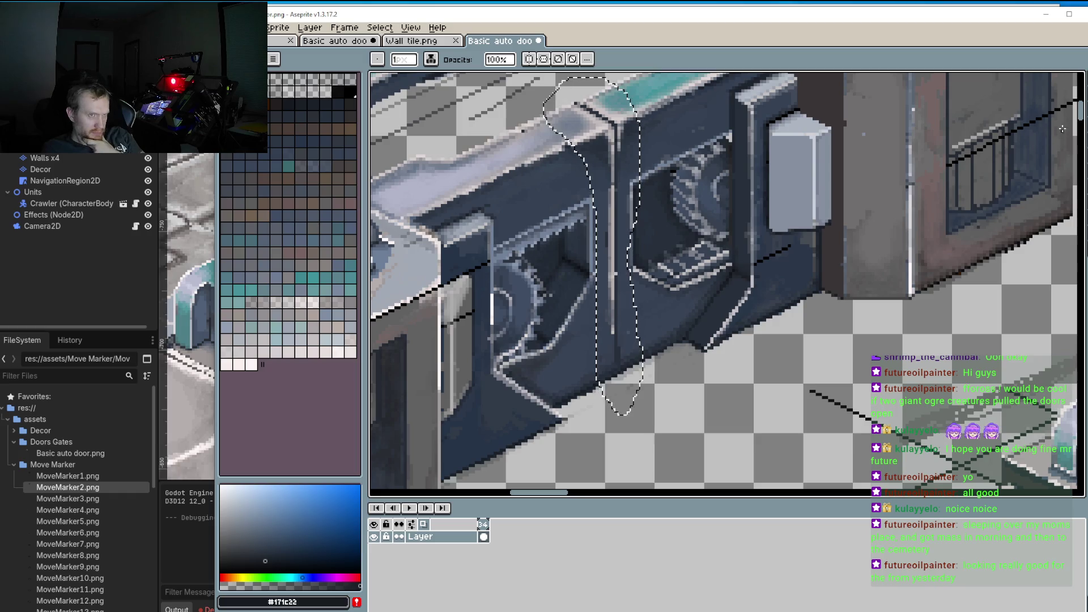
key(v)
key(ctrl+d)
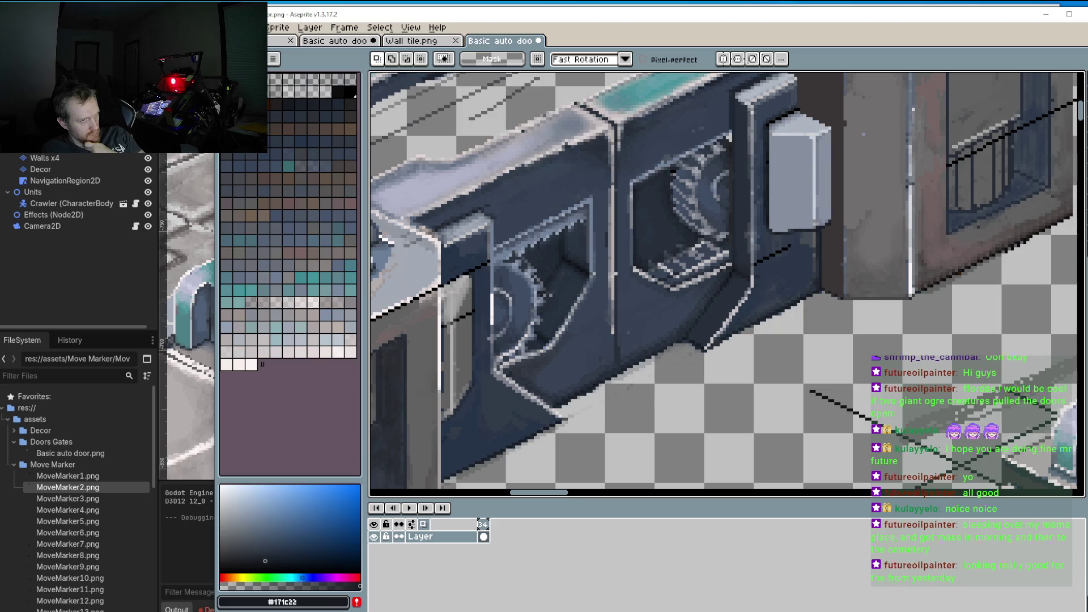
Step: Sample the dark seam colour and pencil a vertical line down the door's lower seam
key(b)
scroll(598, 350, up, 1)
scroll(598, 350, down, 1)
scroll(598, 350, up, 2)
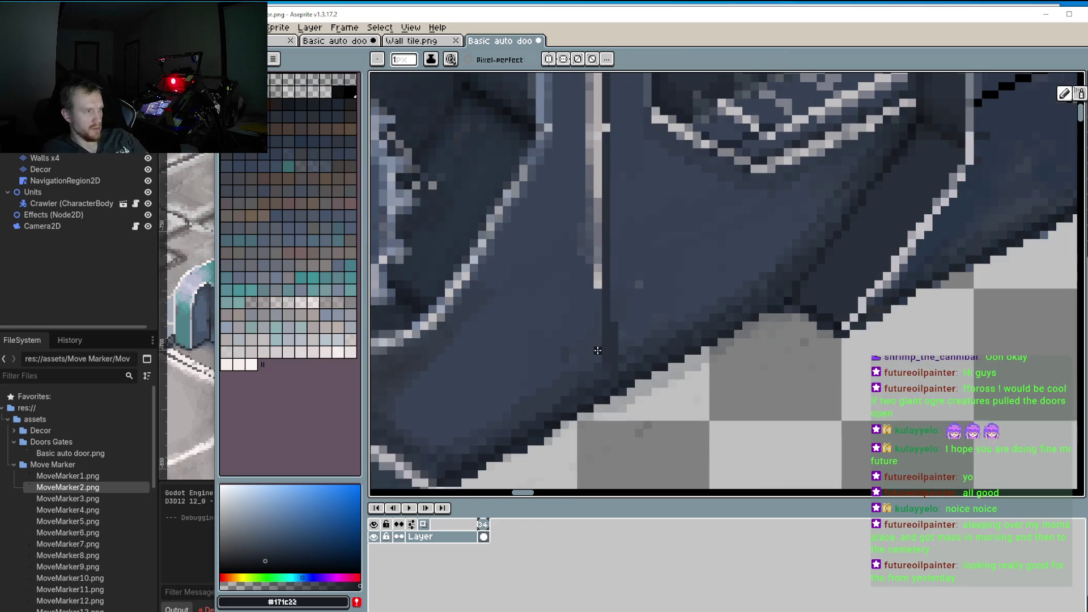
scroll(598, 350, up, 1)
key(i)
click(626, 323)
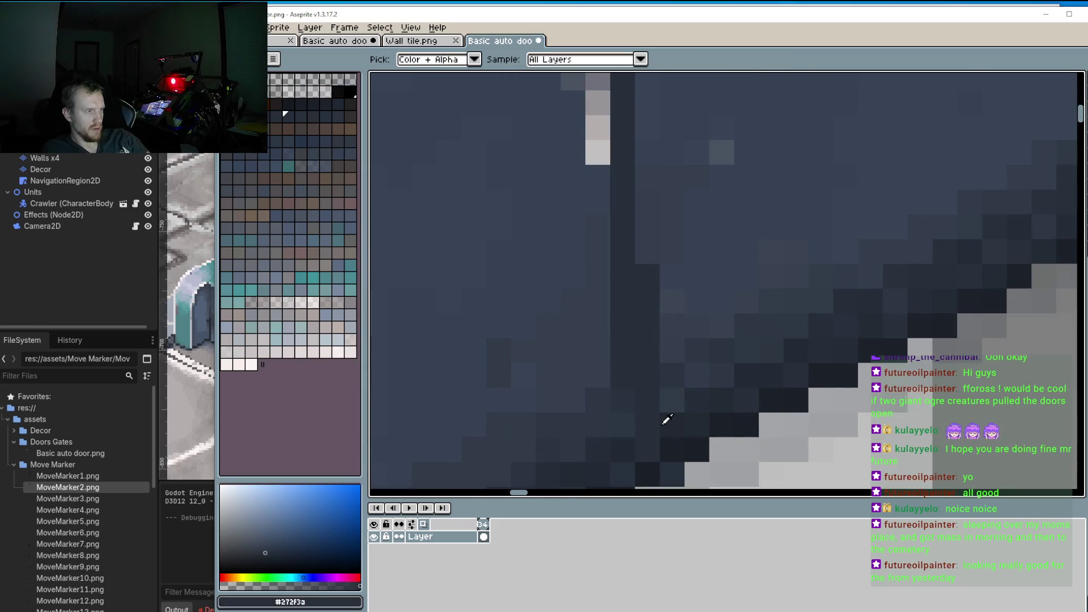
drag(666, 419, 660, 341)
click(665, 365)
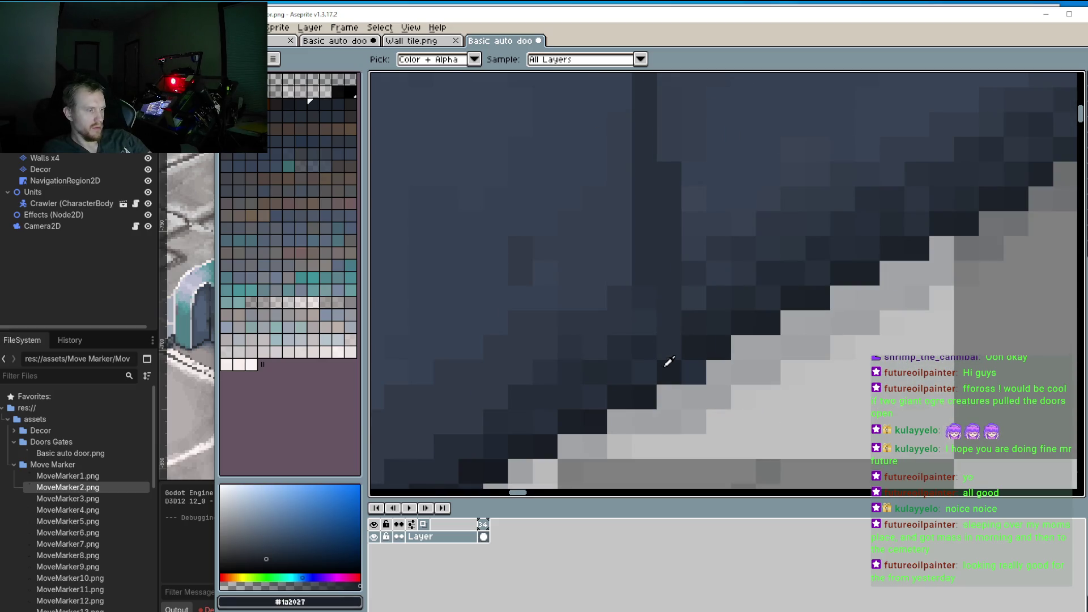
key(b)
click(608, 282)
drag(613, 290, 613, 374)
Step: Save the door sprite and switch to Godot so it reloads
click(223, 27)
click(283, 81)
key(alt+Tab)
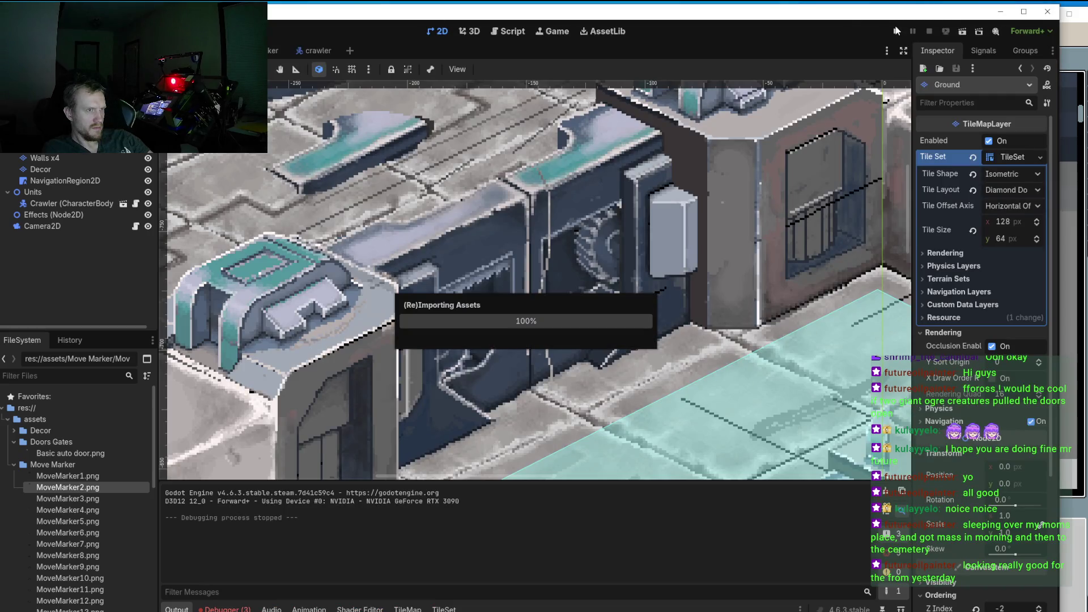
Step: Run and stop the game, zoom in on the reimported door, then return to Aseprite
click(897, 31)
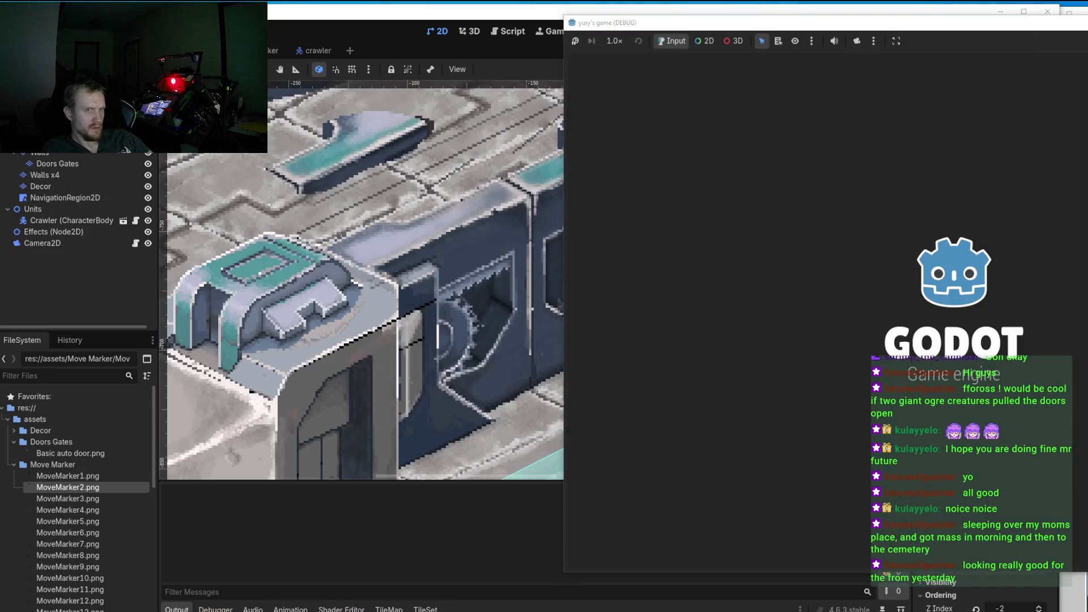
key(F8)
scroll(569, 451, up, 10)
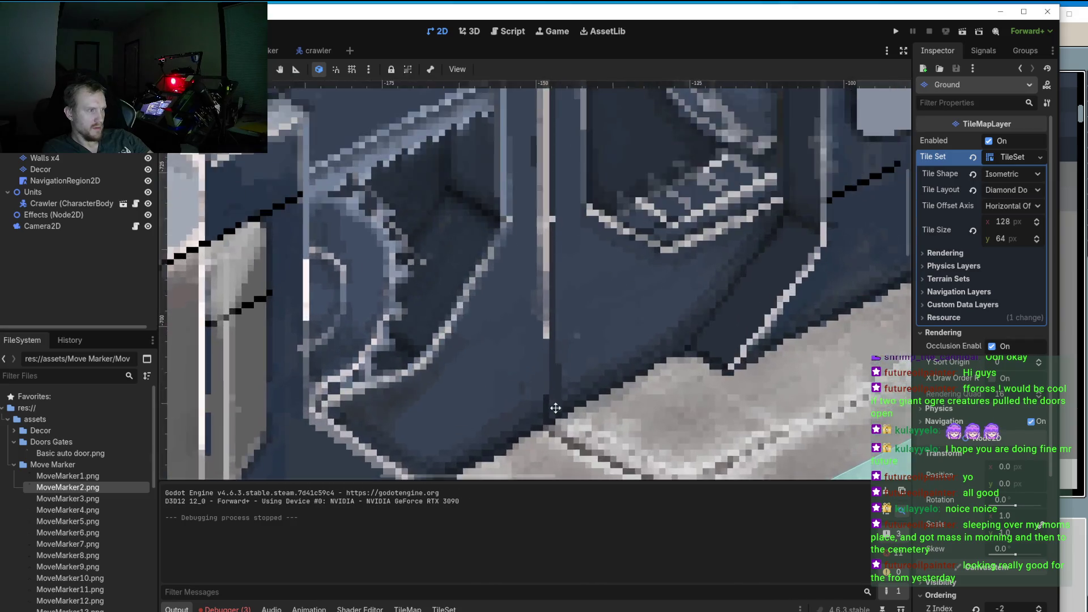
scroll(569, 452, up, 1)
scroll(571, 363, down, 1)
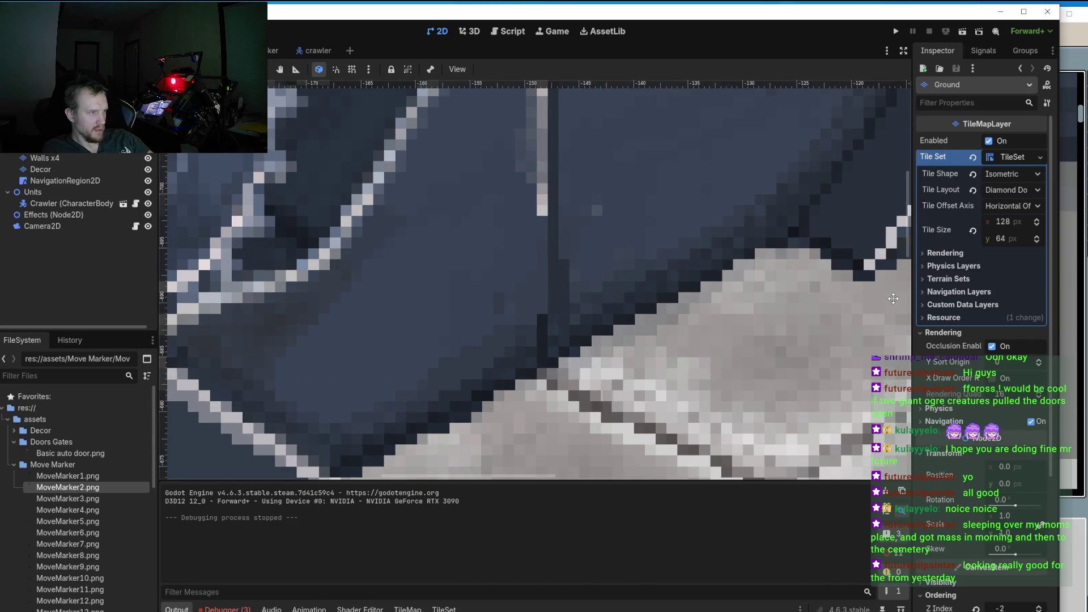
key(alt+Tab)
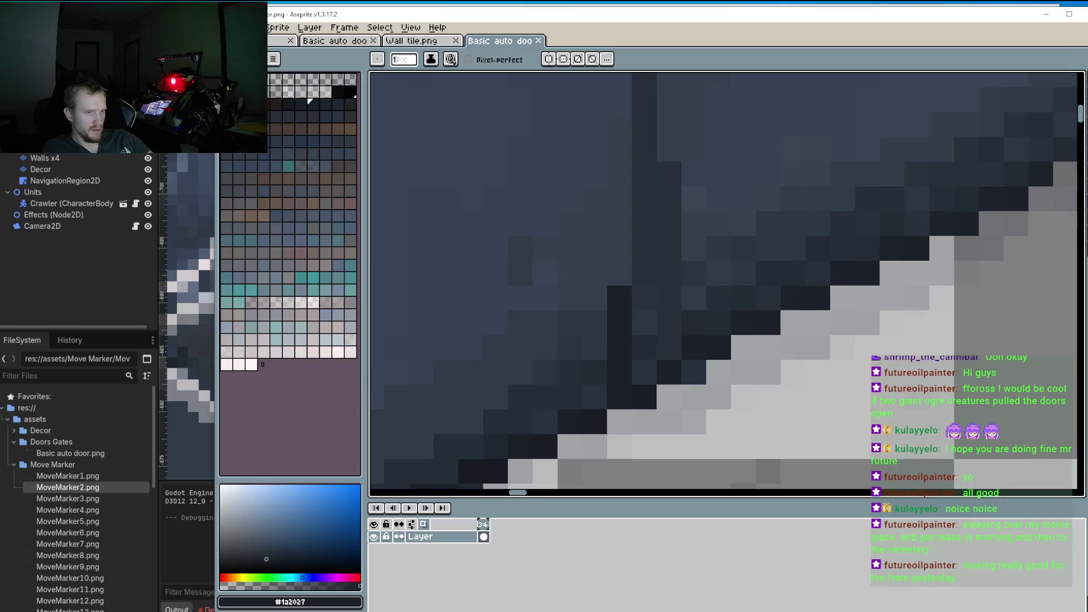
Step: Extend the dark door seam upward, add a lighter dark-blue column beside it, then bring up Godot
drag(588, 396, 584, 248)
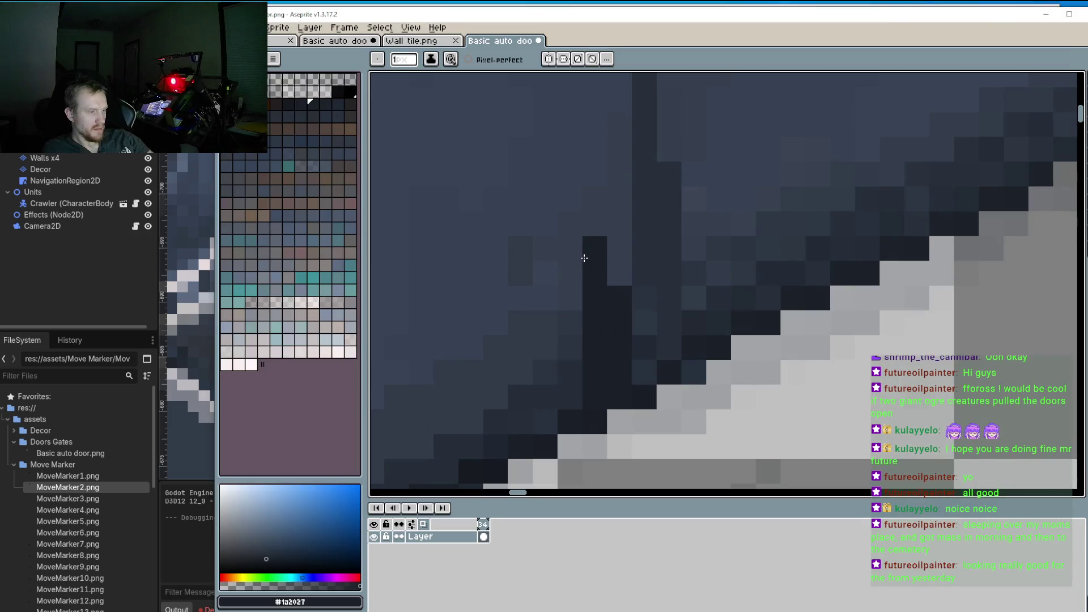
alt+click(632, 348)
drag(618, 355, 618, 288)
scroll(622, 294, down, 4)
scroll(623, 294, down, 2)
scroll(640, 272, up, 2)
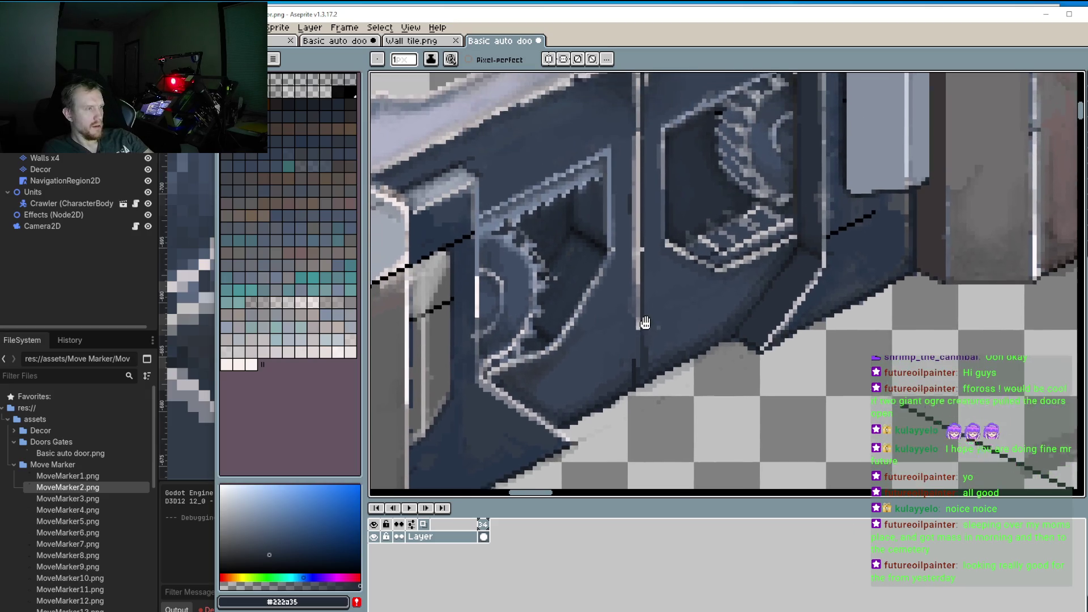
scroll(643, 270, up, 2)
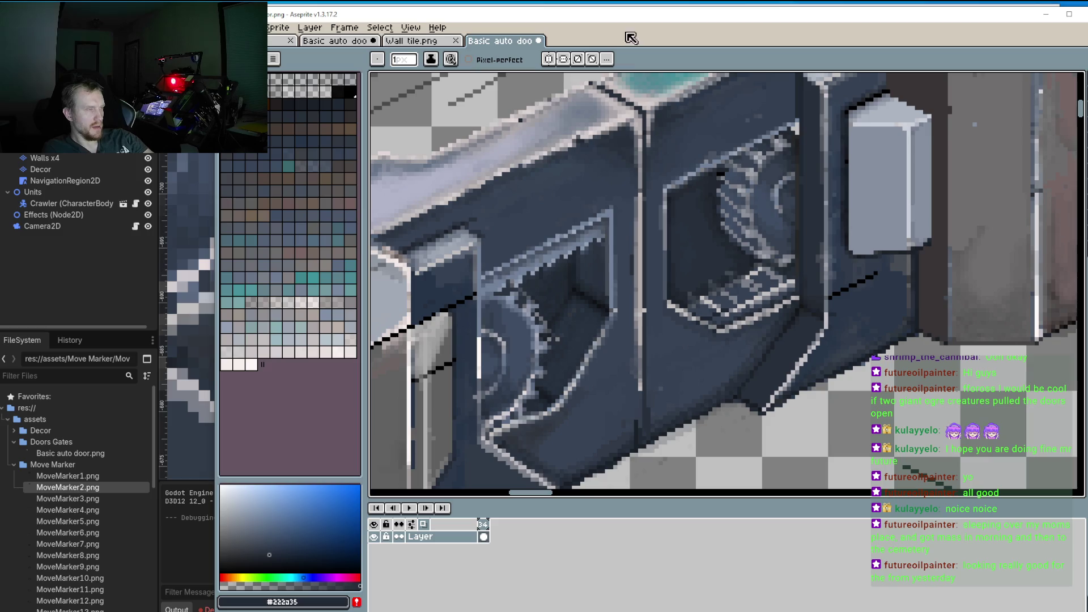
click(855, 4)
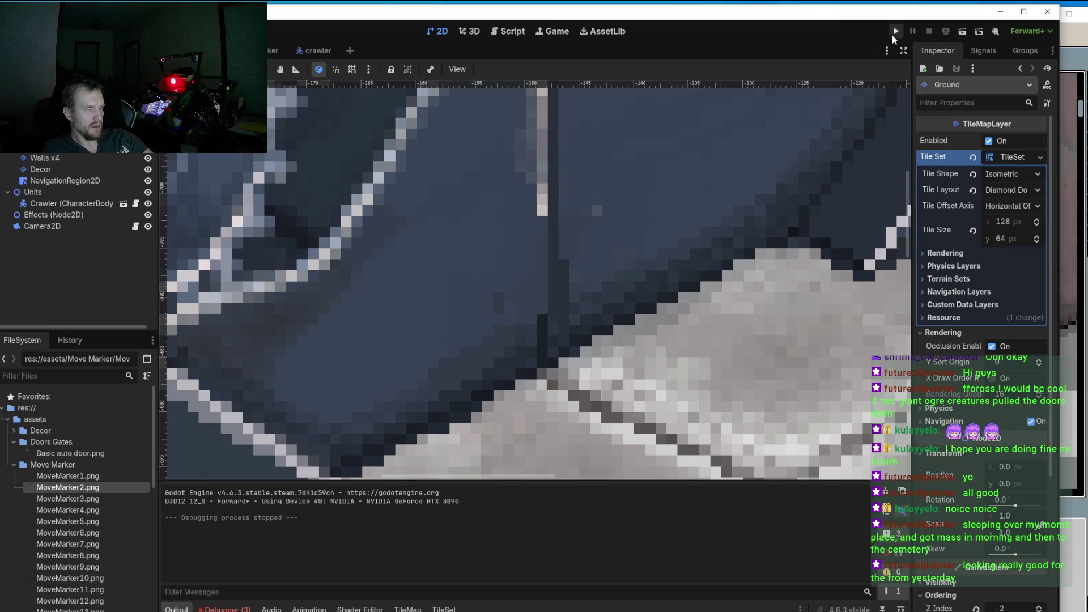
Step: Run the level to check the door, then resave the sprite in Aseprite so Godot reimports it
click(895, 32)
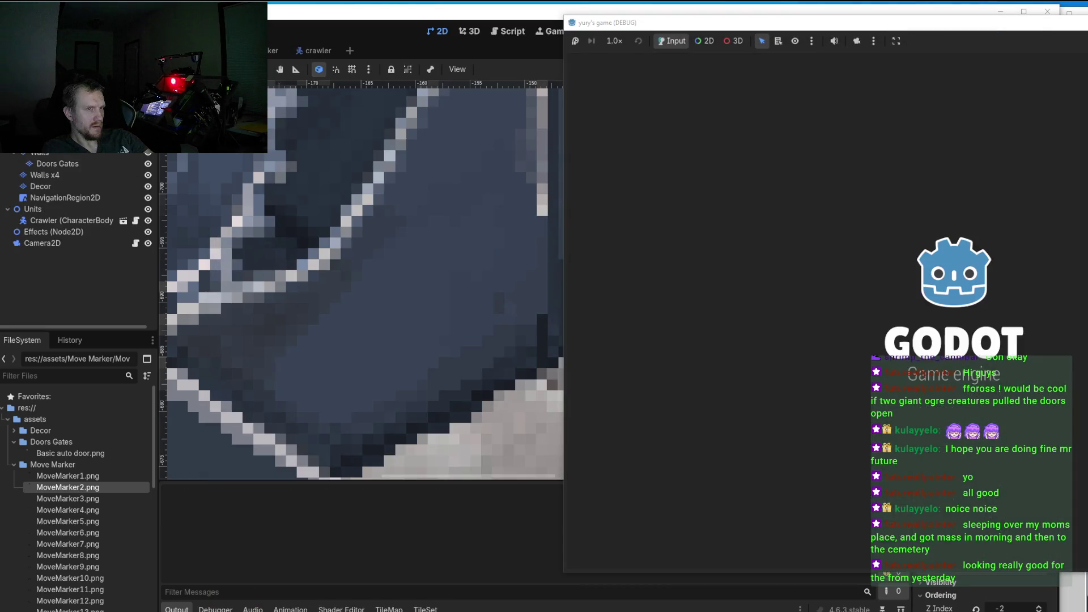
key(F8)
key(alt+Tab)
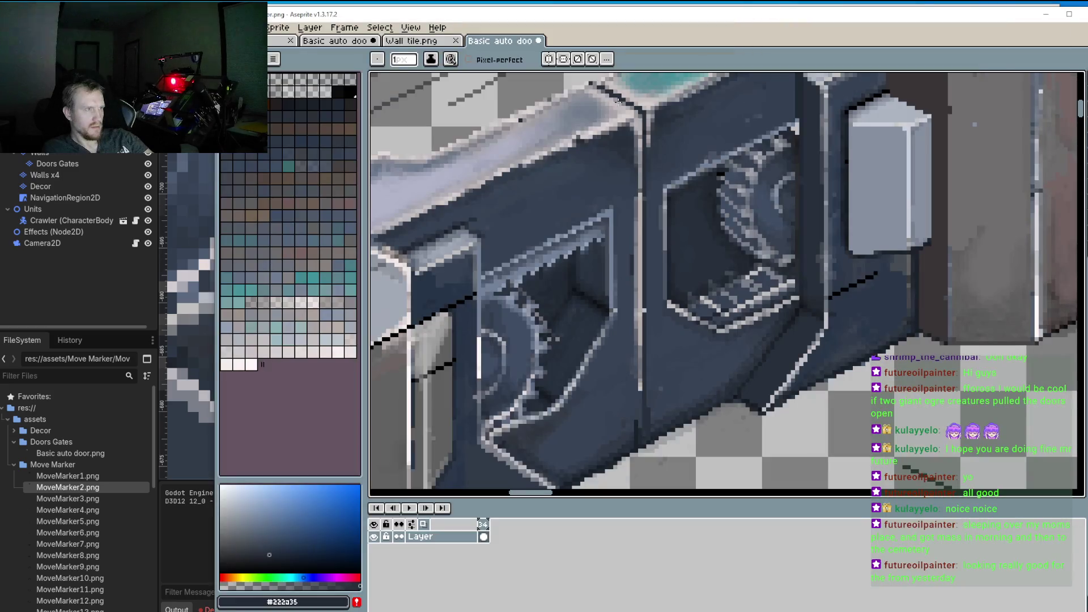
key(ctrl+s)
key(alt+Tab)
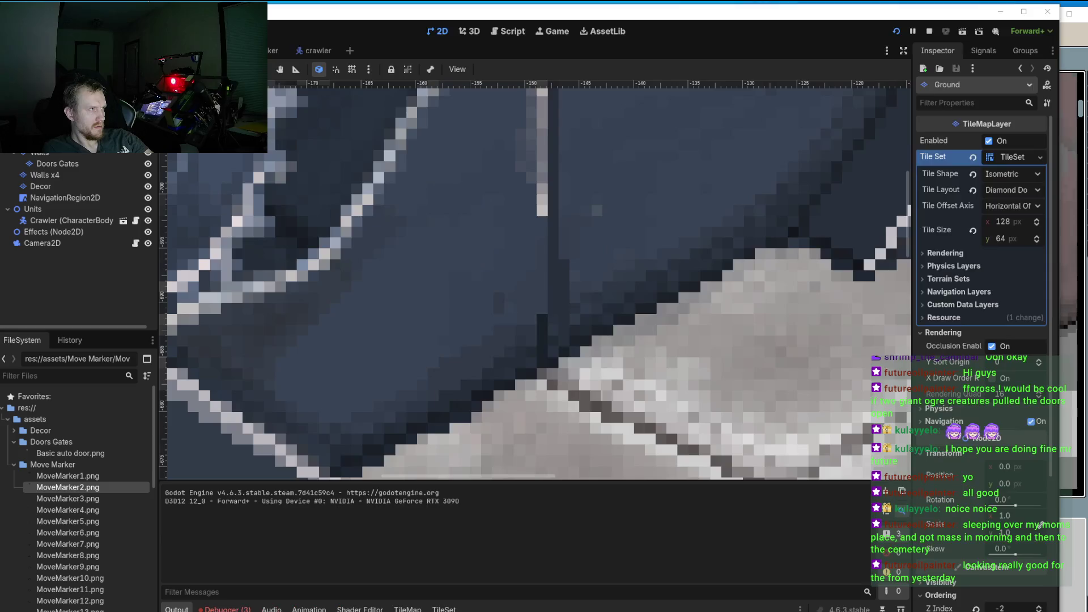
Step: Run the level again with the reimported door sprite, then return to Aseprite
click(896, 32)
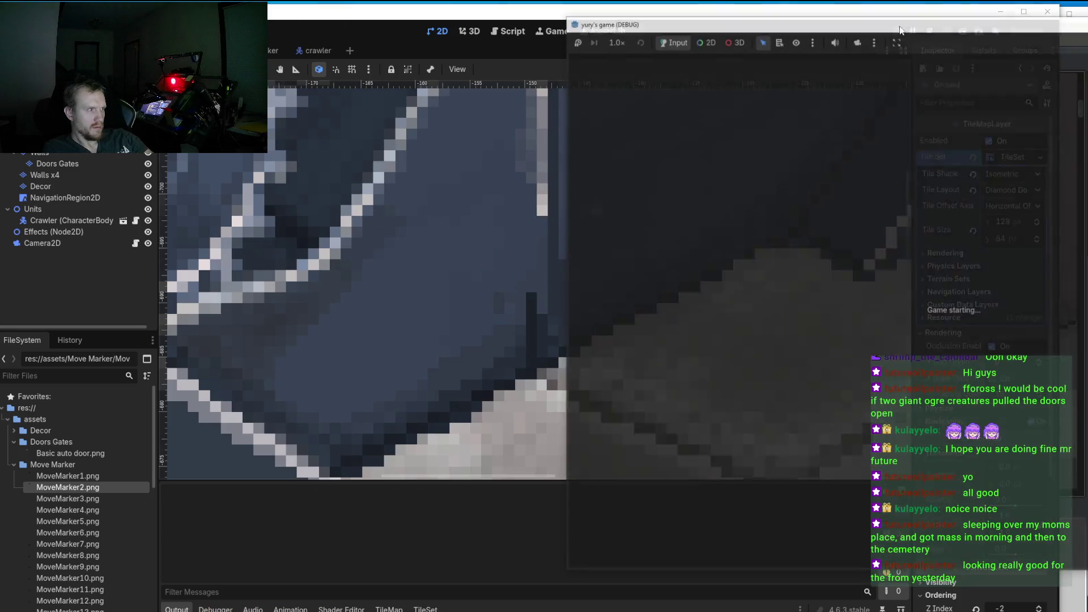
key(F8)
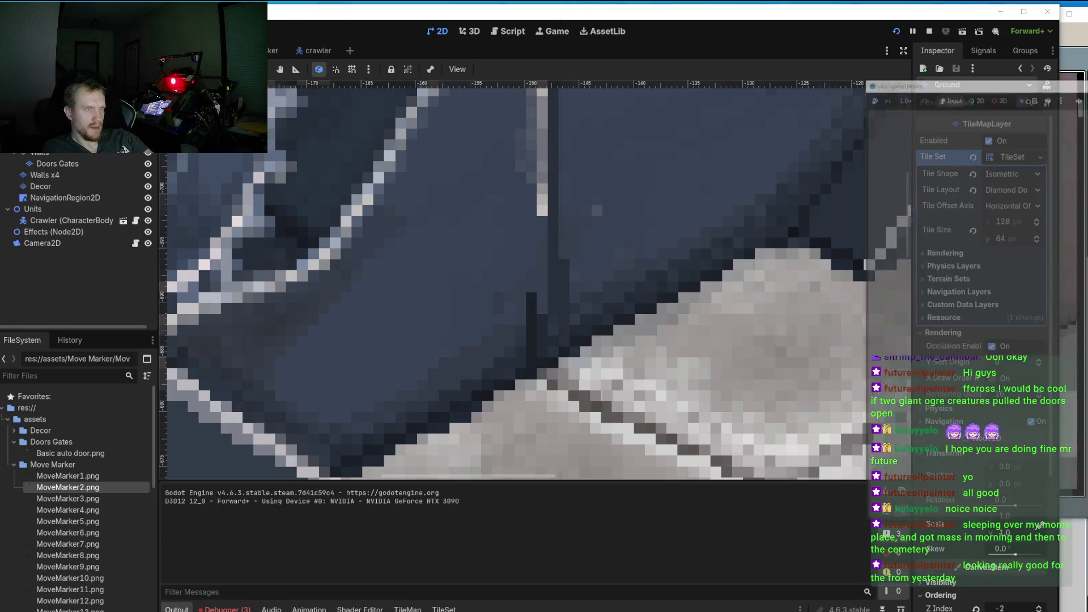
scroll(529, 373, up, 1)
scroll(528, 373, down, 4)
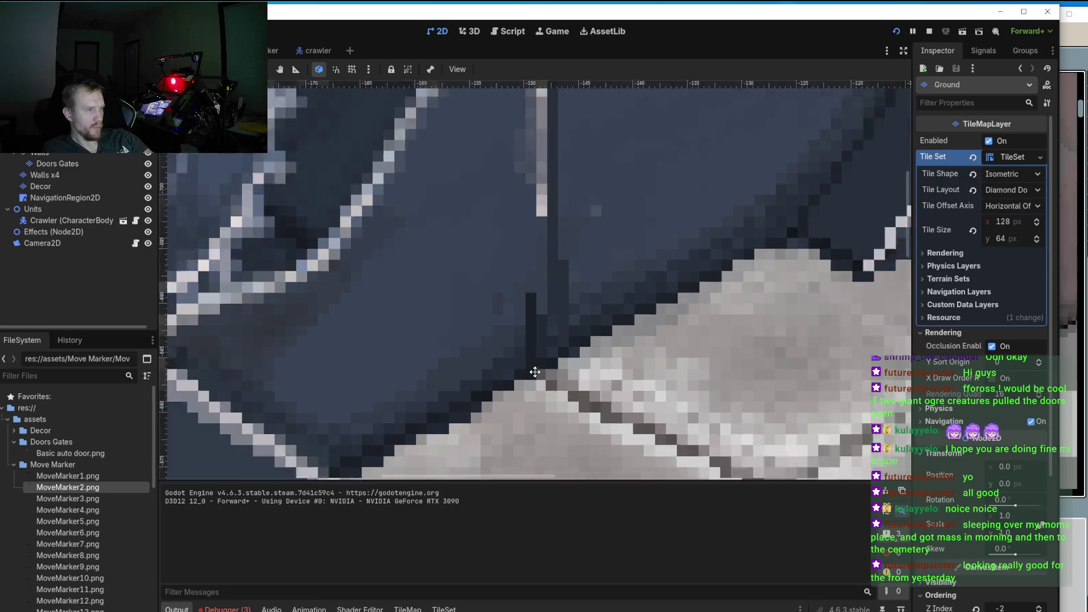
scroll(539, 323, up, 3)
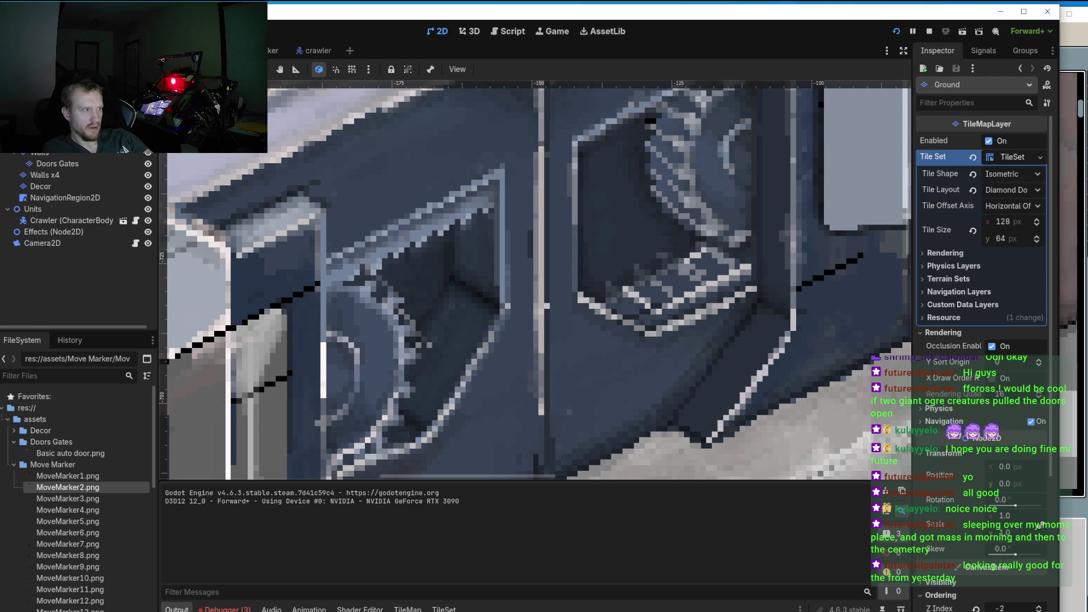
key(alt+Tab)
key(m)
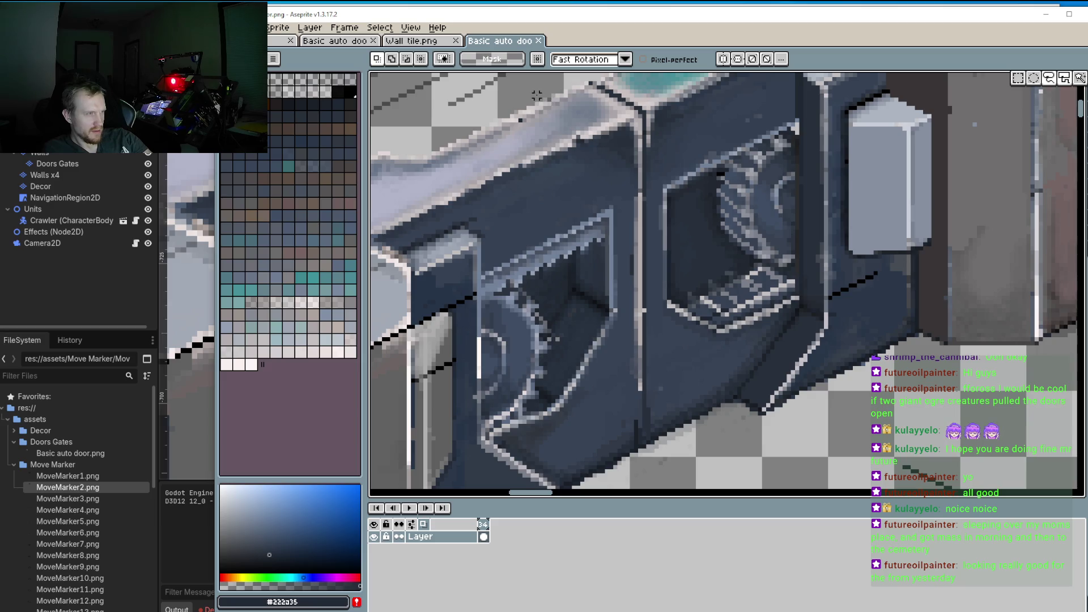
Step: Lasso-select the strip of door around the central seam, redoing the first outline
mouse_move(537, 96)
mouse_down()
mouse_move(587, 139)
mouse_move(620, 191)
mouse_move(615, 373)
mouse_up()
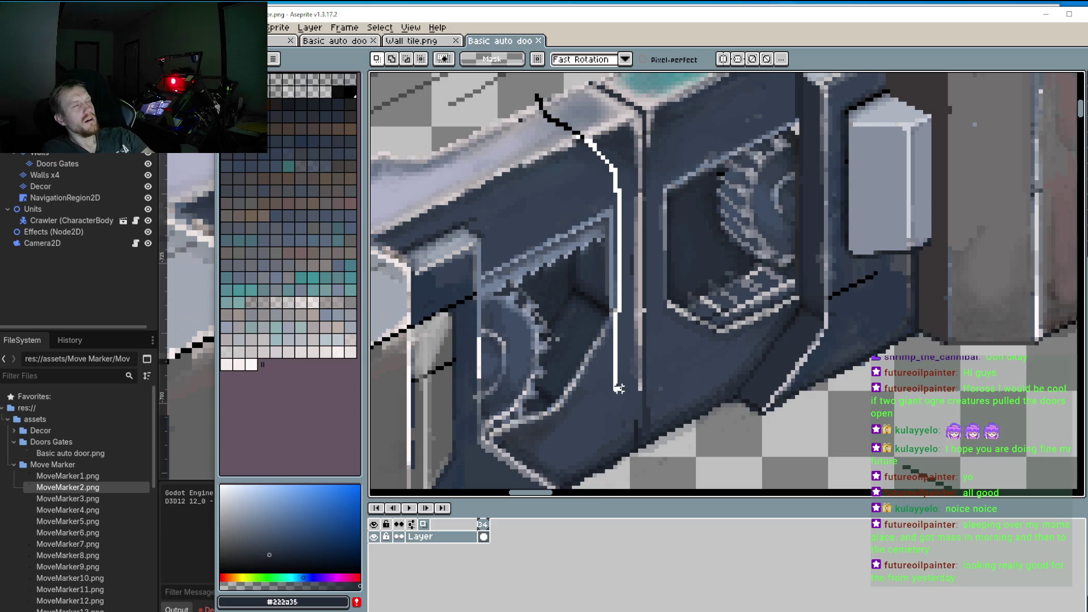
drag(643, 404, 663, 318)
key(ctrl+d)
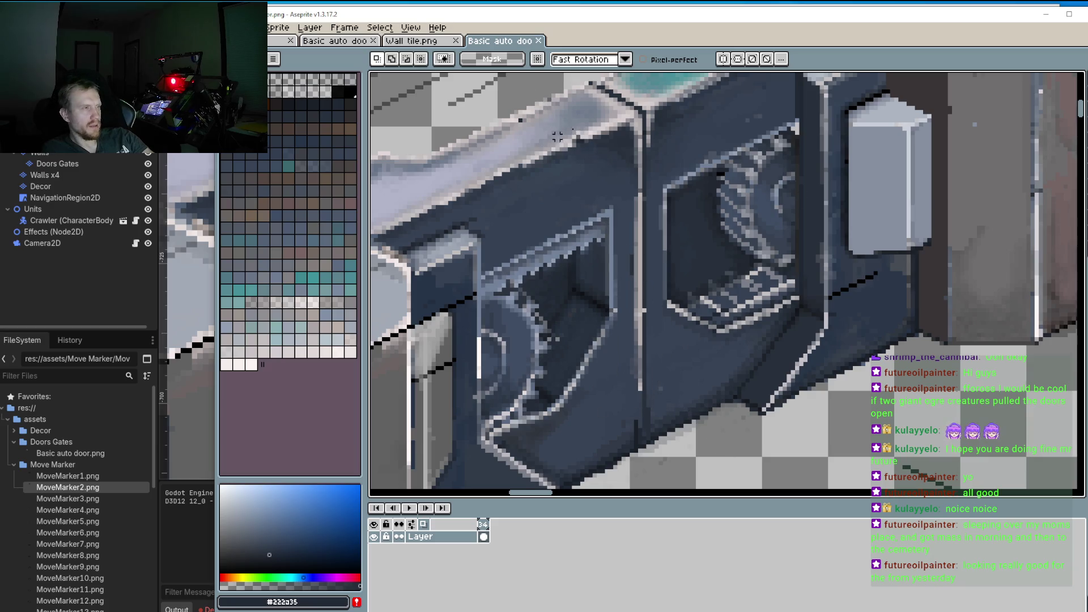
key(q)
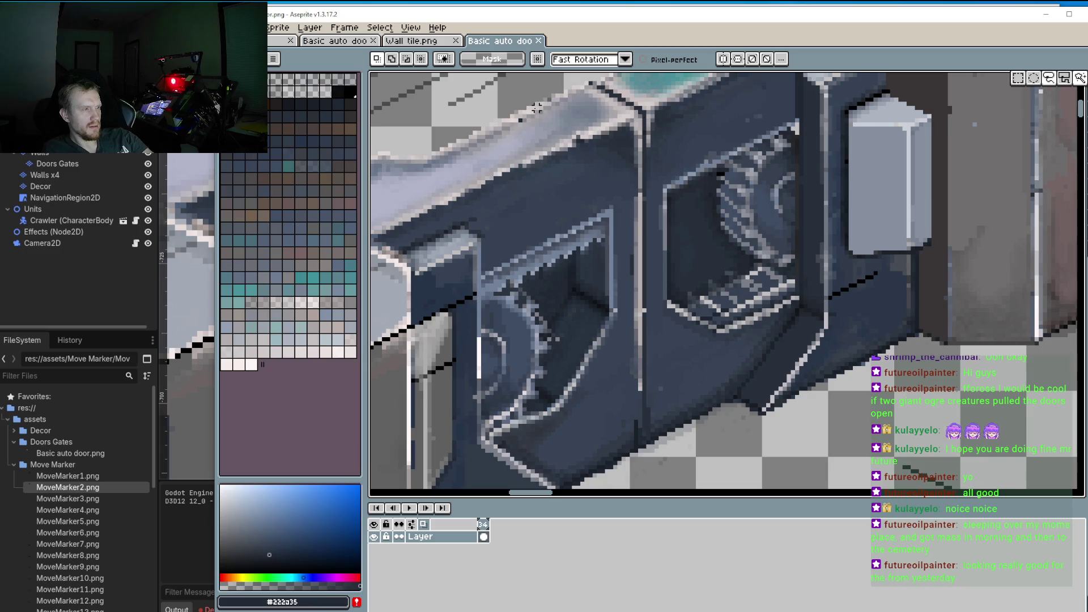
mouse_move(493, 108)
mouse_down()
mouse_move(561, 238)
mouse_move(602, 422)
mouse_move(694, 463)
mouse_move(731, 311)
mouse_move(689, 73)
mouse_move(552, 116)
mouse_up()
drag(483, 139, 489, 148)
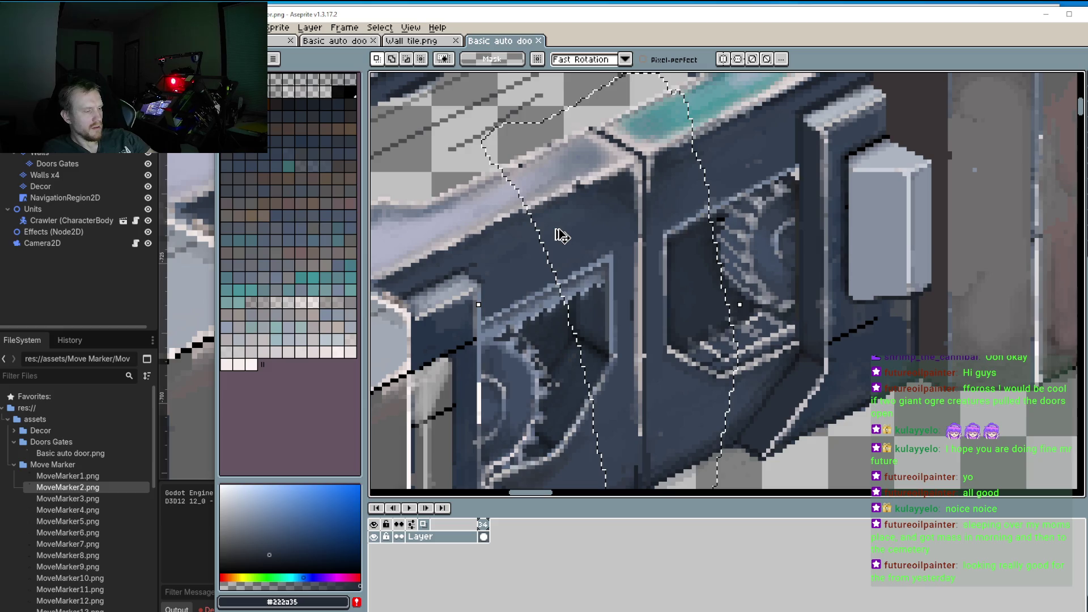
Step: Shift the selected seam strip one pixel left and switch to Godot to reload the sprite
click(619, 250)
drag(619, 249, 640, 198)
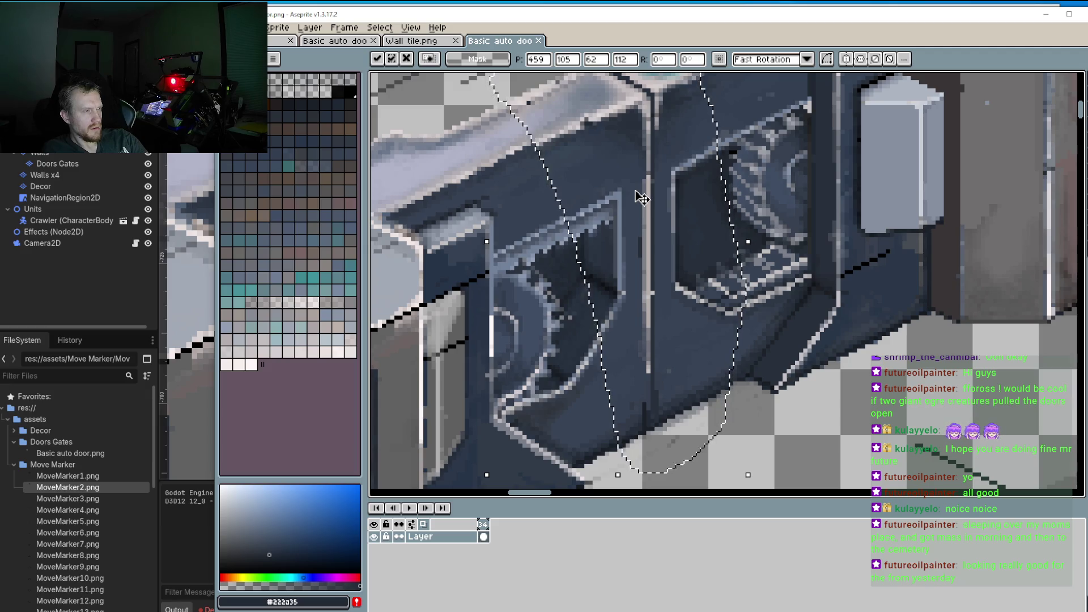
key(Left)
scroll(643, 198, up, 2)
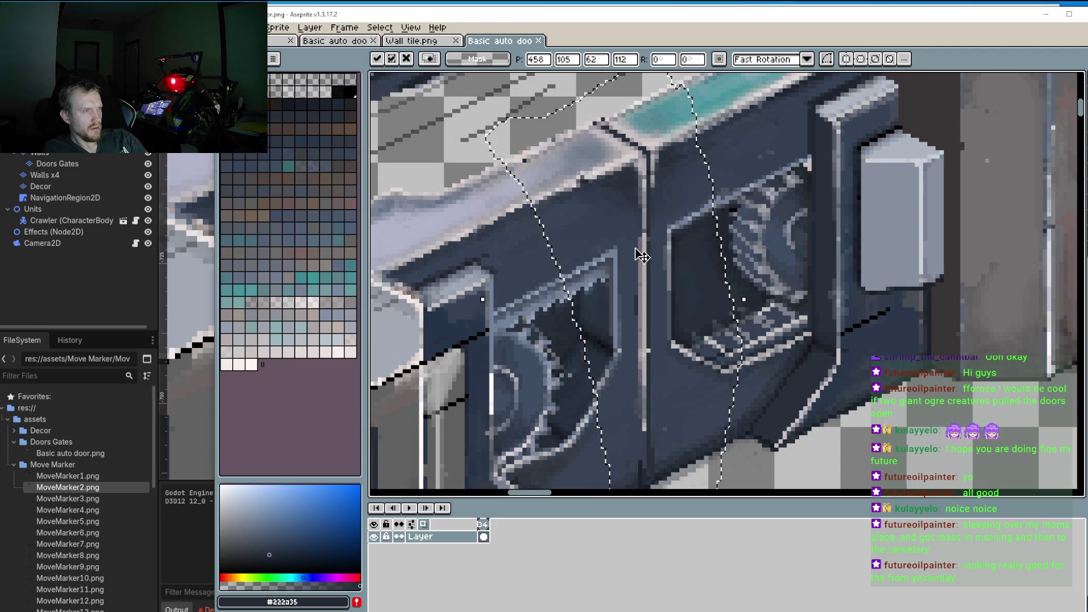
scroll(725, 278, down, 2)
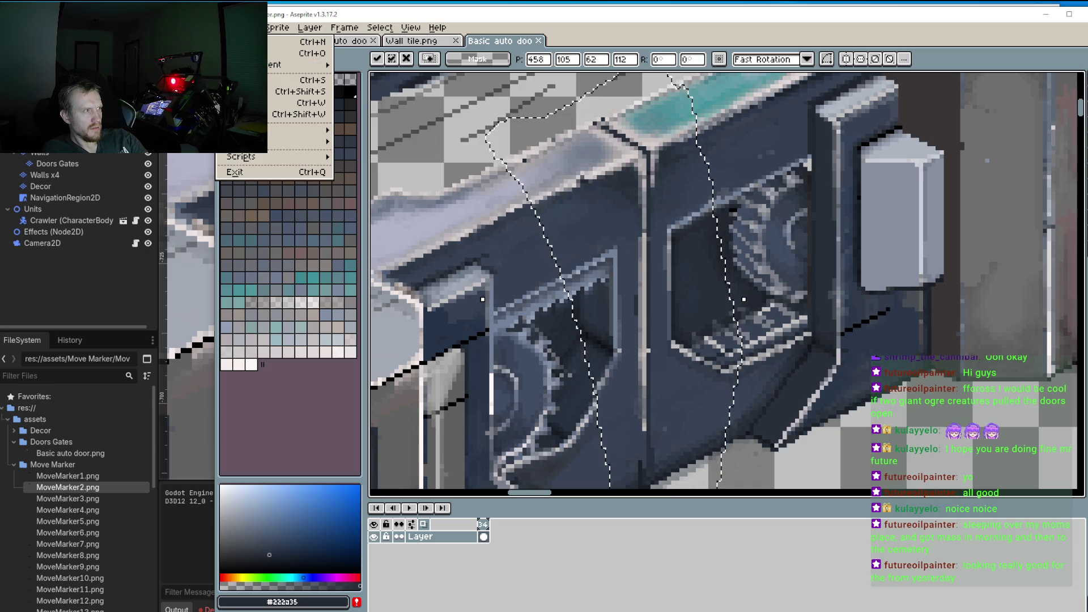
key(alt+Tab)
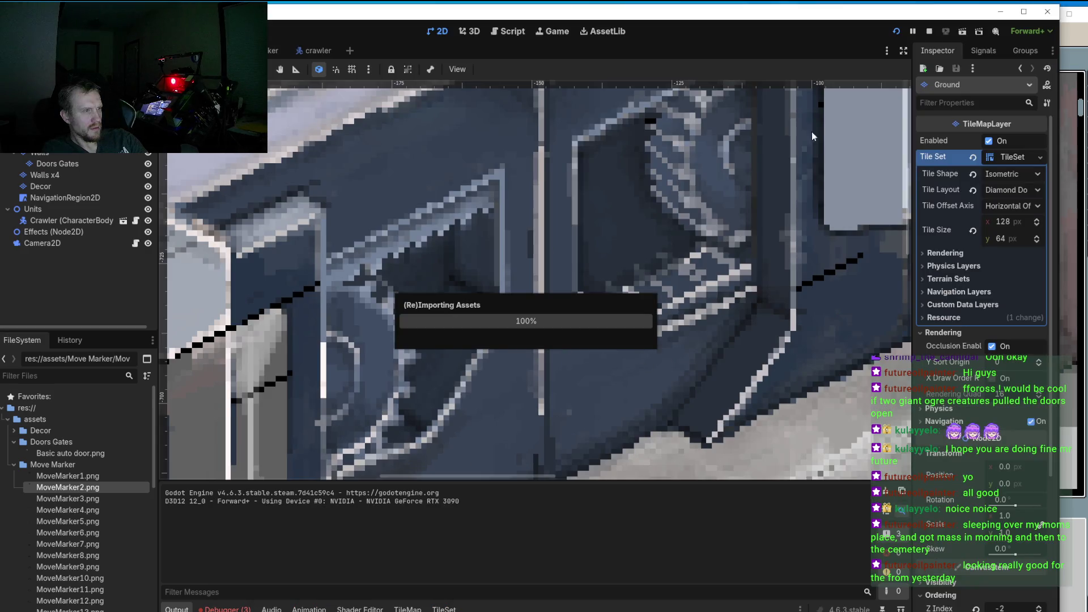
Step: Pan and zoom the Godot level to inspect the reimported door against the wall tiles
drag(570, 386, 616, 245)
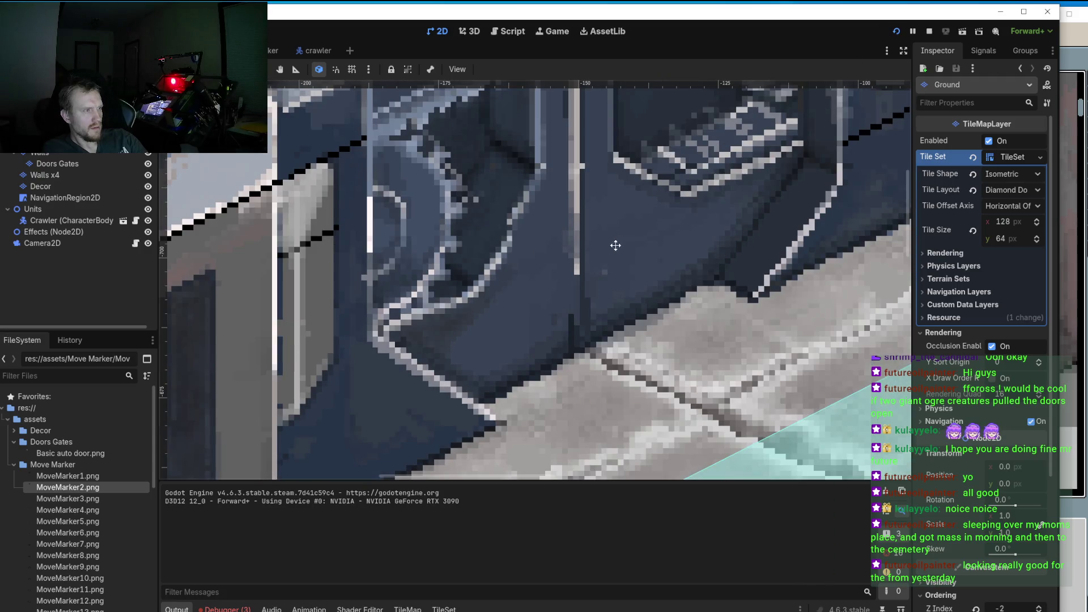
scroll(583, 291, up, 4)
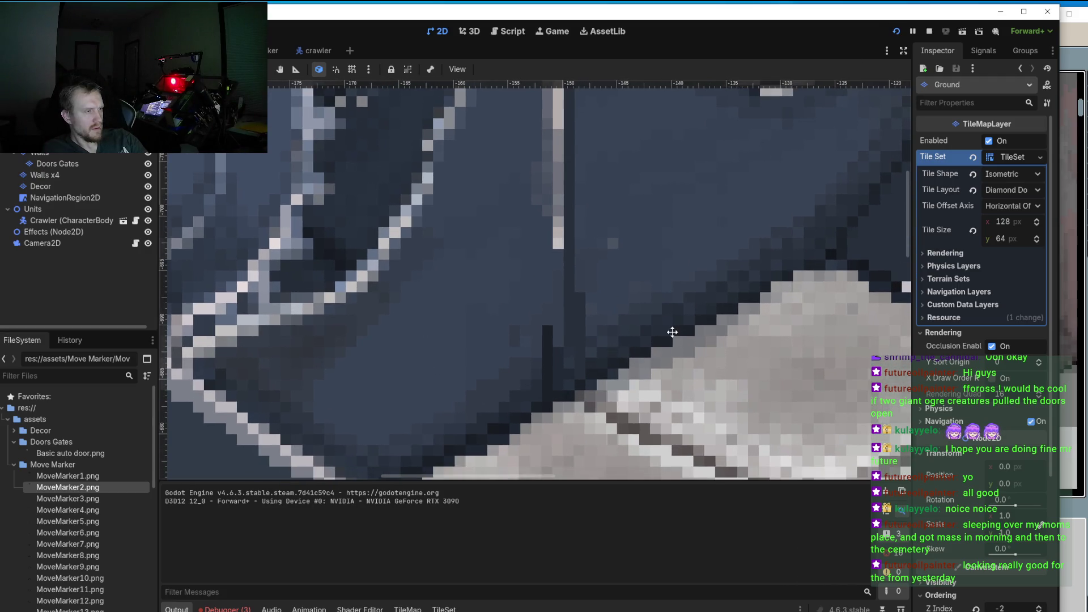
scroll(671, 331, down, 2)
scroll(670, 331, down, 2)
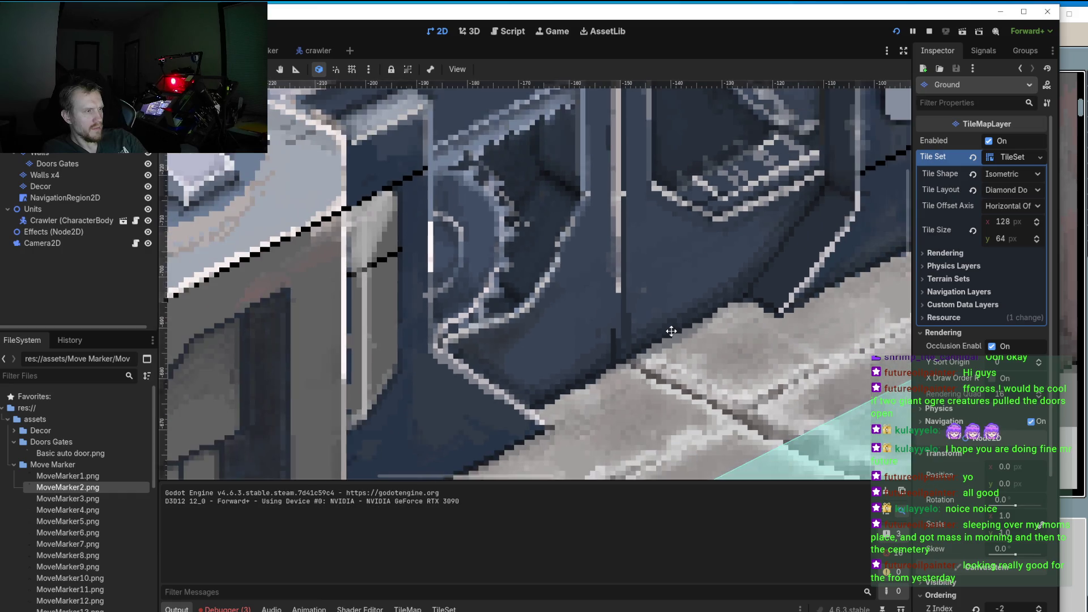
scroll(676, 254, down, 3)
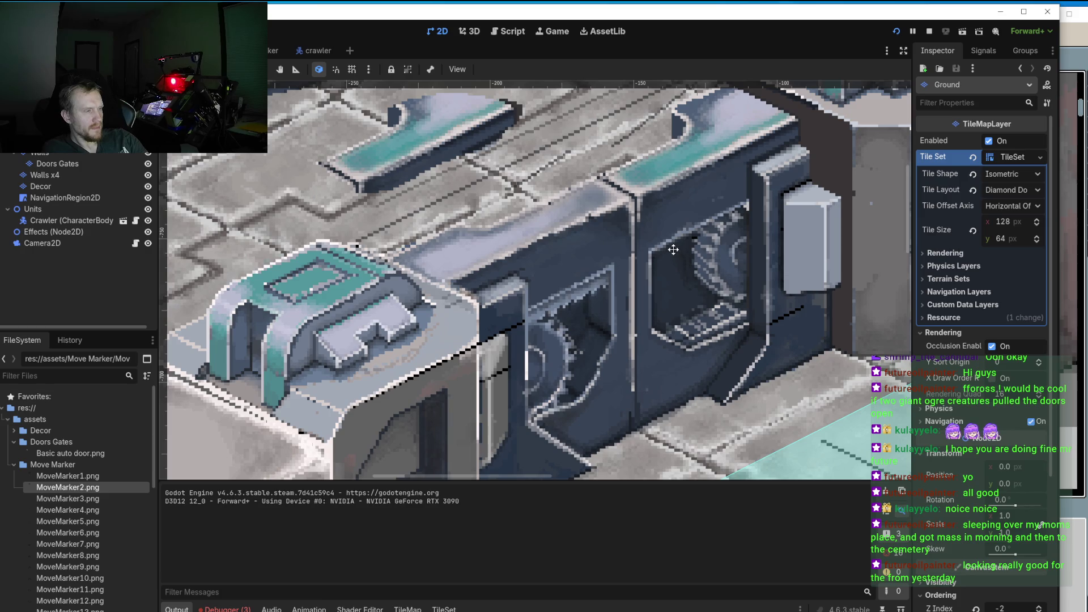
drag(673, 249, 667, 193)
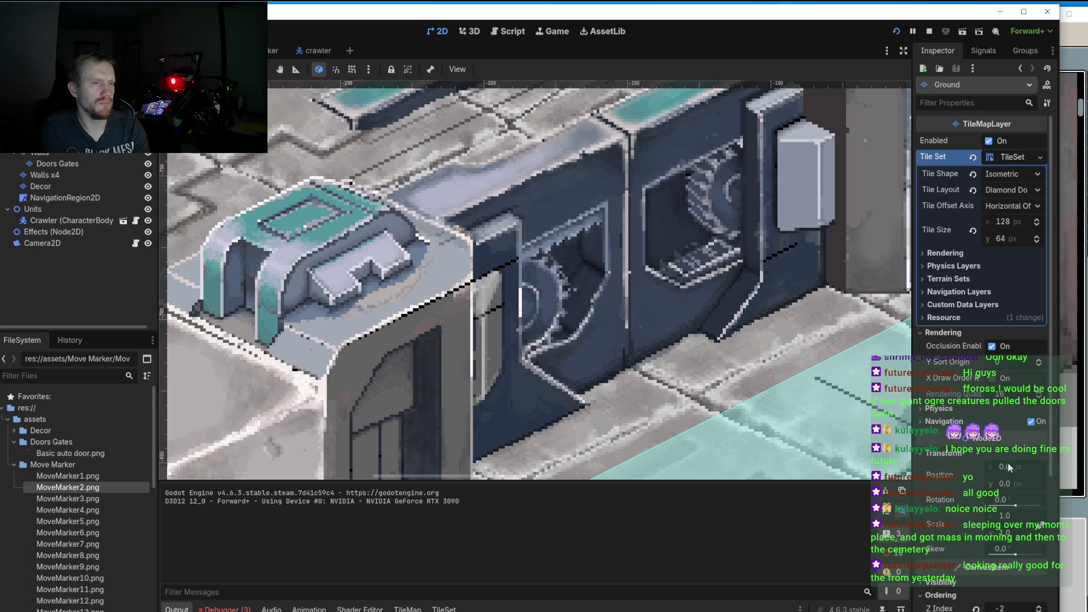
Step: Return to Aseprite and drop the selection to commit the nudged seam strip
key(alt+Tab)
scroll(776, 306, down, 2)
key(ctrl+d)
mouse_move(1080, 79)
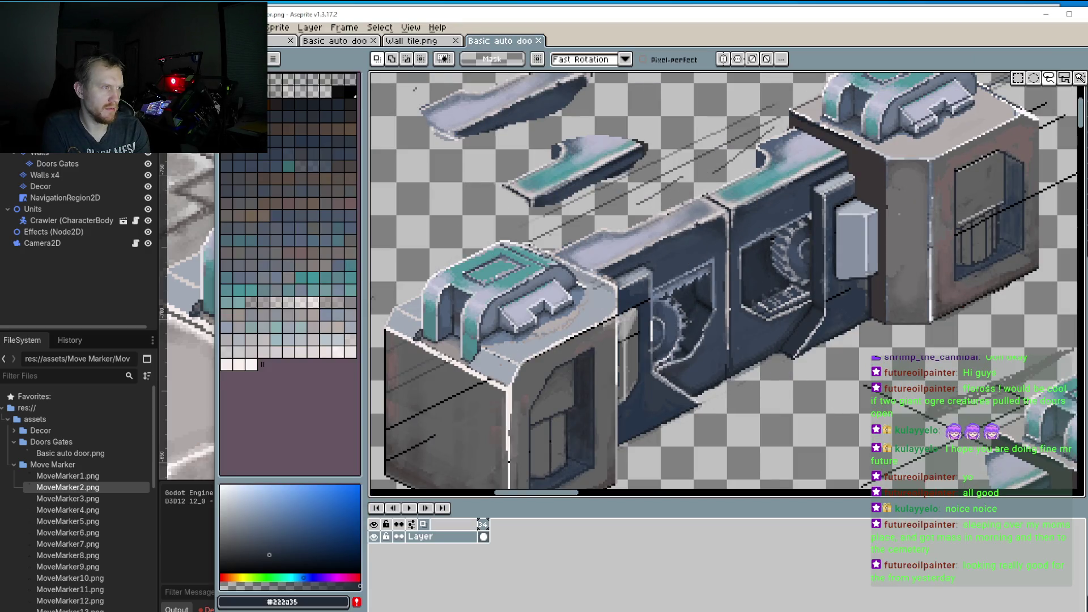
Step: Lasso the door's middle gear section, nudge it one pixel left and down, and commit
mouse_move(656, 199)
mouse_down()
mouse_move(648, 246)
mouse_move(708, 391)
mouse_move(763, 375)
mouse_move(768, 233)
mouse_move(677, 171)
mouse_move(657, 205)
mouse_up()
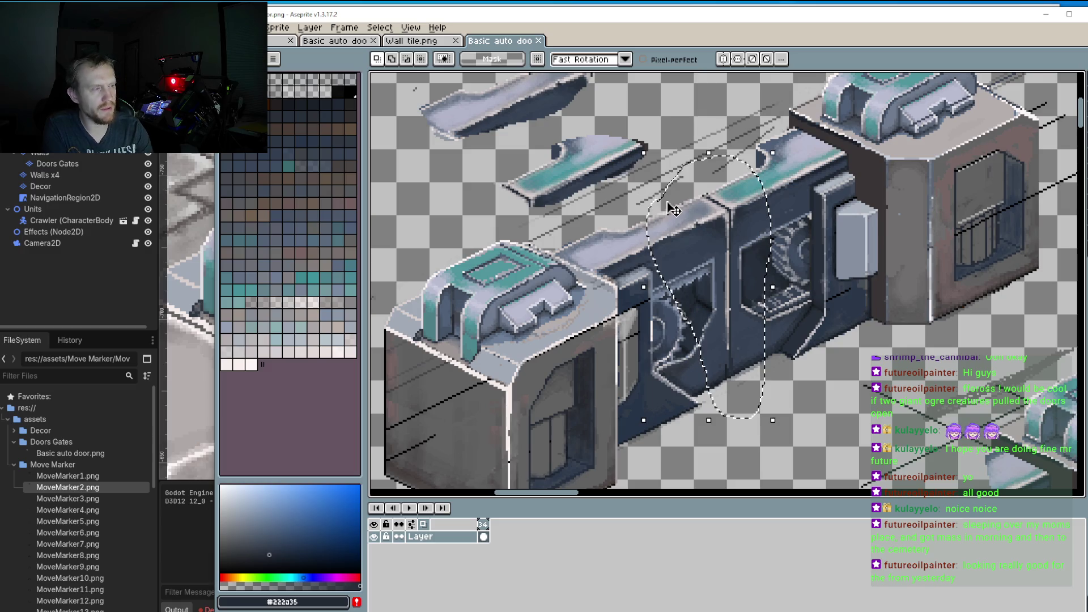
key(Left)
key(Left)
key(Down)
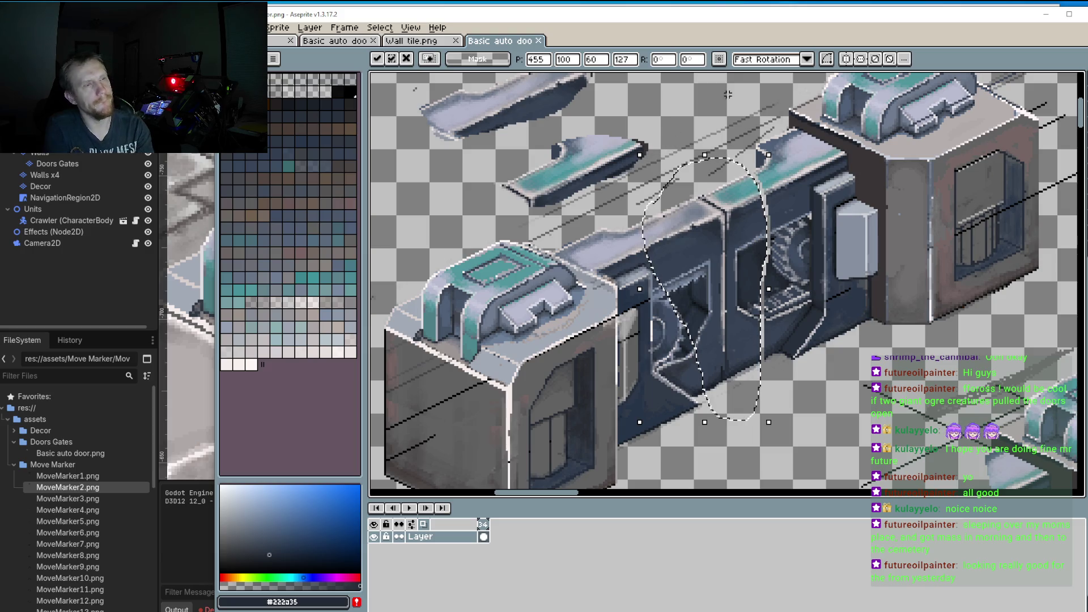
key(ctrl+d)
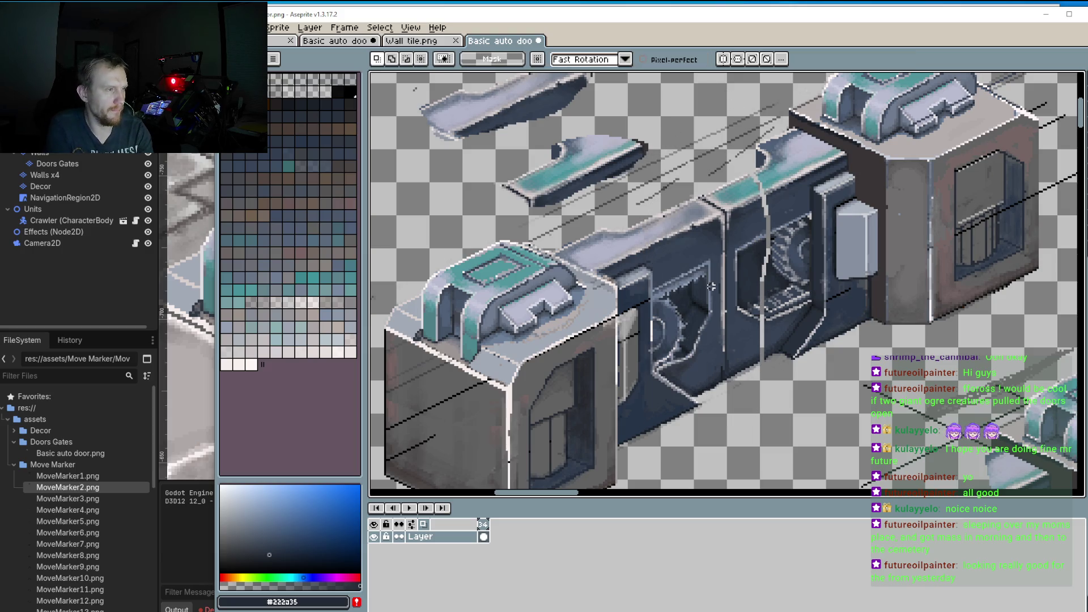
scroll(728, 282, up, 2)
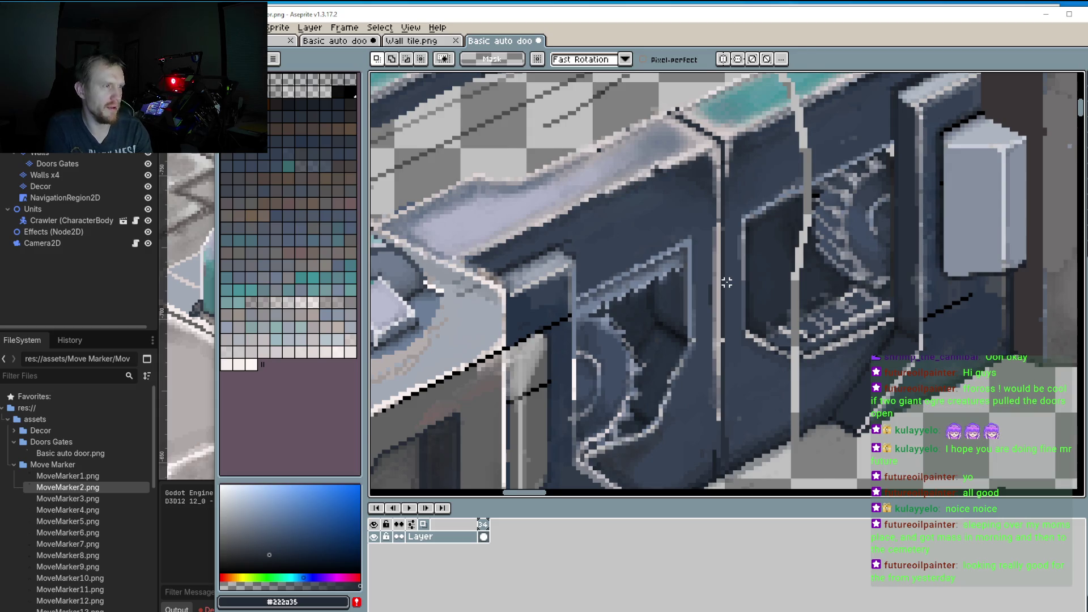
scroll(727, 282, down, 1)
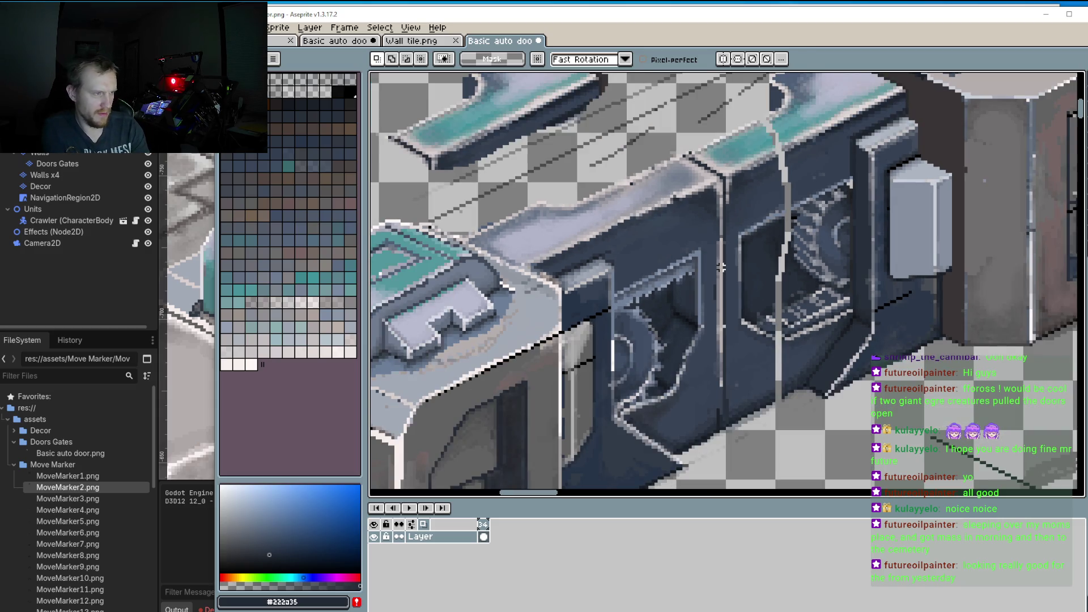
Step: Save the door sprite via File > Save and switch to Godot to reimport it
click(227, 27)
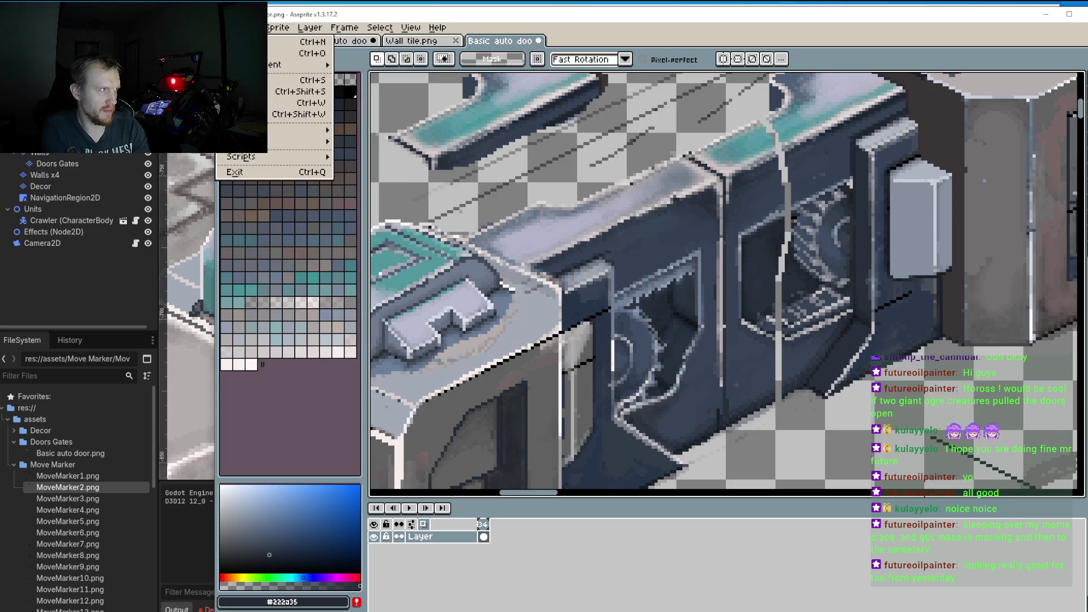
click(295, 81)
key(alt+Tab)
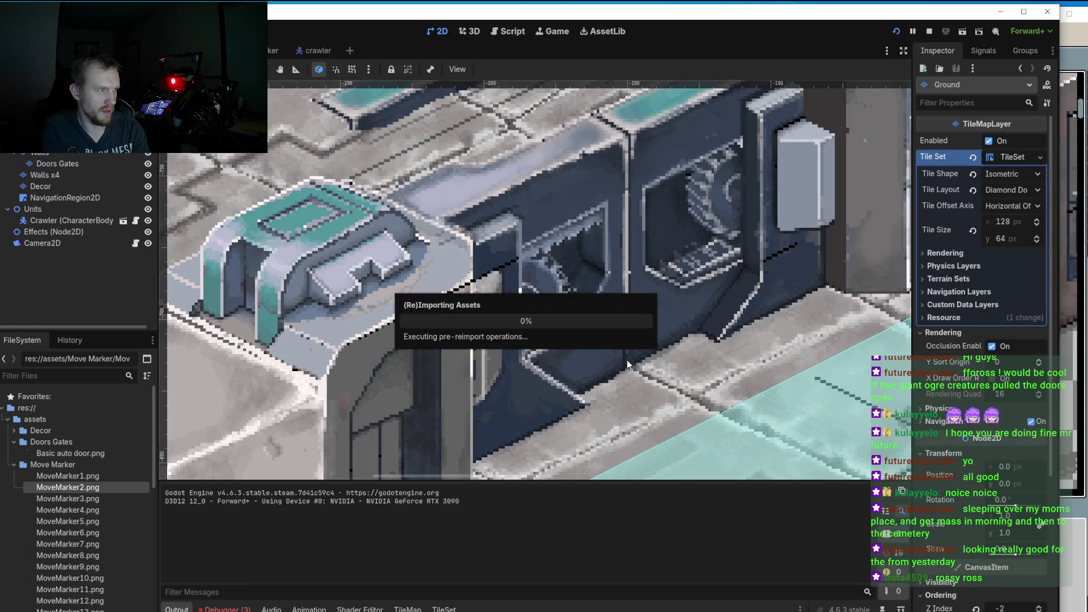
Step: Zoom in and out on the updated door in the Godot level, then return to Aseprite
scroll(626, 359, up, 4)
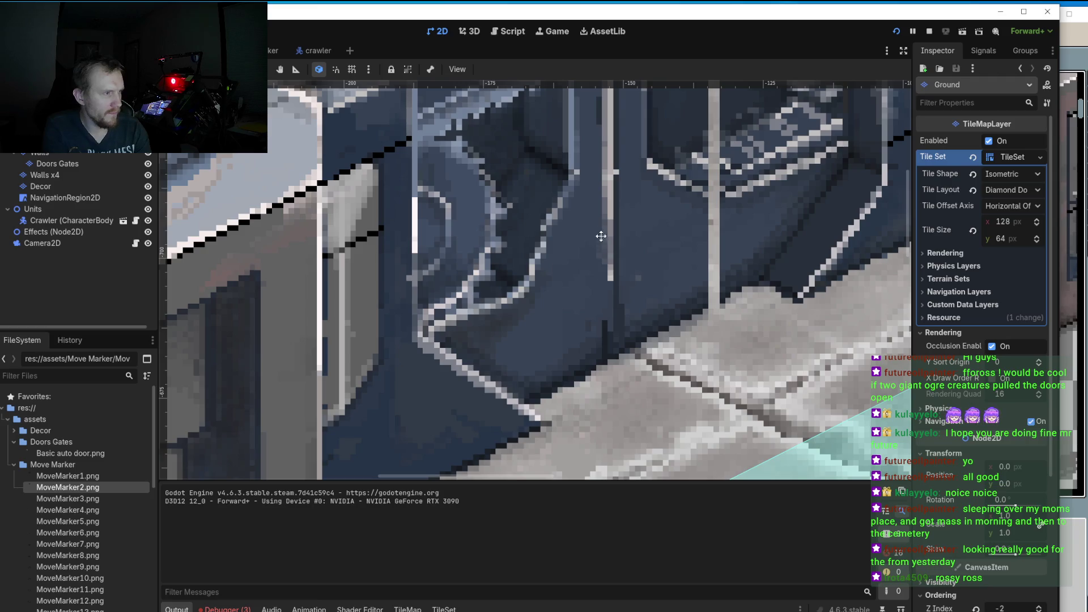
scroll(617, 344, down, 5)
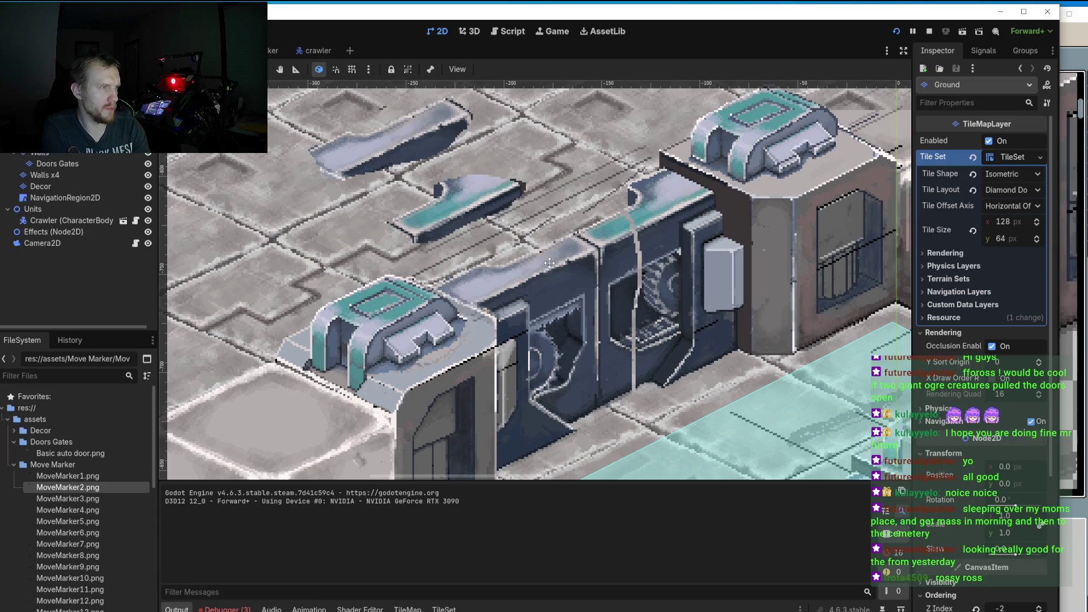
click(1083, 72)
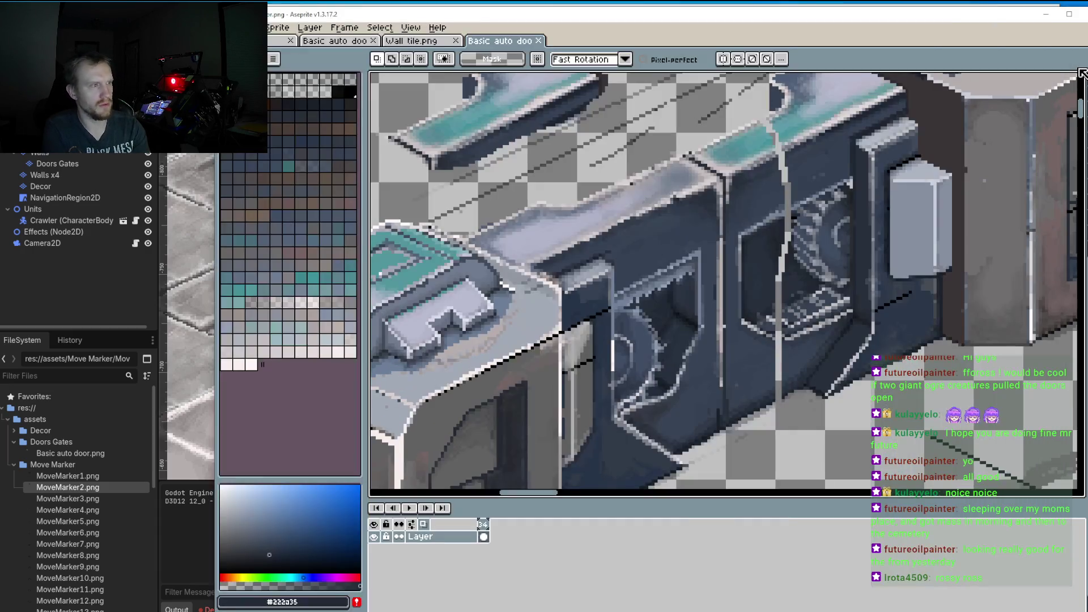
Step: Lasso the wall-top cover piece and move it up above the door beside the other loose parts
scroll(677, 184, down, 1)
scroll(659, 169, up, 1)
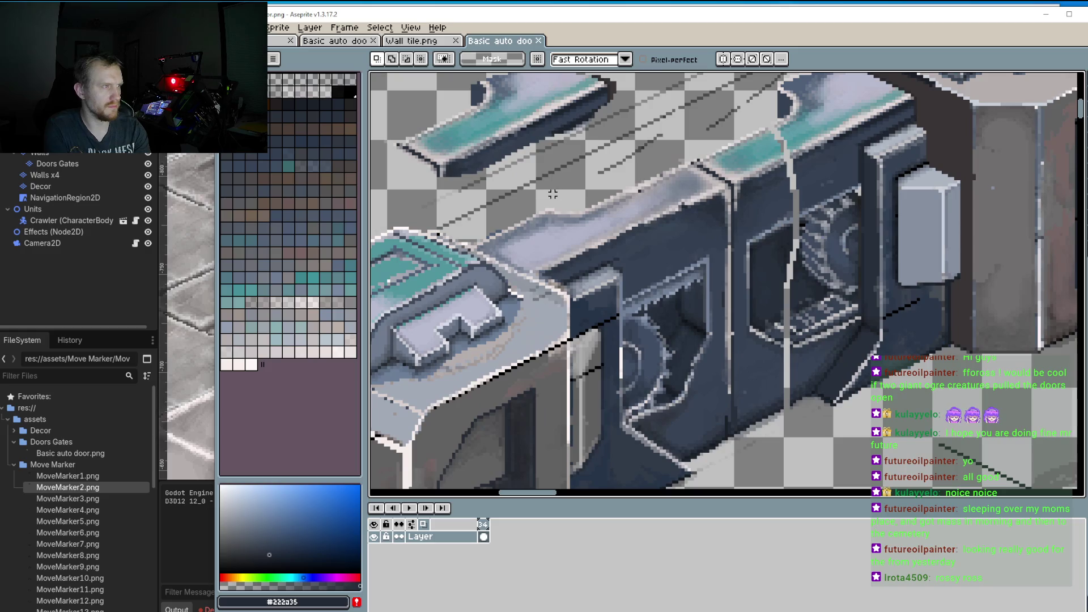
mouse_move(509, 196)
mouse_down()
mouse_move(641, 157)
mouse_move(694, 160)
mouse_move(730, 188)
mouse_move(652, 254)
mouse_move(547, 277)
mouse_up()
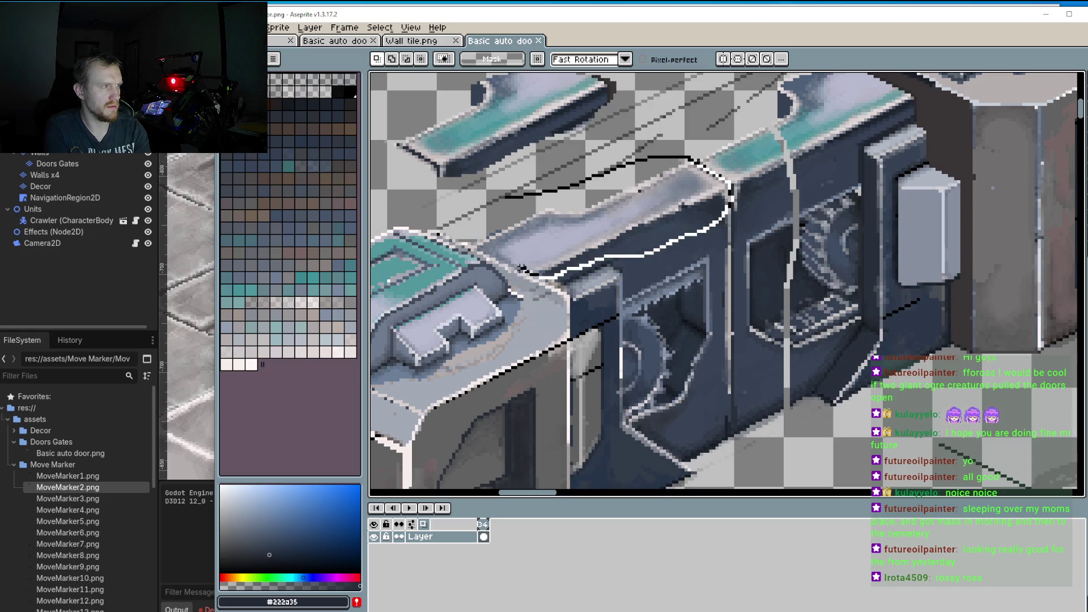
drag(488, 248, 510, 197)
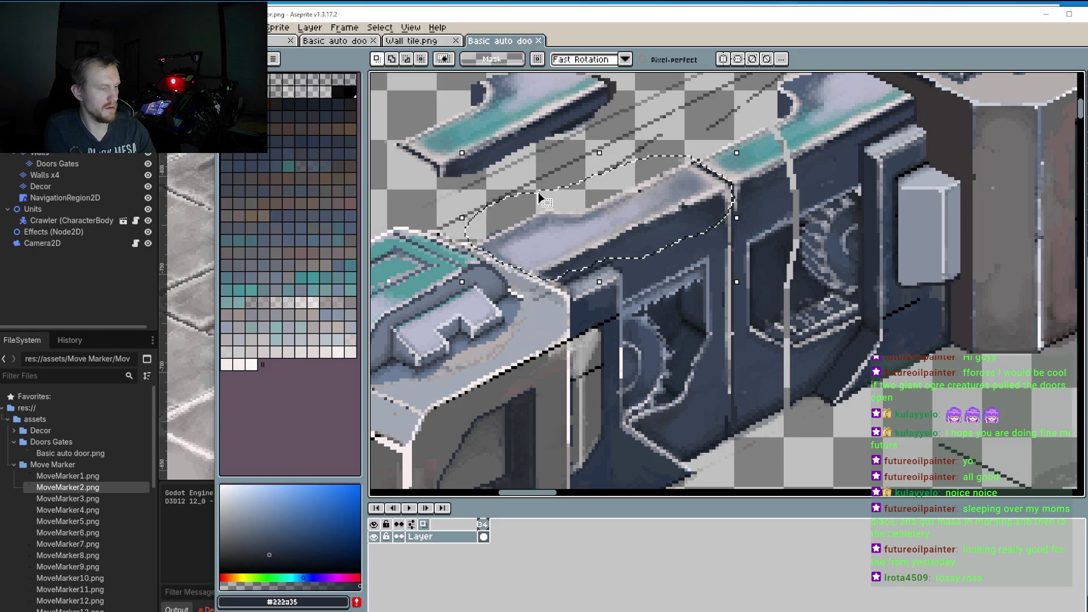
mouse_move(578, 221)
mouse_down()
mouse_move(826, 153)
mouse_move(836, 170)
mouse_move(810, 163)
mouse_up()
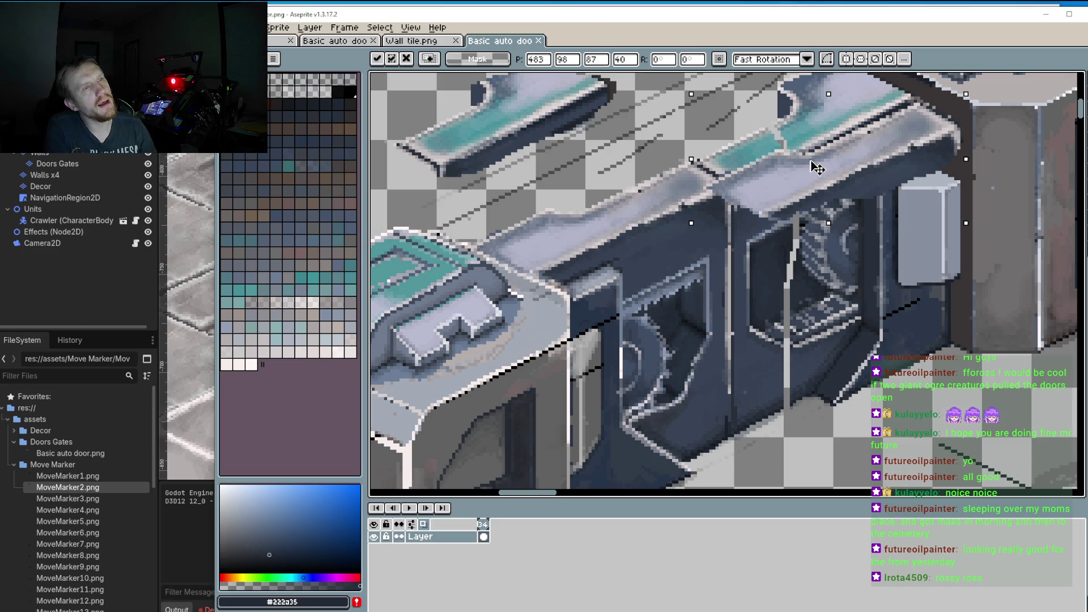
drag(818, 168, 819, 166)
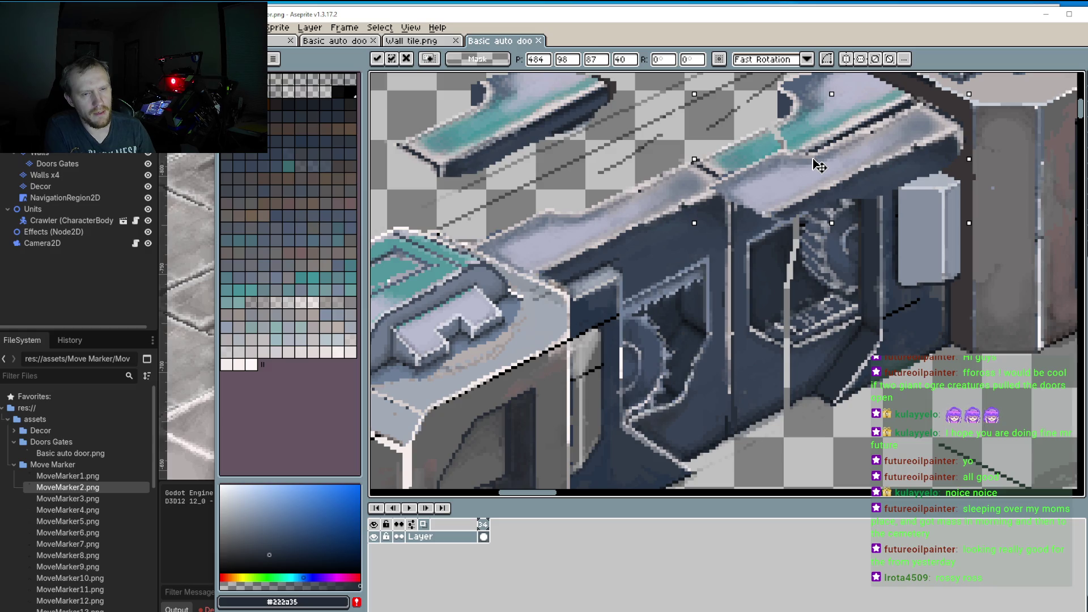
mouse_move(819, 166)
mouse_down()
mouse_move(600, 111)
mouse_move(462, 102)
mouse_move(454, 74)
mouse_move(572, 218)
mouse_move(682, 154)
mouse_up()
scroll(572, 218, down, 2)
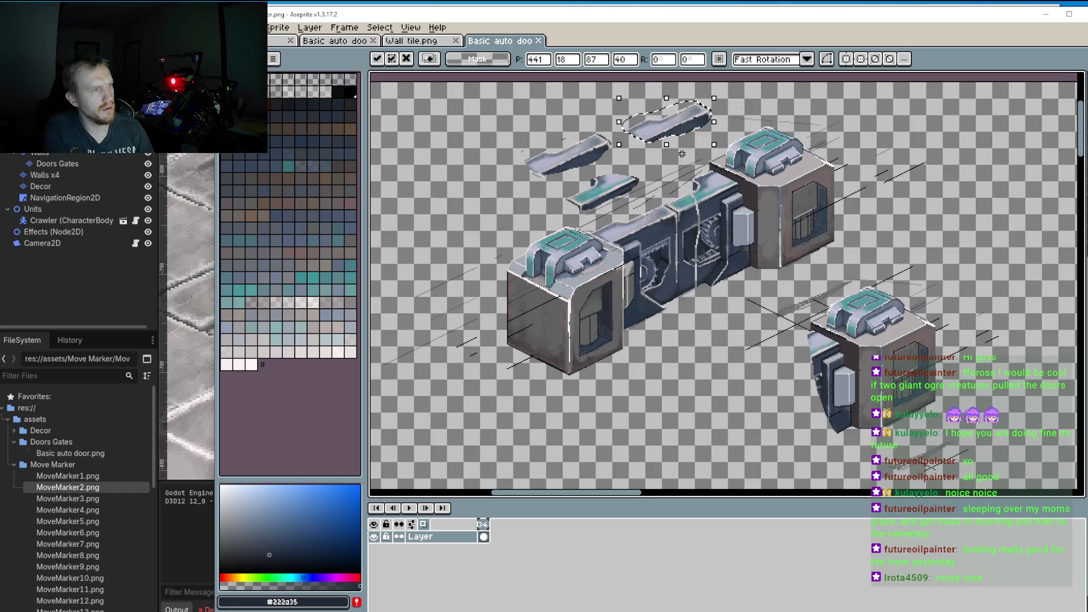
scroll(668, 242, up, 2)
scroll(667, 242, down, 1)
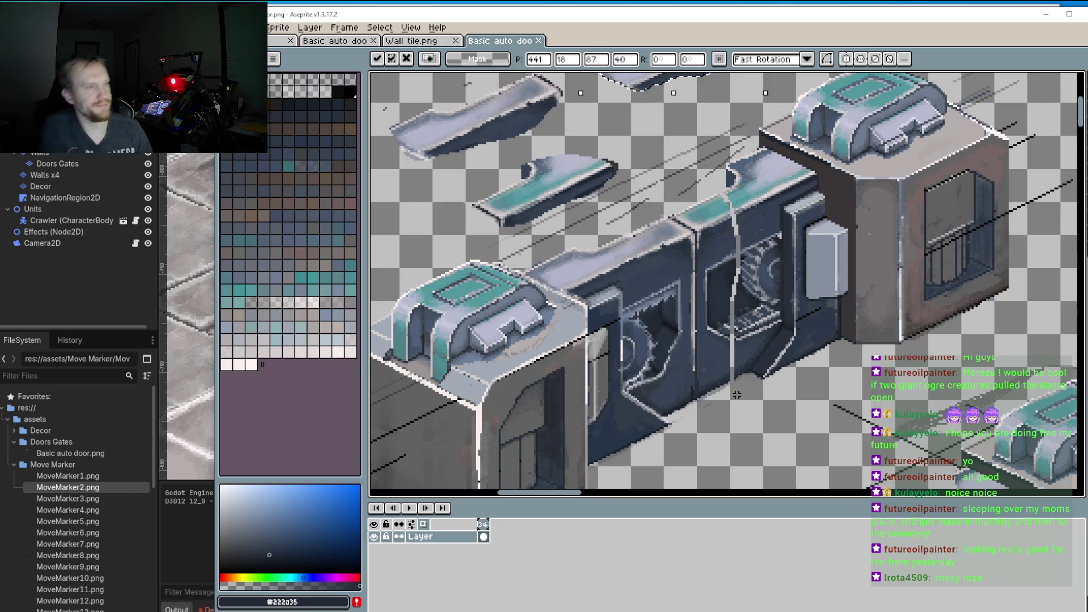
scroll(744, 272, up, 2)
Step: Repaint stray pixels along the teal glass edge with a sampled muted teal
scroll(734, 249, up, 5)
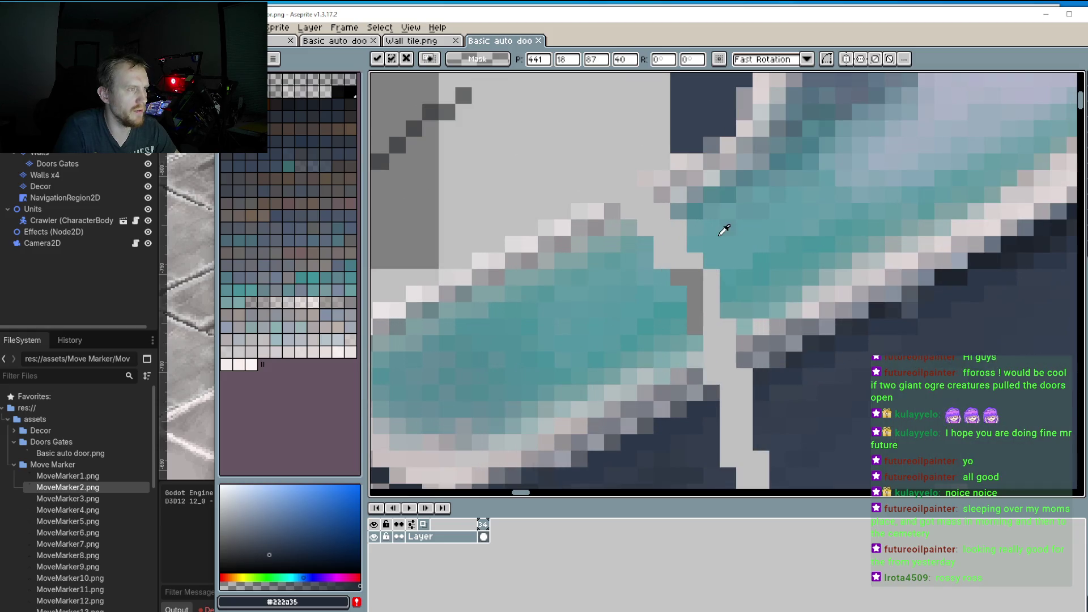
click(706, 240)
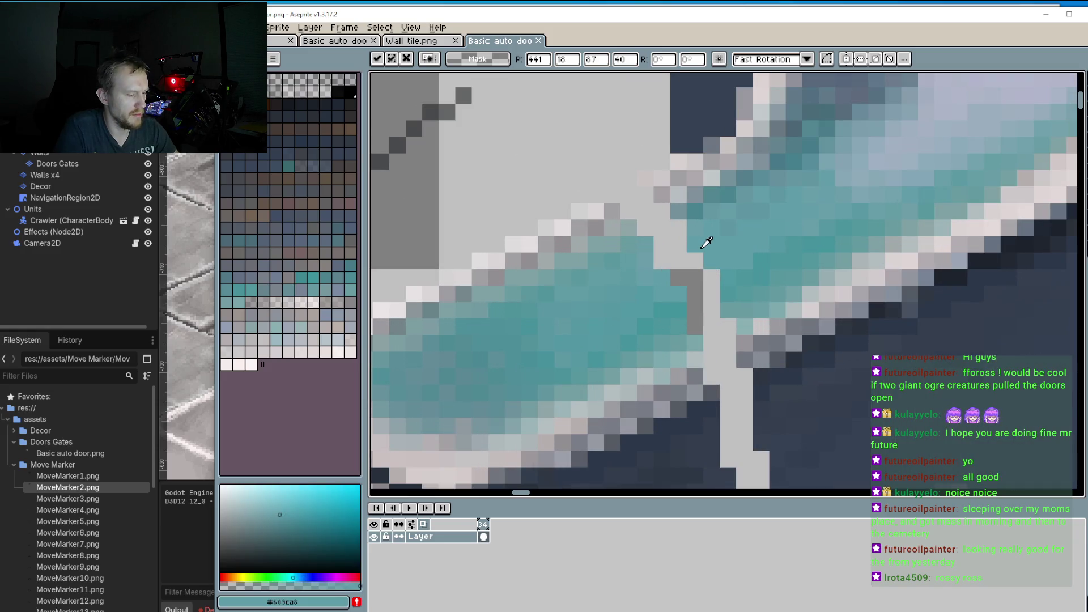
key(b)
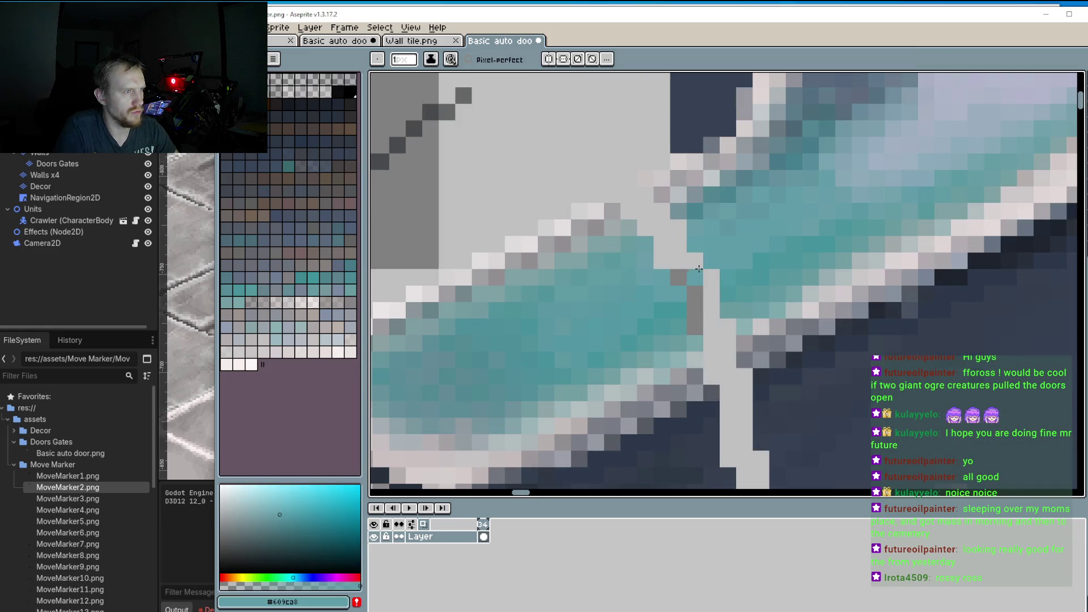
scroll(696, 267, down, 3)
key(m)
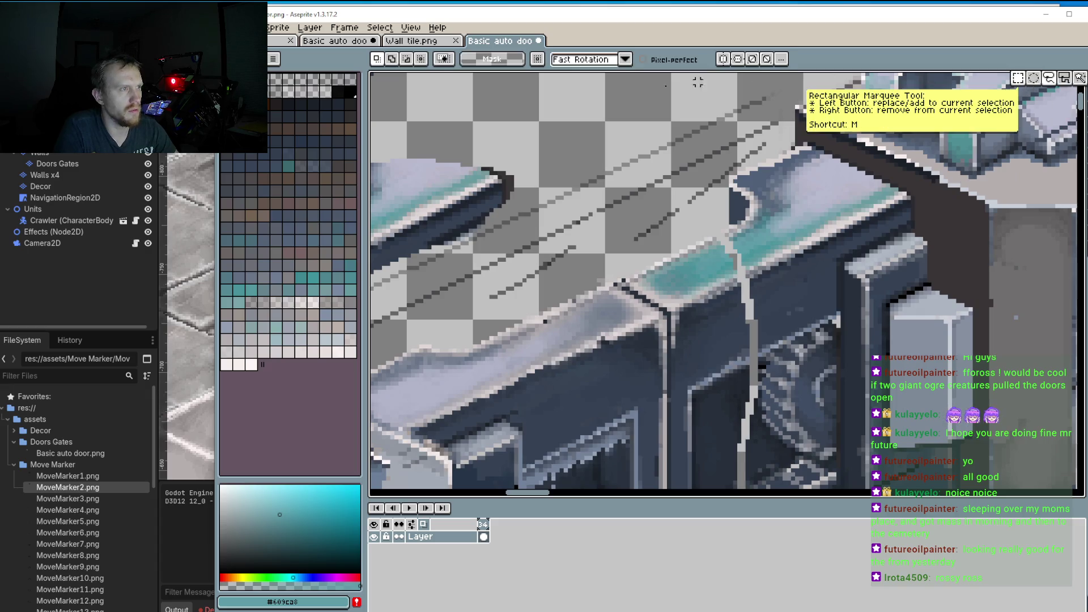
scroll(787, 264, up, 4)
key(b)
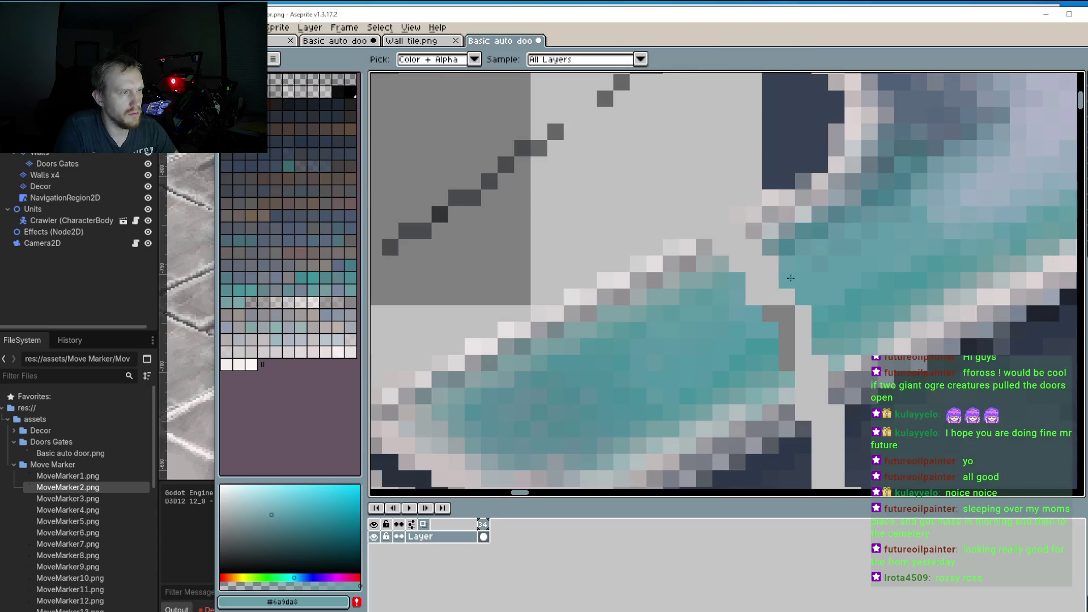
alt+click(788, 264)
key(x)
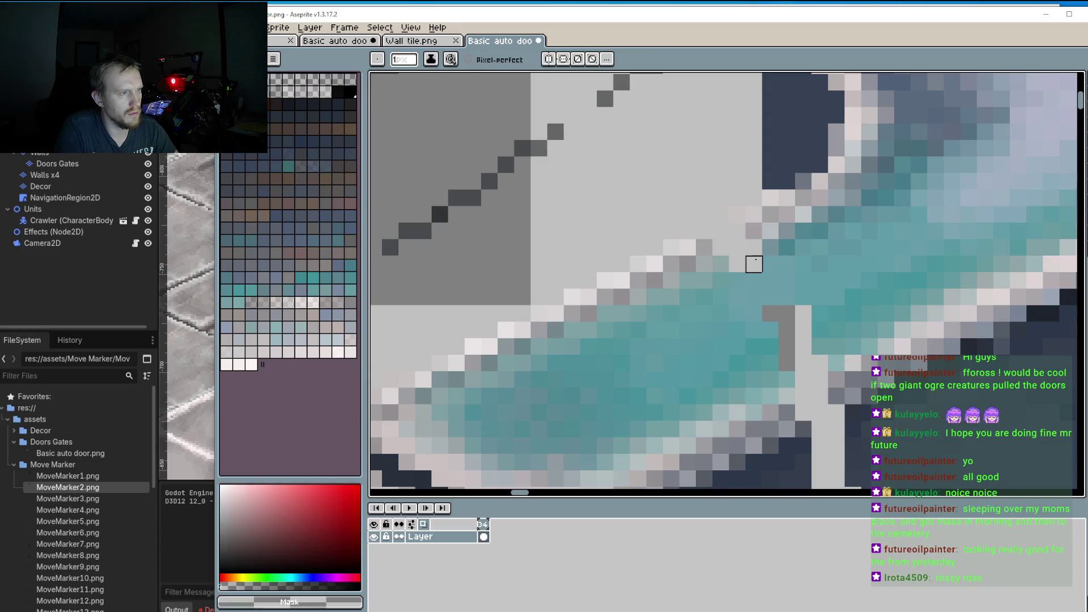
key(i)
click(772, 242)
key(b)
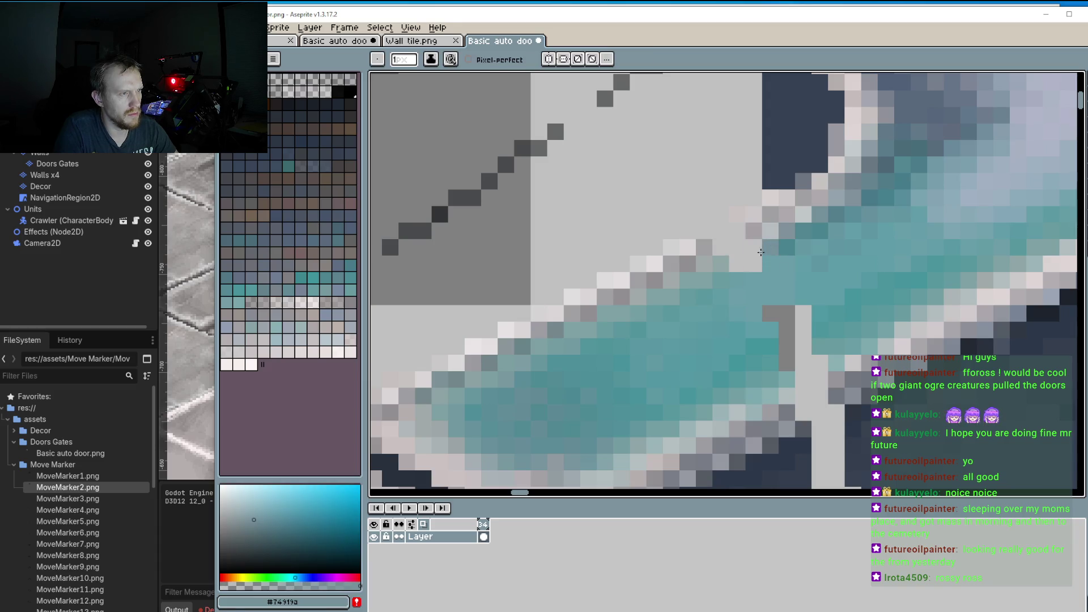
click(746, 248)
click(729, 247)
Step: Repaint the glass rim pixels in two sampled light greys
alt+click(760, 213)
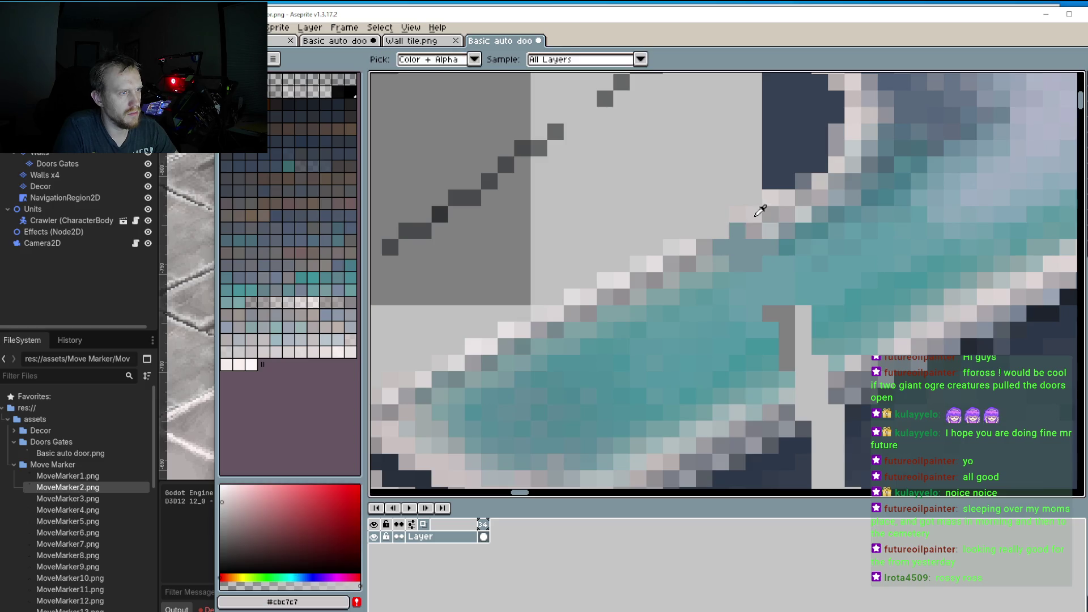
drag(712, 232, 704, 232)
alt+click(768, 195)
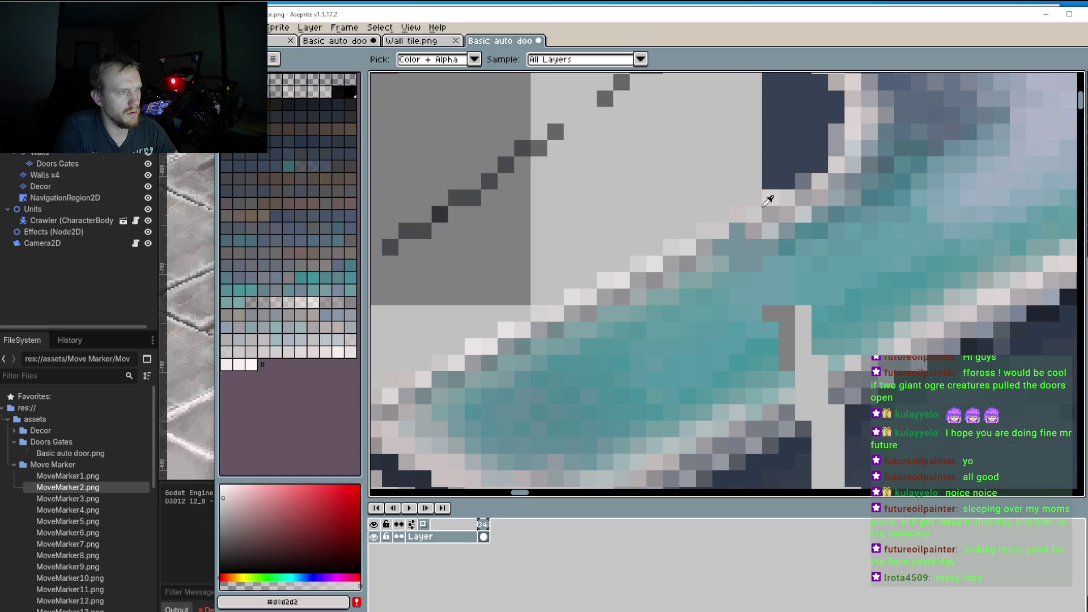
click(736, 215)
click(736, 234)
scroll(754, 272, down, 1)
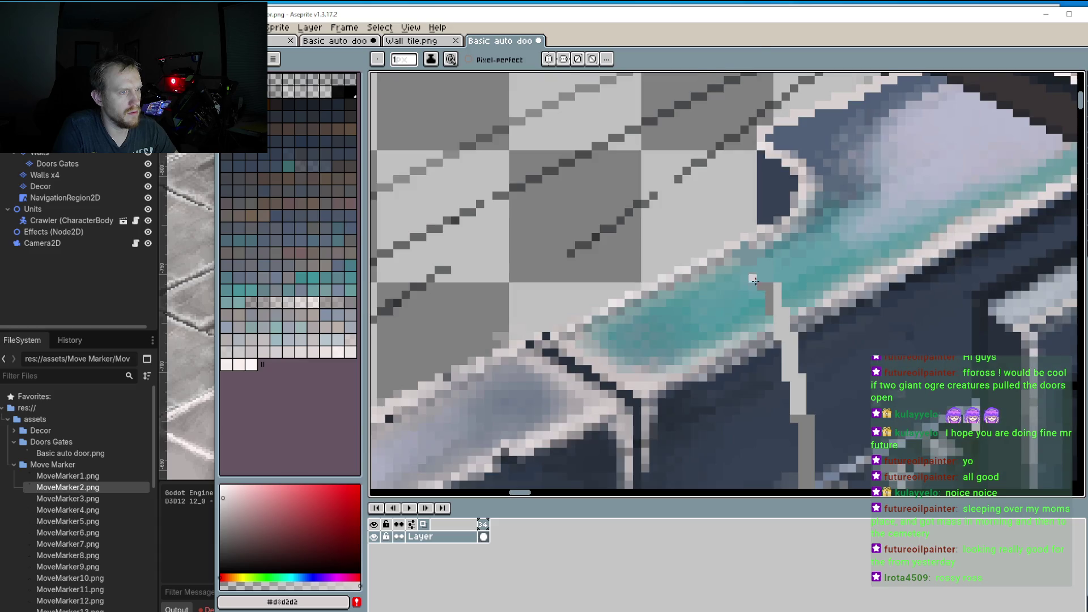
Step: Paint deeper and lighter sampled teals over light pixels inside the glass, with grey touch-ups
alt+click(759, 288)
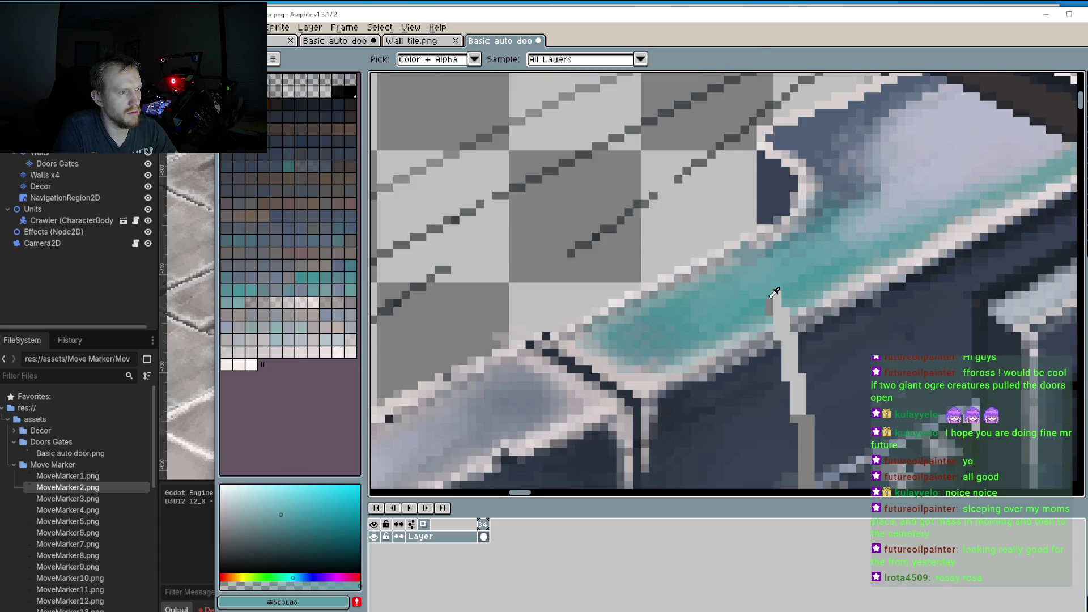
scroll(767, 296, up, 1)
alt+click(810, 280)
drag(778, 339, 776, 319)
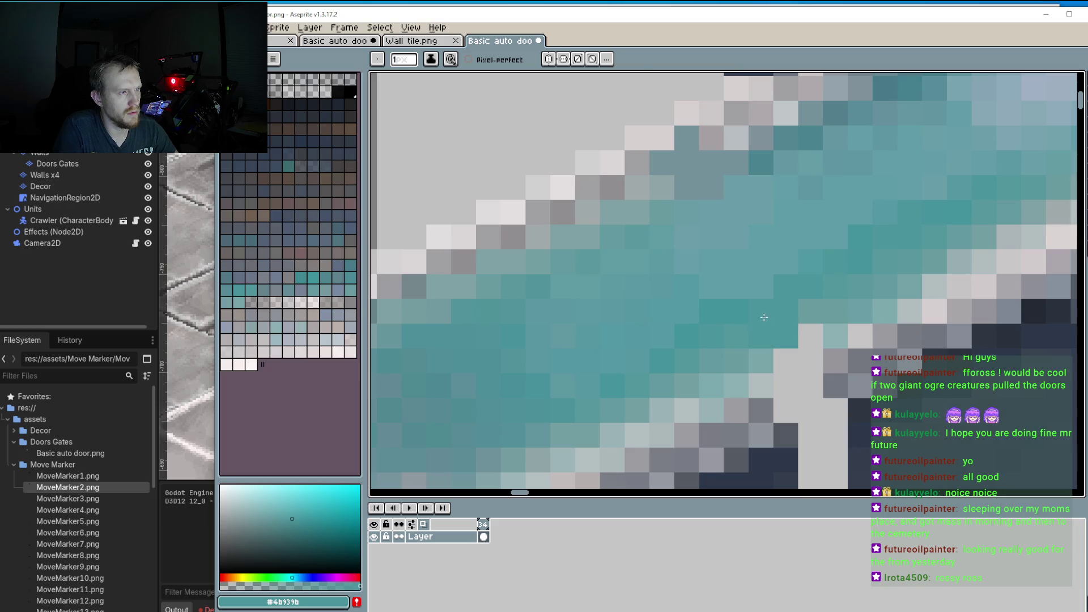
alt+click(839, 333)
mouse_move(811, 361)
mouse_down()
mouse_move(790, 363)
mouse_move(786, 385)
mouse_move(811, 410)
mouse_up()
alt+click(835, 385)
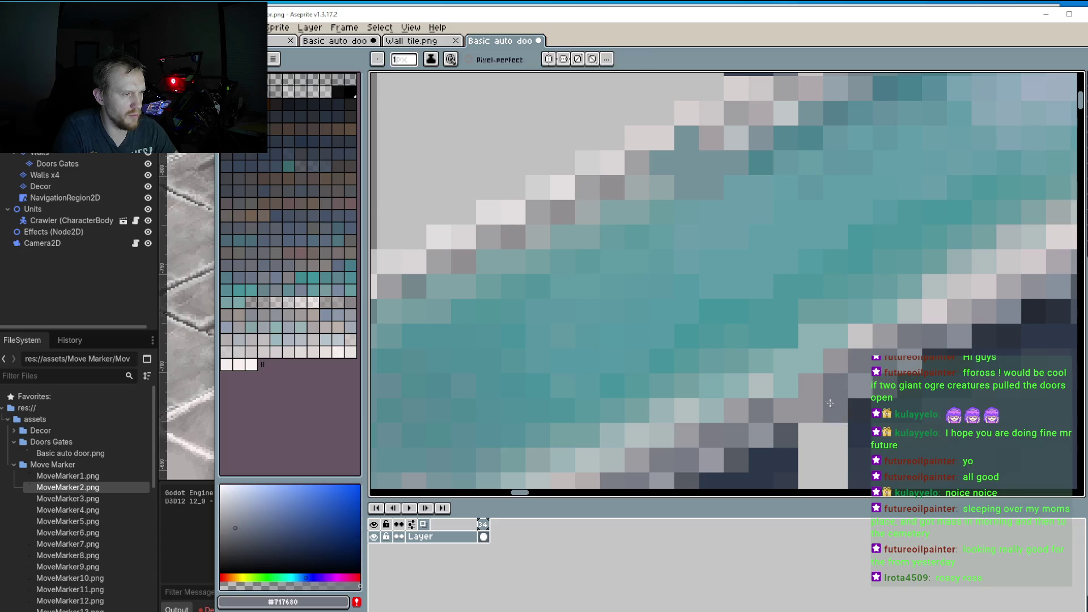
scroll(830, 403, down, 2)
scroll(822, 309, up, 3)
Step: Darken the light-grey pixels below the glass and the top of the grey column with door shades
alt+click(783, 313)
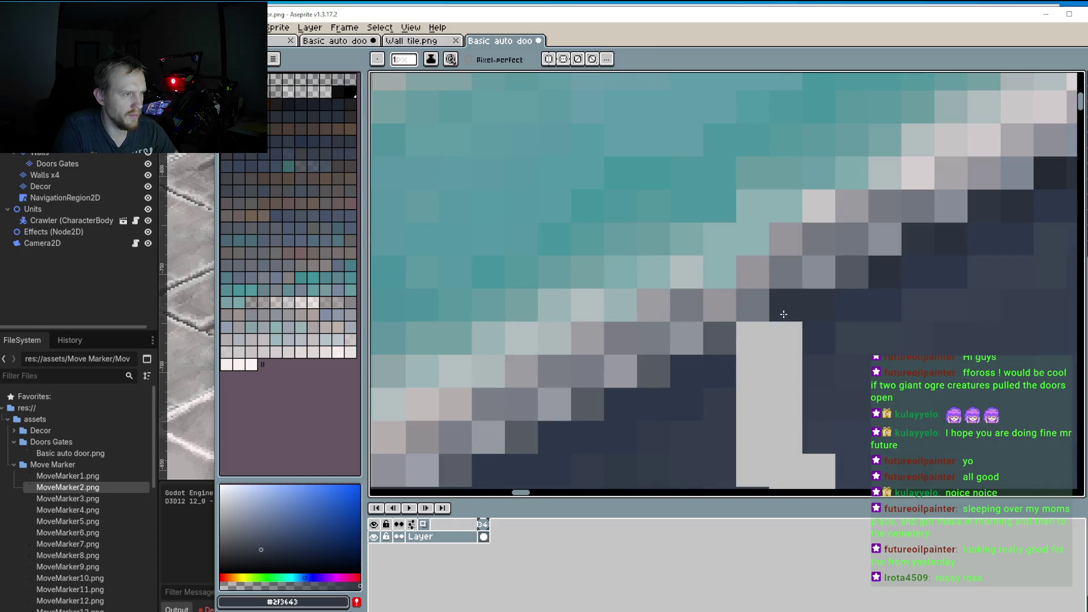
drag(783, 314, 754, 340)
alt+click(809, 337)
click(753, 370)
scroll(753, 370, down, 1)
scroll(804, 305, up, 1)
alt+click(804, 304)
mouse_move(706, 278)
mouse_down()
mouse_move(708, 363)
mouse_move(754, 391)
mouse_up()
scroll(721, 343, down, 3)
drag(720, 343, 725, 374)
scroll(714, 351, down, 3)
drag(690, 283, 687, 254)
scroll(691, 283, up, 2)
Step: Paint bluish grey and dark door shades onto the pixels surrounding the grey column
alt+click(695, 296)
click(670, 314)
alt+click(715, 314)
click(666, 288)
click(691, 264)
click(690, 338)
click(691, 313)
click(666, 338)
click(666, 388)
scroll(680, 340, down, 1)
click(670, 235)
scroll(729, 302, down, 1)
scroll(729, 303, up, 1)
scroll(651, 231, up, 1)
Step: Try darkening the grey column with #202730 and #272f3a, undoing strokes until only its top is darkened
alt+click(563, 236)
click(591, 178)
mouse_move(591, 178)
mouse_down()
mouse_move(612, 216)
mouse_move(588, 249)
mouse_move(612, 283)
mouse_move(585, 350)
mouse_up()
key(ctrl+z)
mouse_move(595, 177)
mouse_down()
mouse_move(599, 211)
mouse_move(551, 369)
mouse_move(568, 372)
mouse_up()
key(ctrl+z)
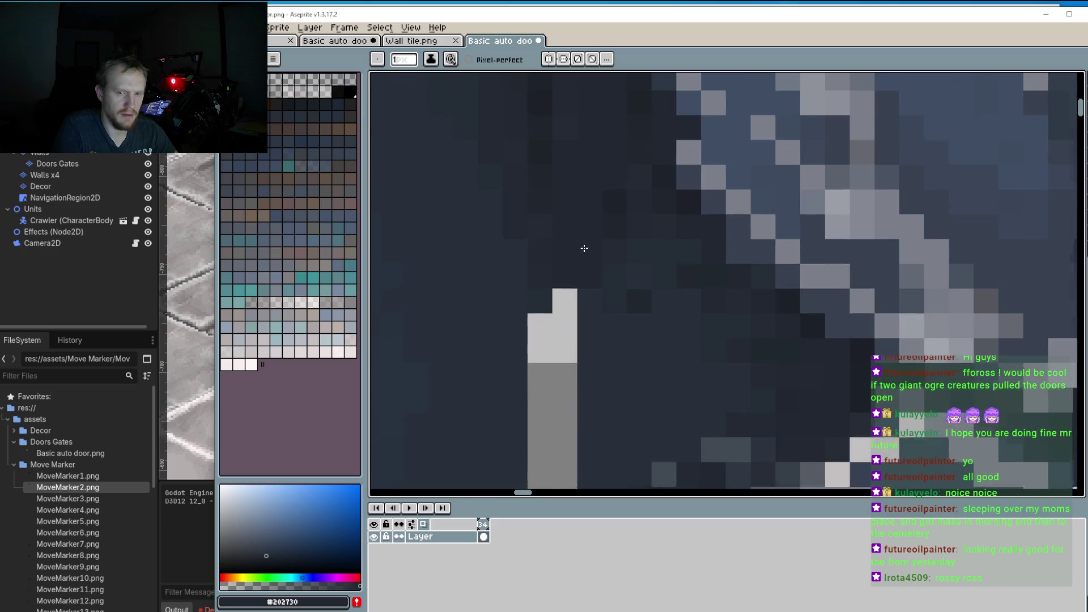
alt+click(569, 304)
drag(568, 303, 539, 335)
key(ctrl+z)
mouse_move(573, 170)
mouse_down()
mouse_move(576, 347)
mouse_move(571, 281)
mouse_up()
key(ctrl+z)
drag(538, 196, 532, 261)
Step: Darken the column's upper part with #364152, restore two grey cells, and darken with #394455
alt+click(610, 280)
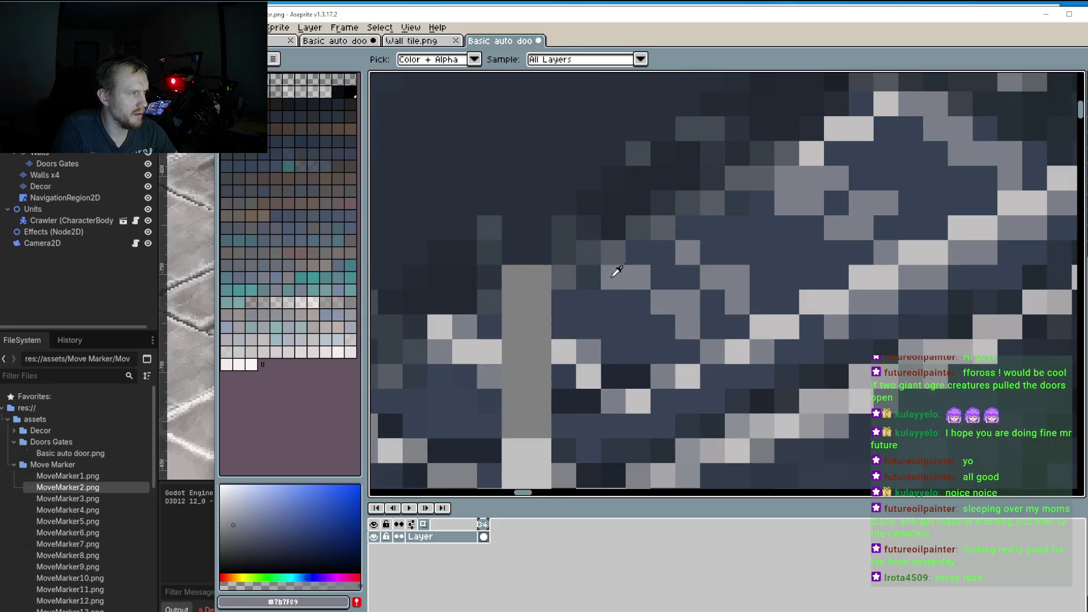
alt+click(588, 311)
mouse_move(544, 300)
mouse_down()
mouse_move(539, 278)
mouse_move(527, 337)
mouse_move(538, 365)
mouse_move(513, 377)
mouse_up()
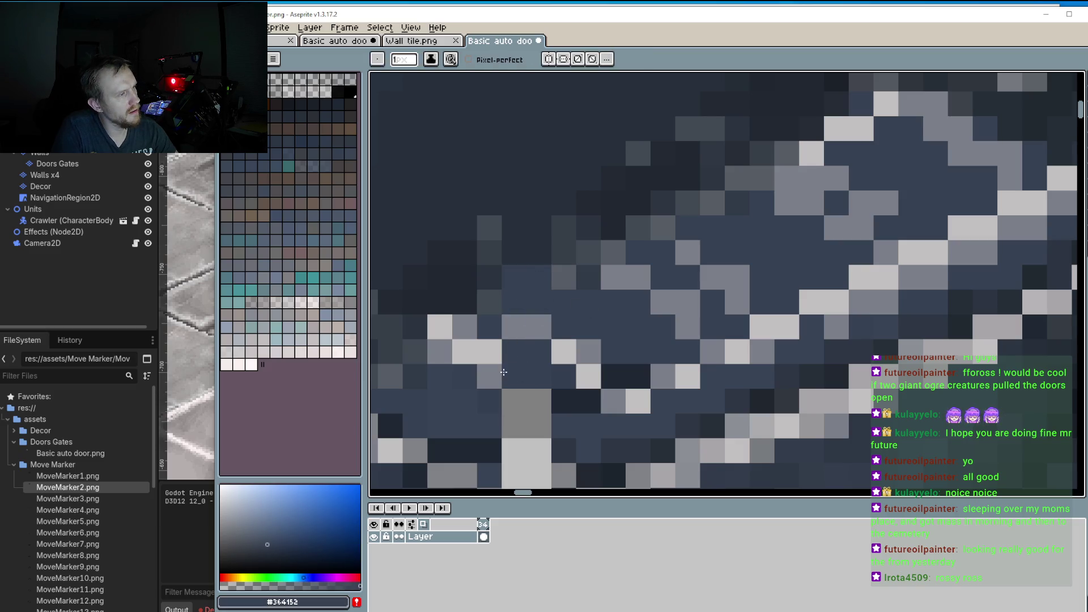
scroll(510, 374, down, 2)
alt+click(537, 325)
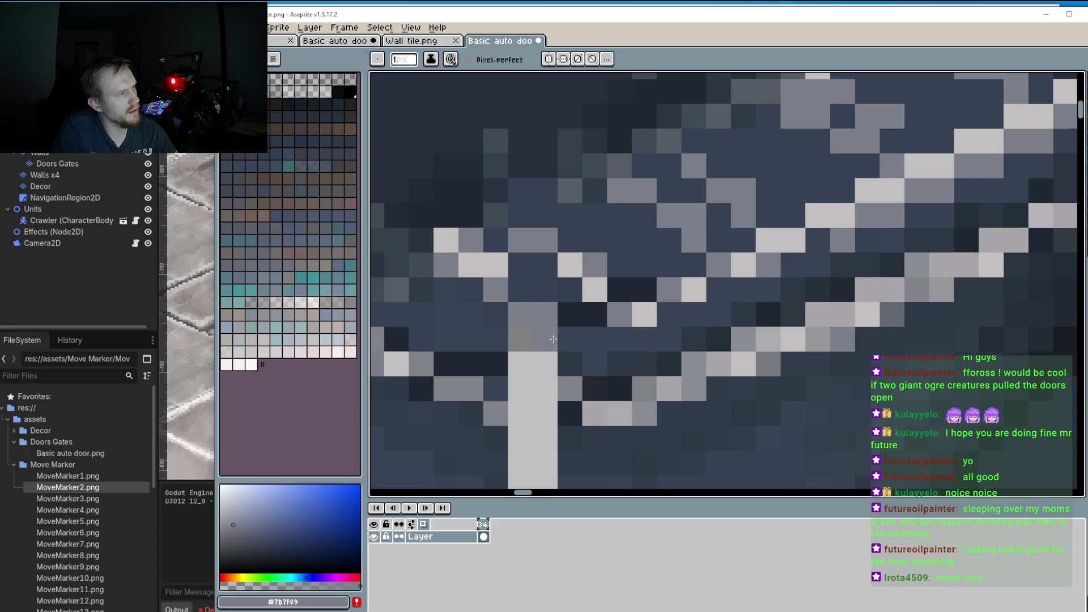
mouse_move(595, 339)
mouse_down()
mouse_move(571, 314)
mouse_move(567, 323)
mouse_move(539, 308)
mouse_move(510, 345)
mouse_move(544, 381)
mouse_move(525, 381)
mouse_move(566, 393)
mouse_up()
alt+click(602, 335)
Step: Darken the top cells of the light-grey column with the sampled door shades #364152 and #394455
scroll(492, 347, down, 4)
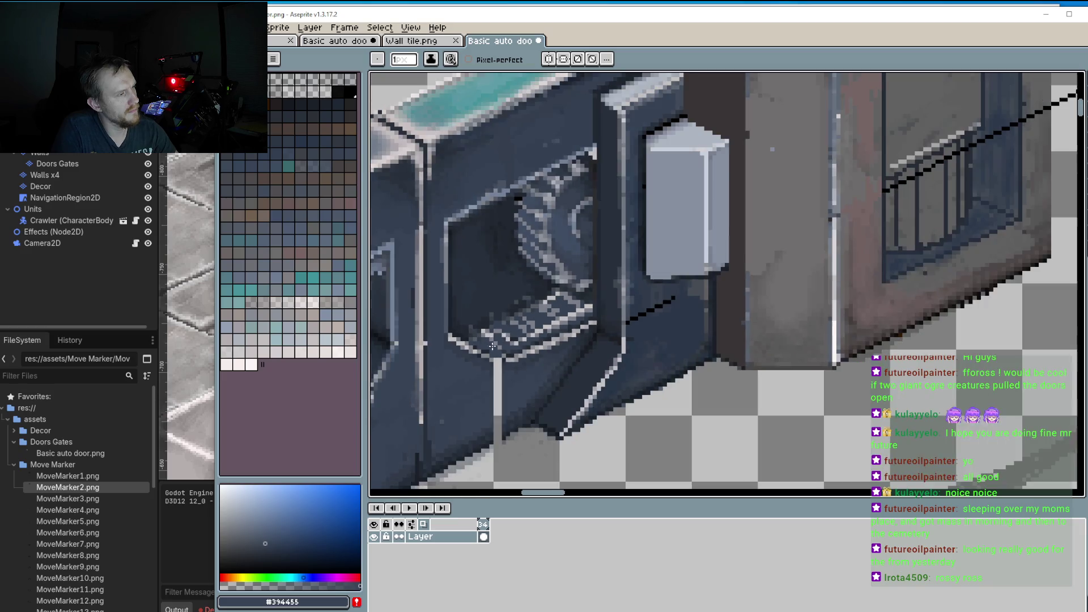
scroll(513, 397, up, 2)
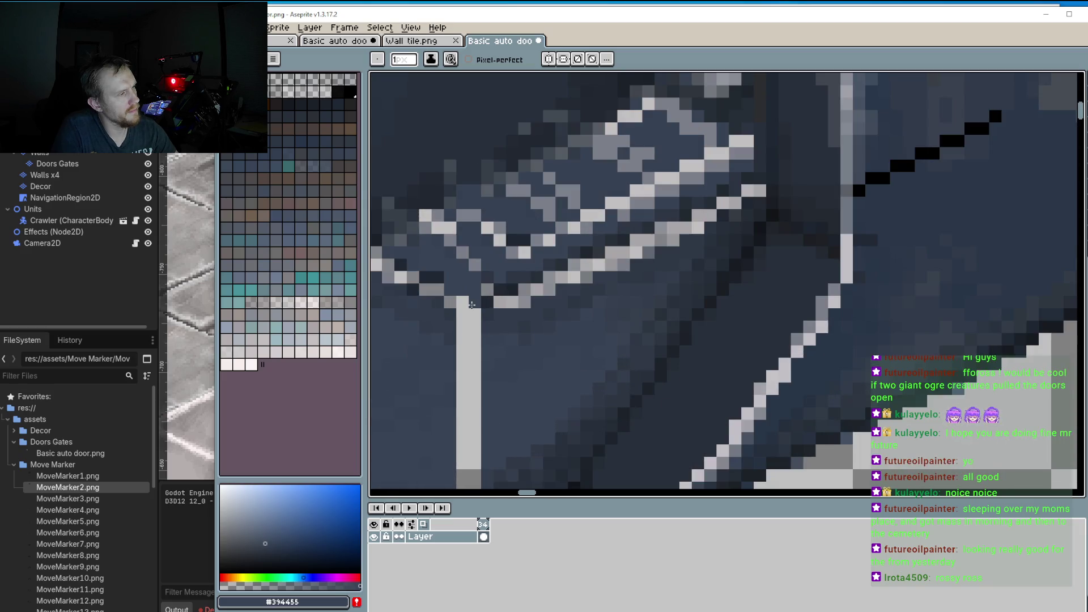
alt+click(461, 307)
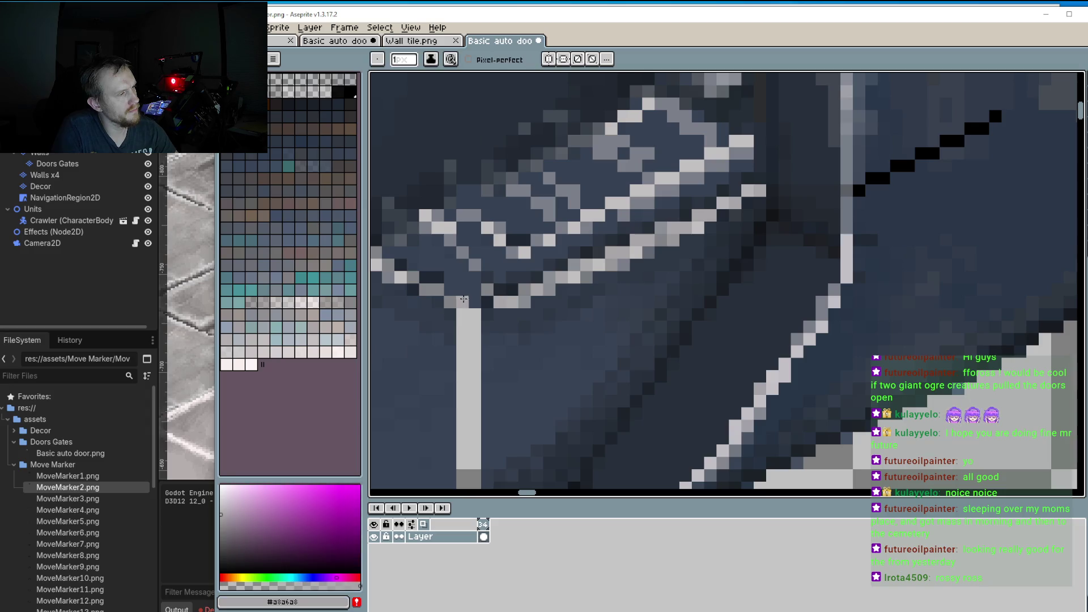
alt+click(476, 340)
click(468, 314)
click(468, 326)
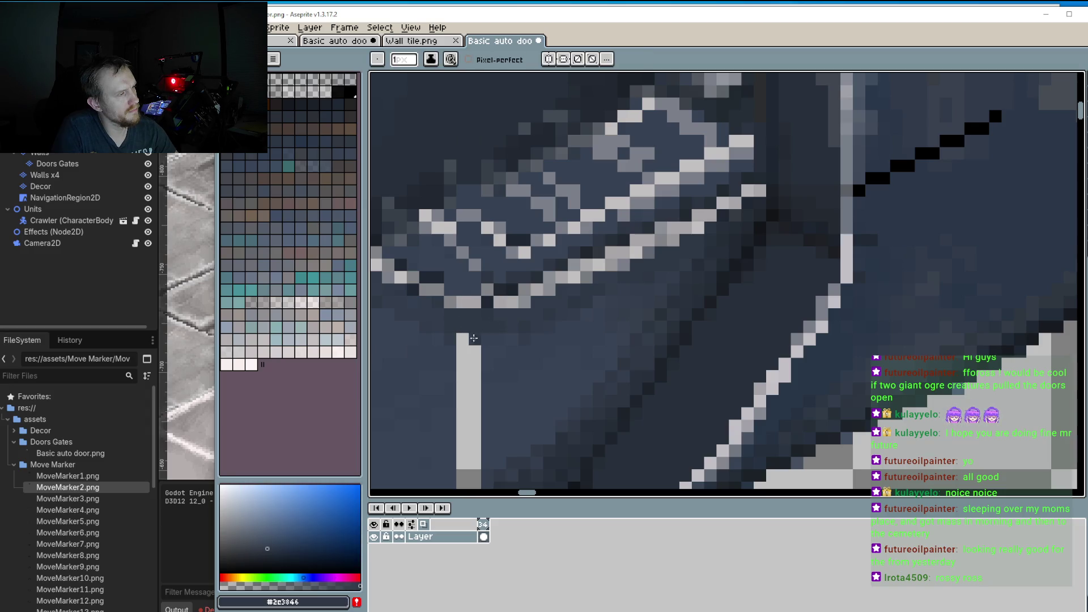
alt+click(493, 354)
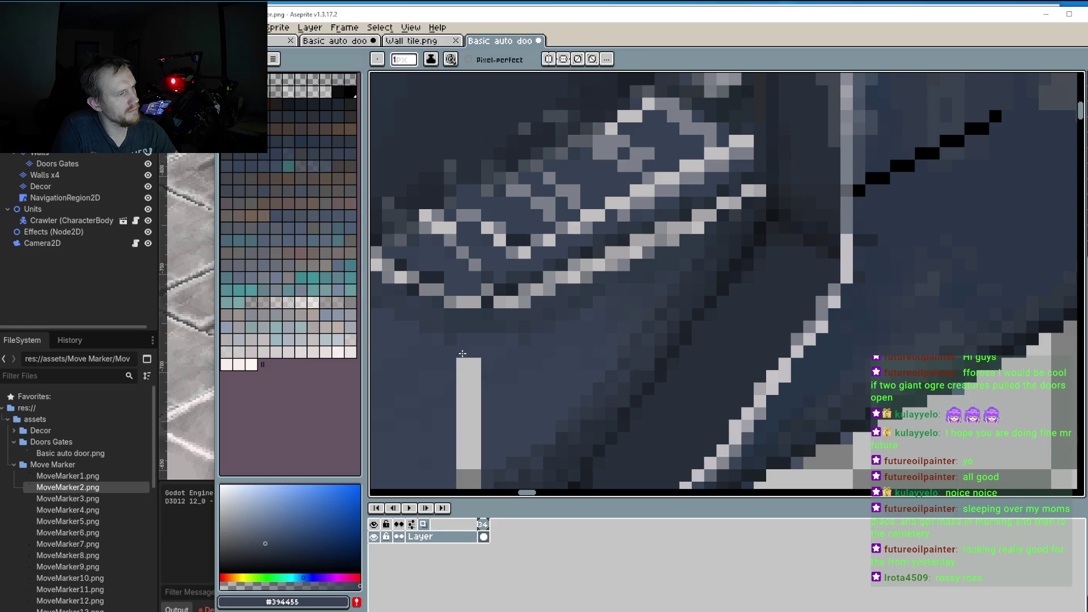
drag(463, 351, 475, 369)
scroll(475, 369, down, 3)
drag(517, 300, 514, 377)
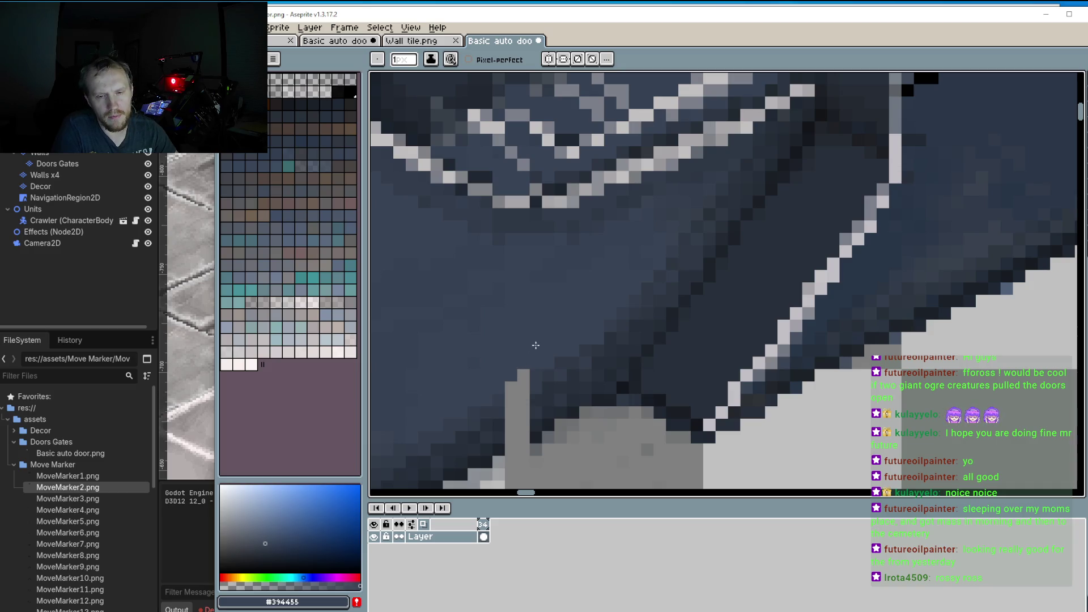
Step: Deepen the column top and its edge pixel with darker shades #303946, #252c3f and #242b36
scroll(604, 296, up, 2)
key(alt)
alt+click(604, 296)
mouse_move(585, 310)
mouse_down()
mouse_move(572, 337)
mouse_move(571, 357)
mouse_move(584, 357)
mouse_up()
key(alt)
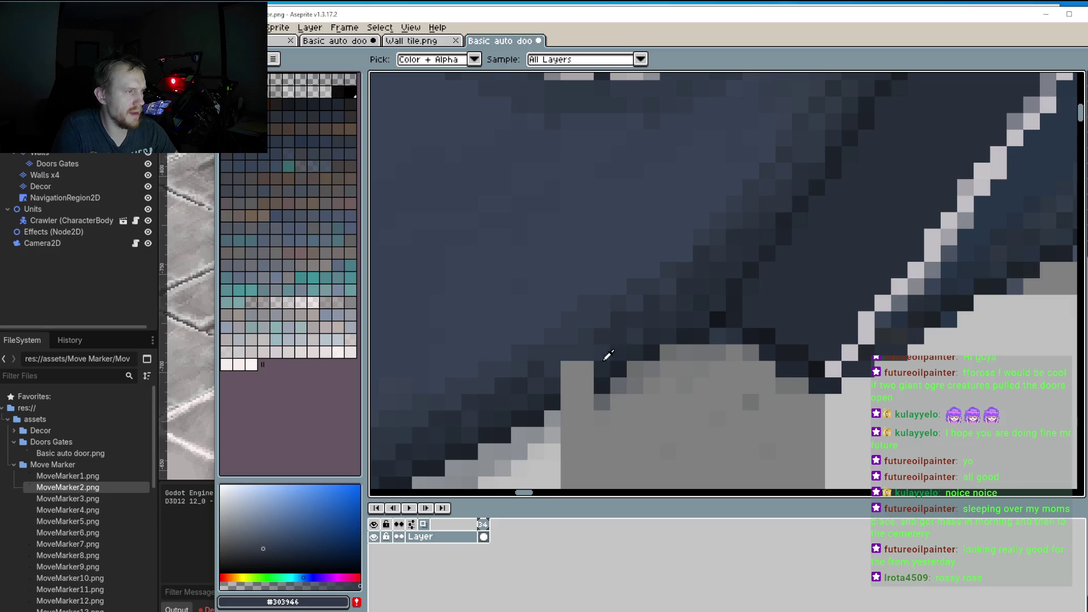
alt+click(615, 350)
alt+click(611, 365)
click(570, 387)
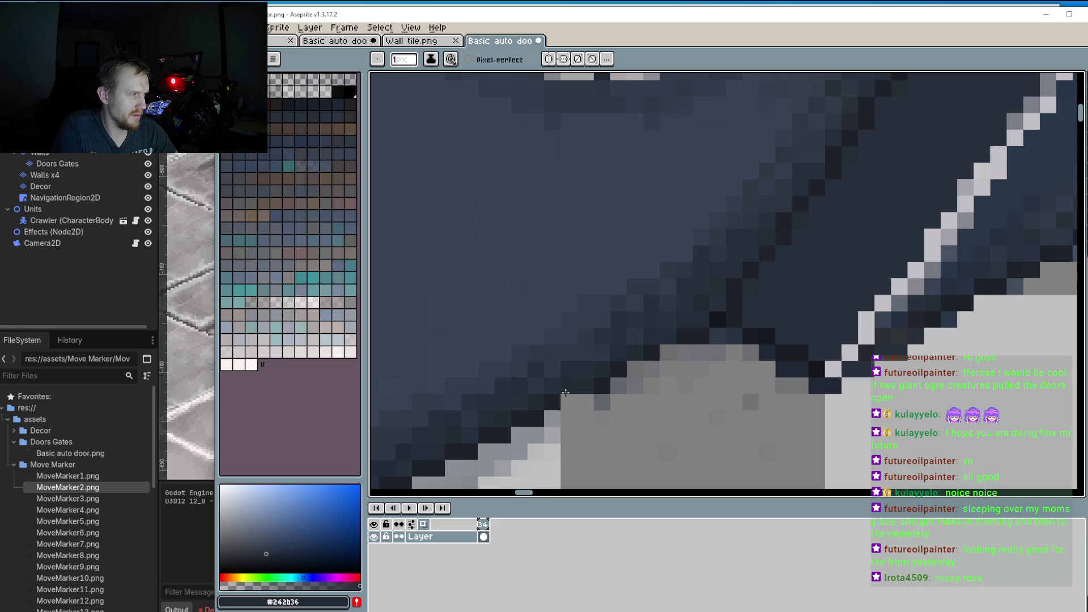
Step: Save the door sprite and switch to Godot to see it reimported
scroll(567, 391, down, 5)
drag(504, 311, 557, 279)
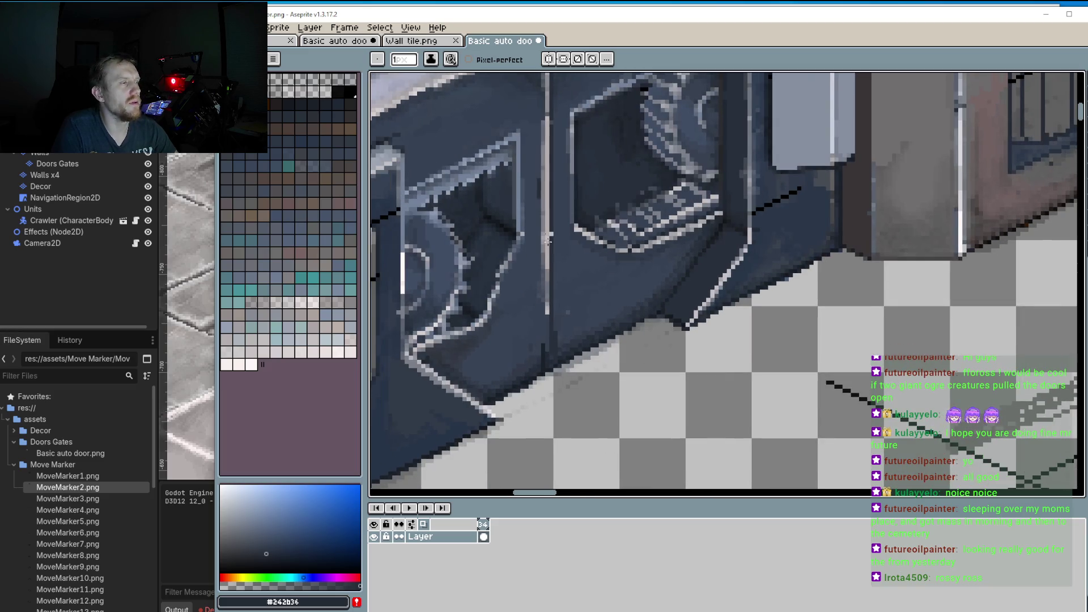
click(256, 27)
click(284, 80)
key(alt+Tab)
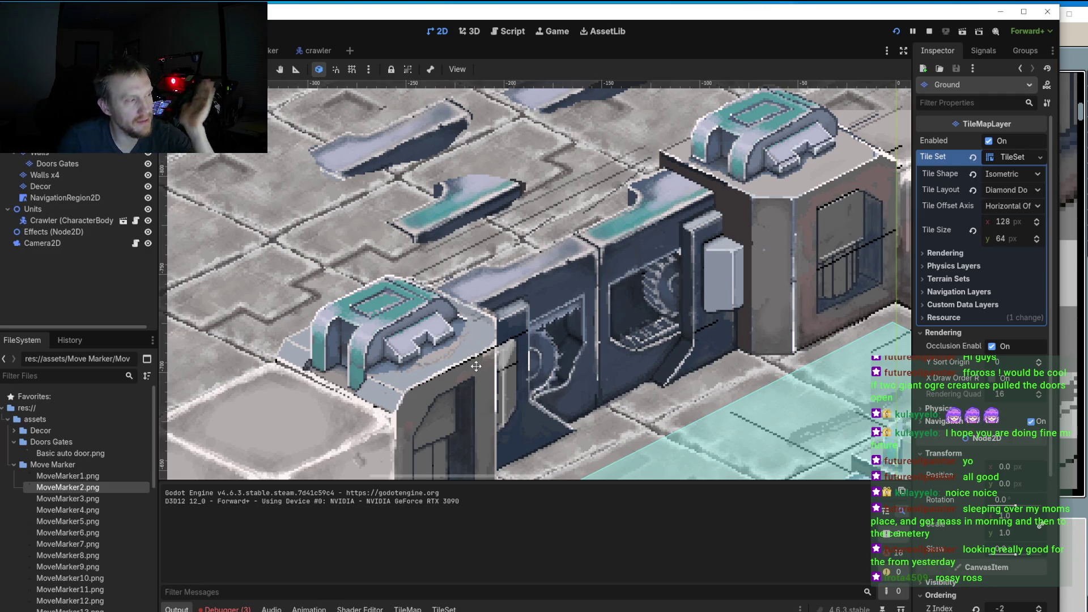
scroll(476, 366, down, 3)
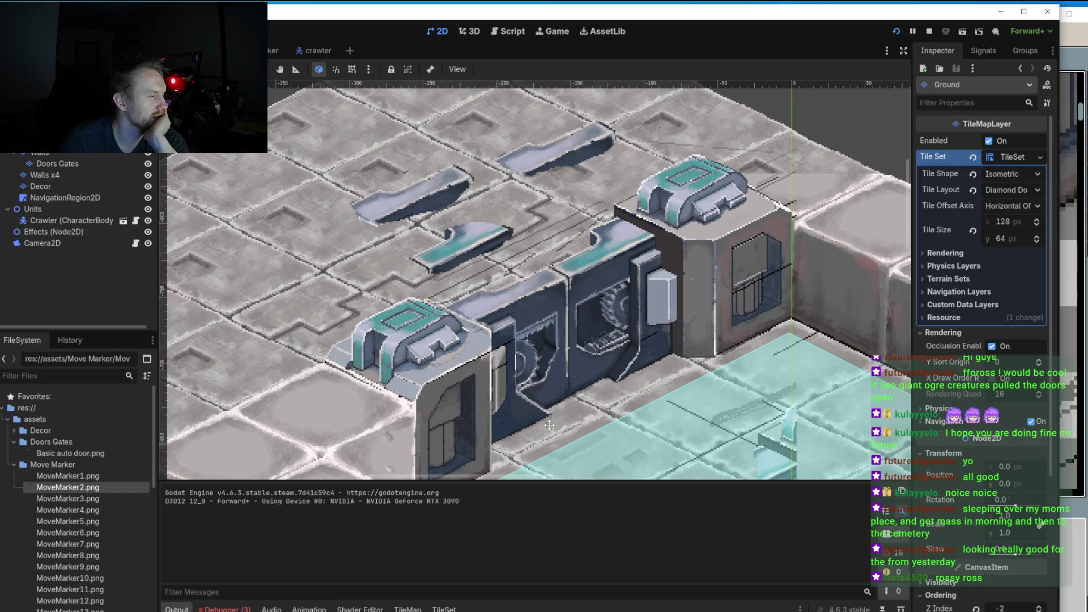
scroll(549, 425, down, 2)
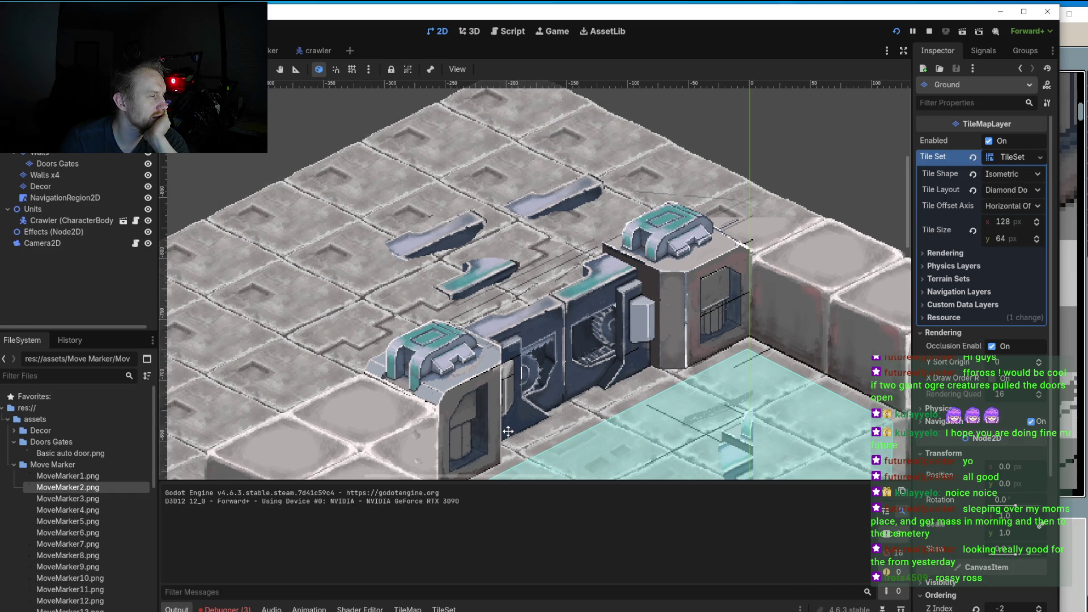
scroll(499, 409, down, 1)
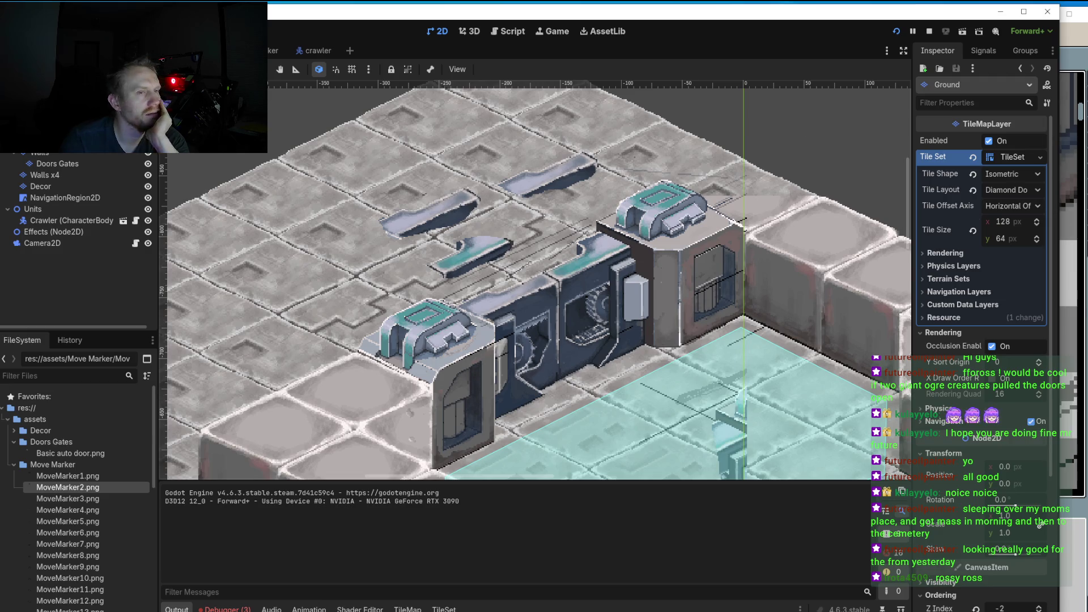
key(alt+Tab)
Step: Lasso part of the door, nudge the floating piece one pixel left, then delete the stray ledge copy
scroll(750, 270, down, 3)
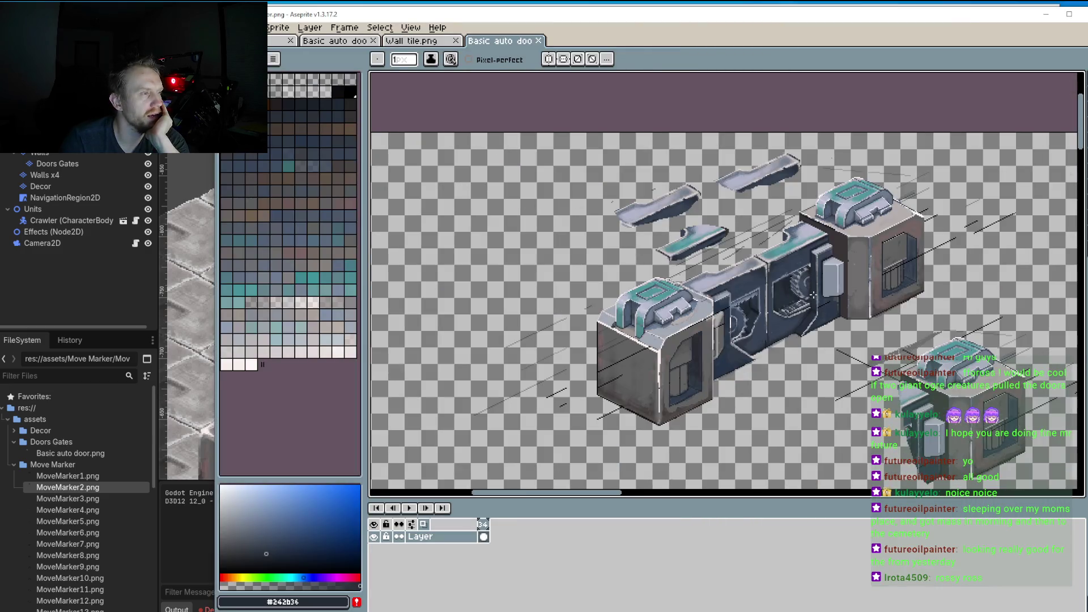
scroll(750, 270, up, 3)
scroll(750, 270, down, 2)
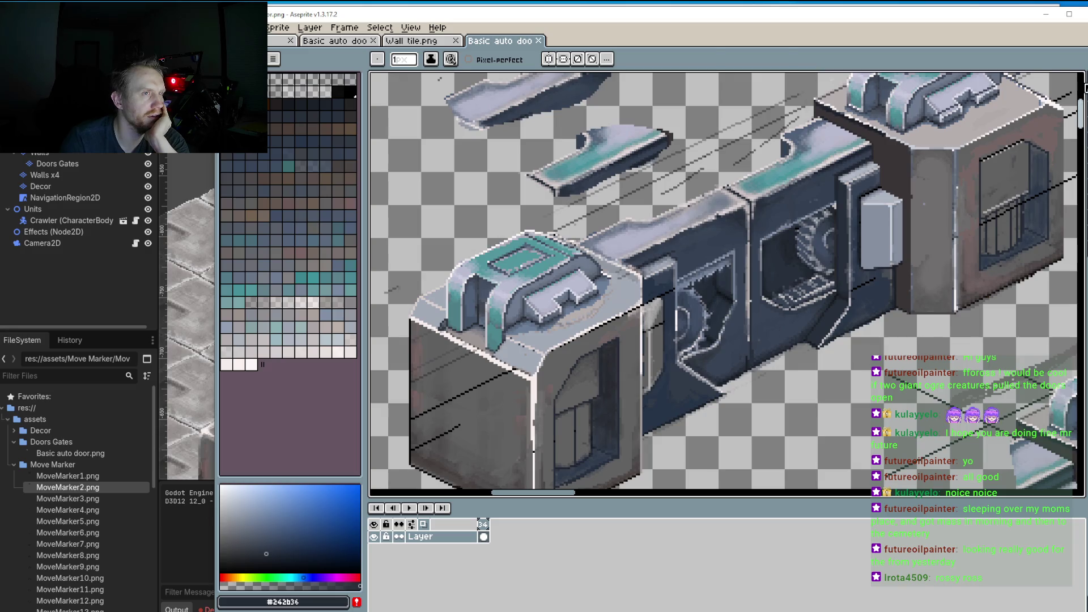
key(m)
scroll(687, 308, down, 1)
scroll(593, 340, up, 1)
mouse_move(514, 314)
mouse_down()
mouse_move(480, 349)
mouse_move(547, 331)
mouse_move(582, 287)
mouse_move(530, 291)
mouse_move(511, 316)
mouse_move(721, 249)
mouse_move(960, 129)
mouse_move(960, 118)
mouse_move(941, 116)
mouse_up()
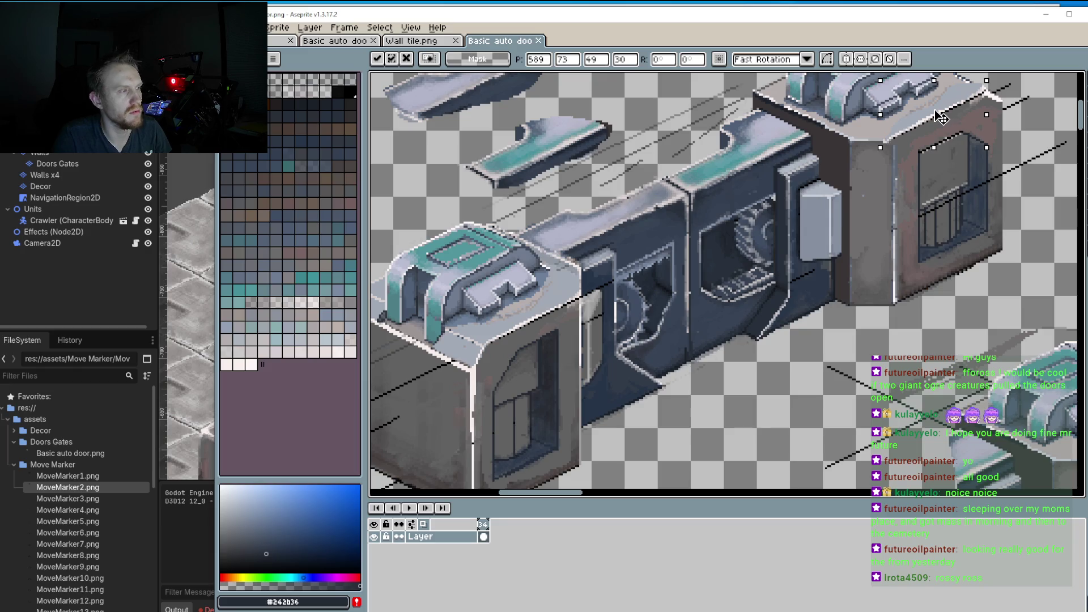
mouse_move(941, 117)
mouse_down()
mouse_move(910, 303)
mouse_move(794, 409)
mouse_up()
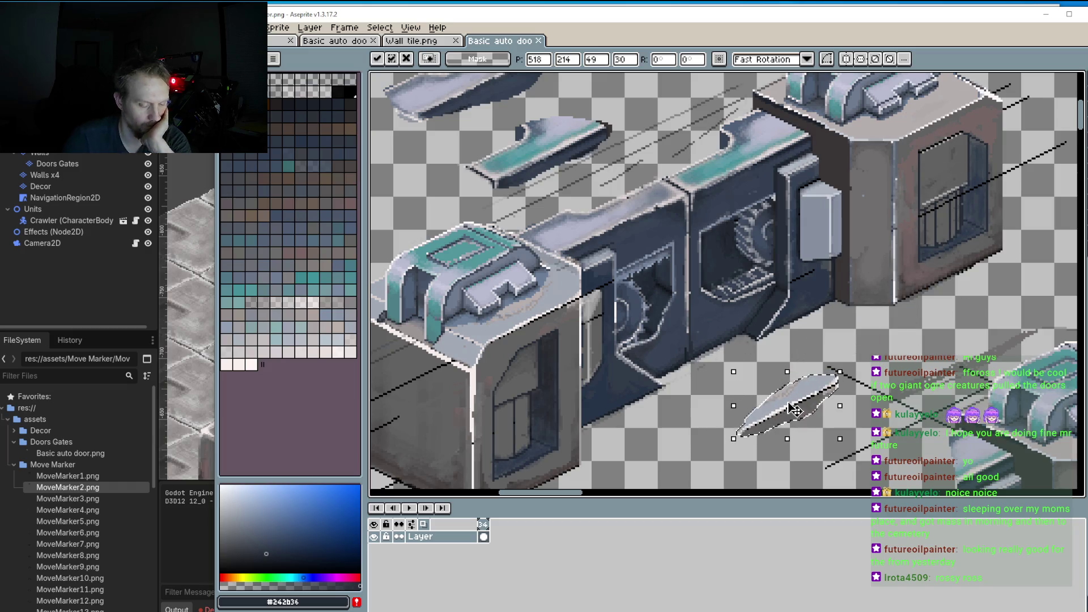
key(Delete)
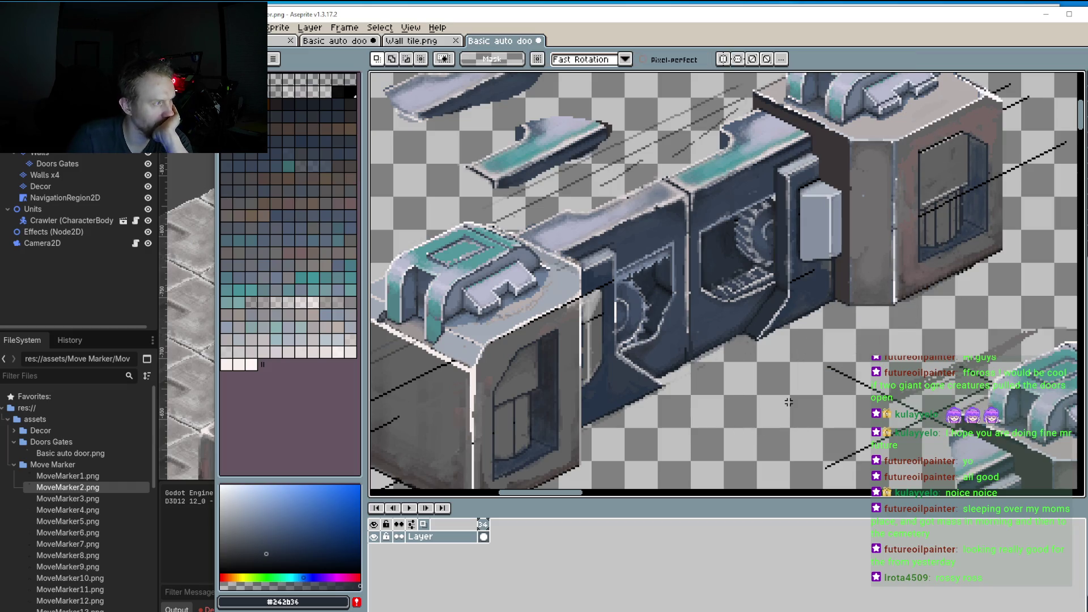
scroll(751, 346, down, 3)
scroll(685, 353, up, 3)
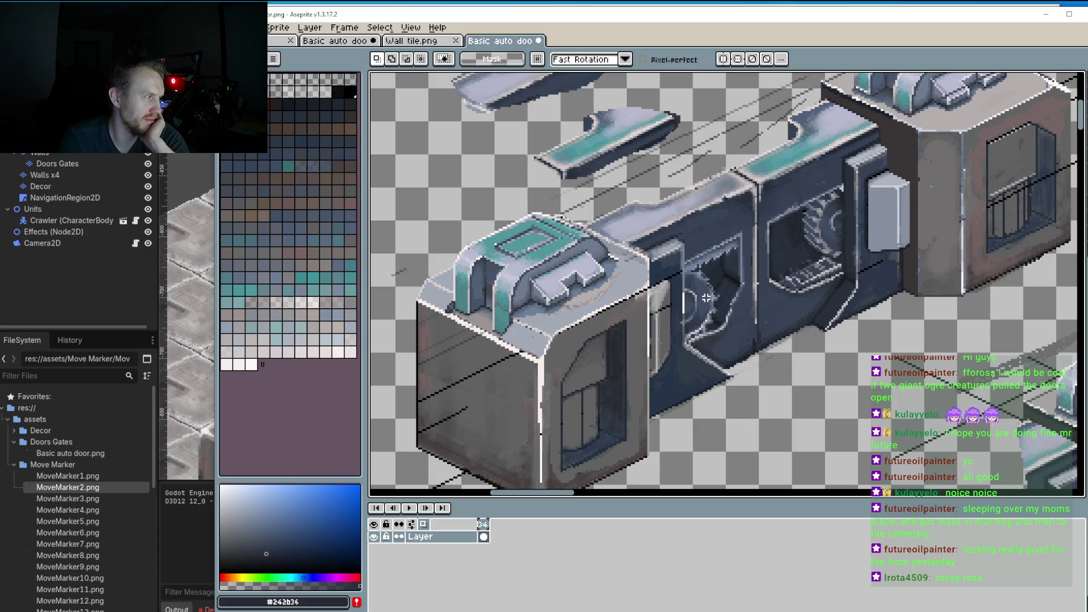
scroll(706, 297, down, 2)
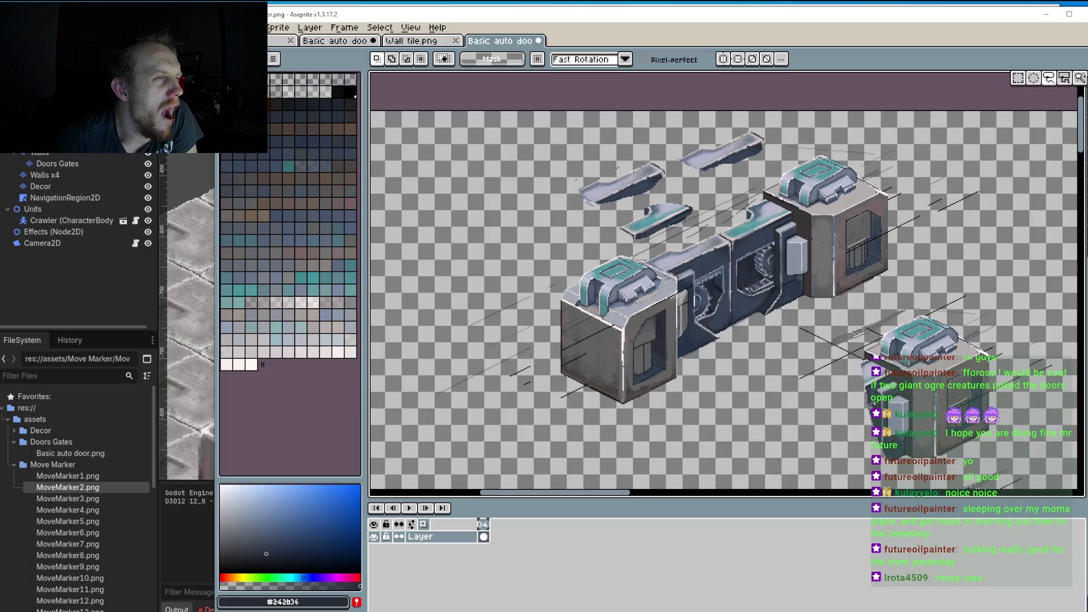
scroll(657, 184, up, 3)
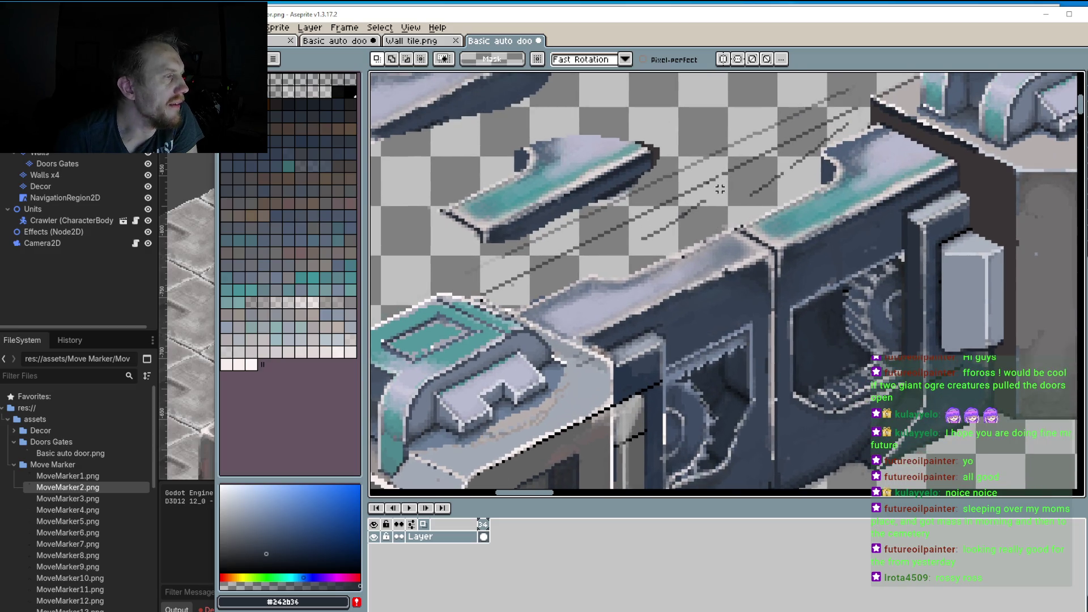
Step: Select a teal ledge piece and drag it to the right of the door sprite
mouse_move(719, 191)
mouse_down()
mouse_move(729, 220)
mouse_move(778, 253)
mouse_move(962, 164)
mouse_move(890, 123)
mouse_move(785, 143)
mouse_move(707, 211)
mouse_move(727, 220)
mouse_move(727, 209)
mouse_up()
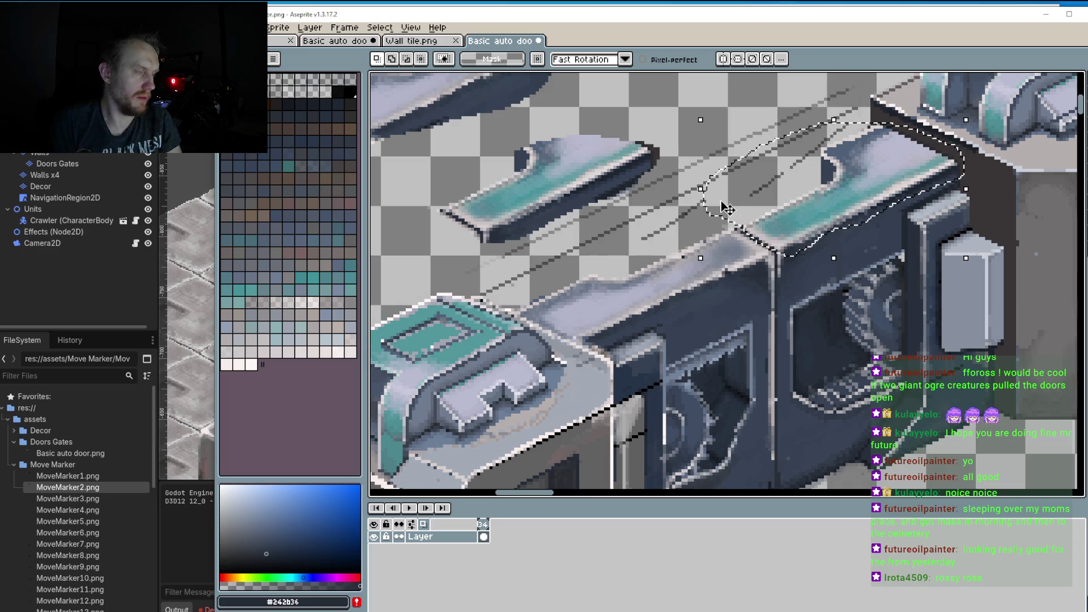
mouse_move(821, 205)
mouse_down()
mouse_move(650, 286)
mouse_move(633, 276)
mouse_up()
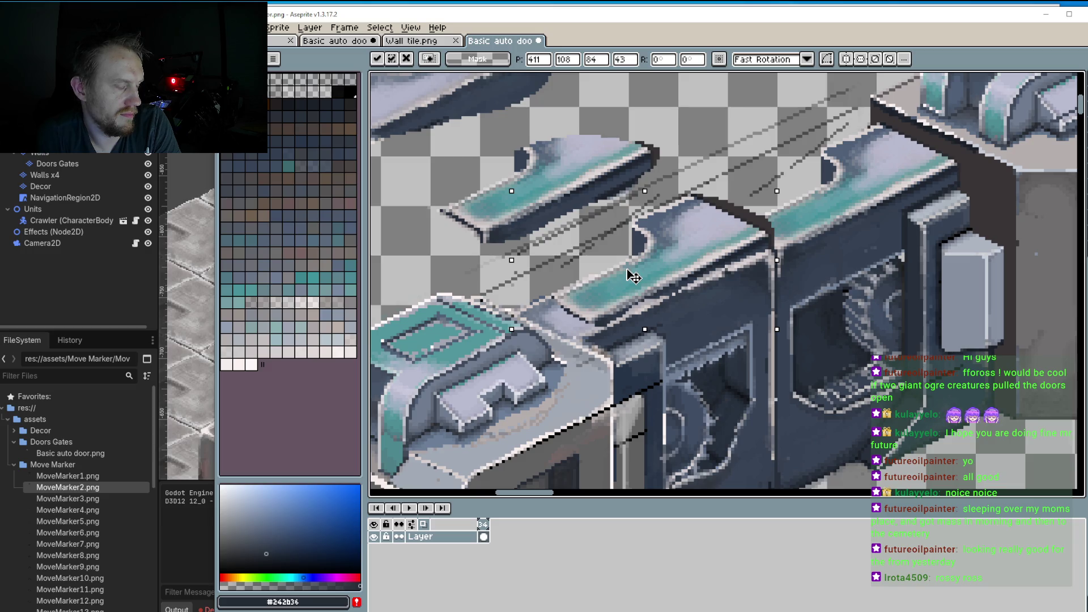
drag(627, 270, 625, 270)
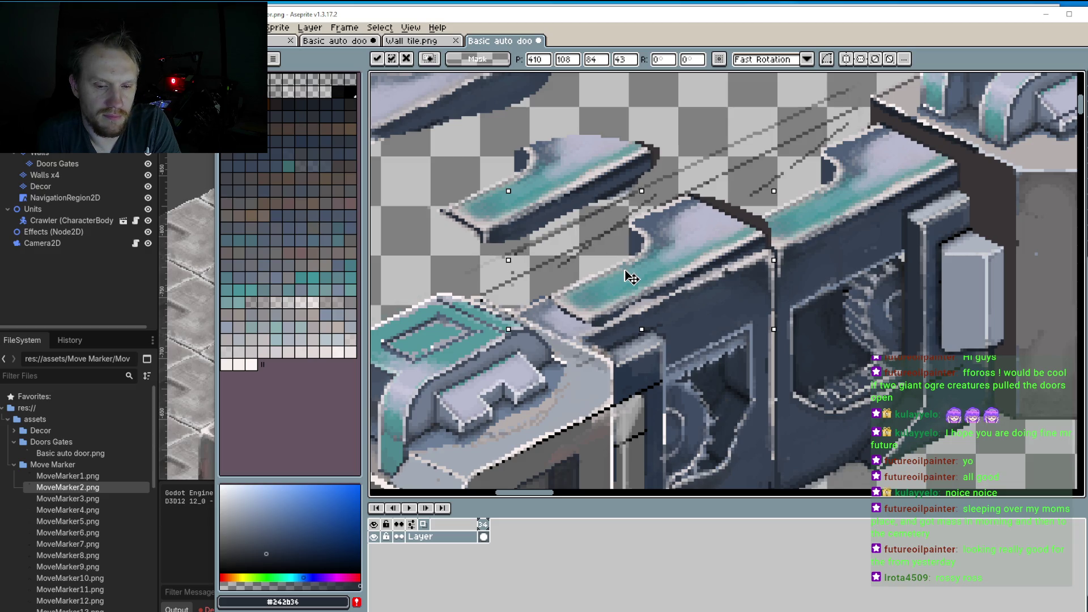
mouse_move(629, 277)
mouse_down()
mouse_move(651, 170)
mouse_move(854, 204)
mouse_up()
Step: Zoom out and switch to the Wall tile.png sprite
scroll(652, 170, down, 3)
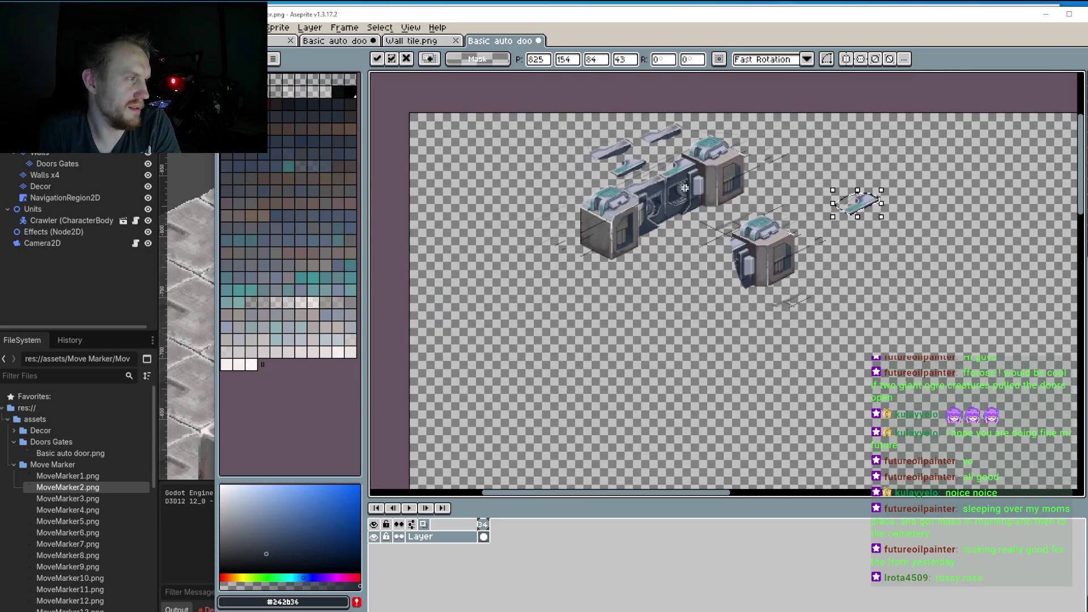
scroll(771, 235, up, 5)
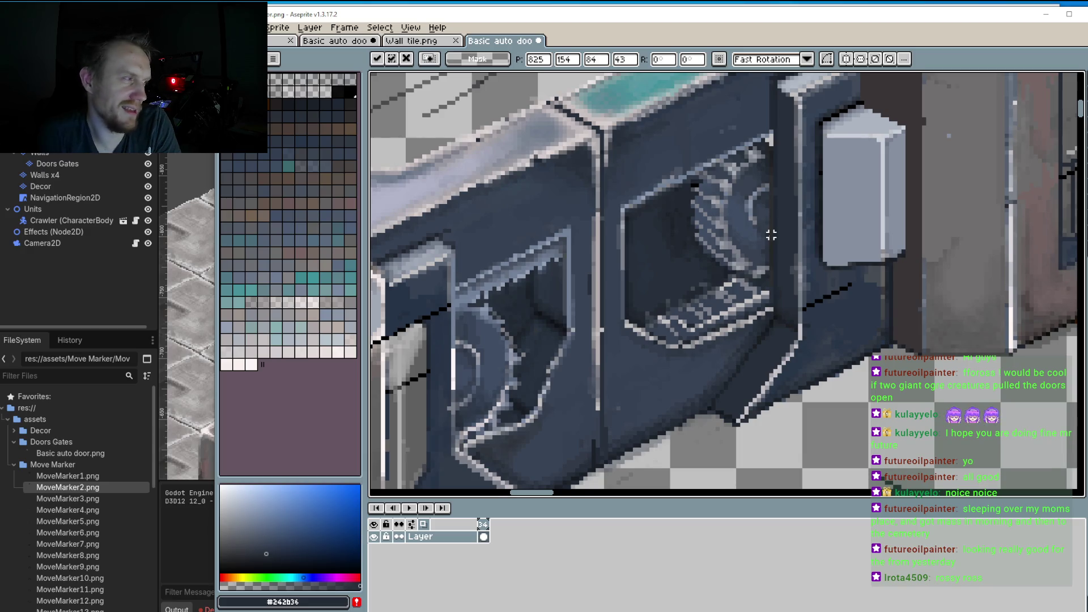
scroll(771, 235, down, 1)
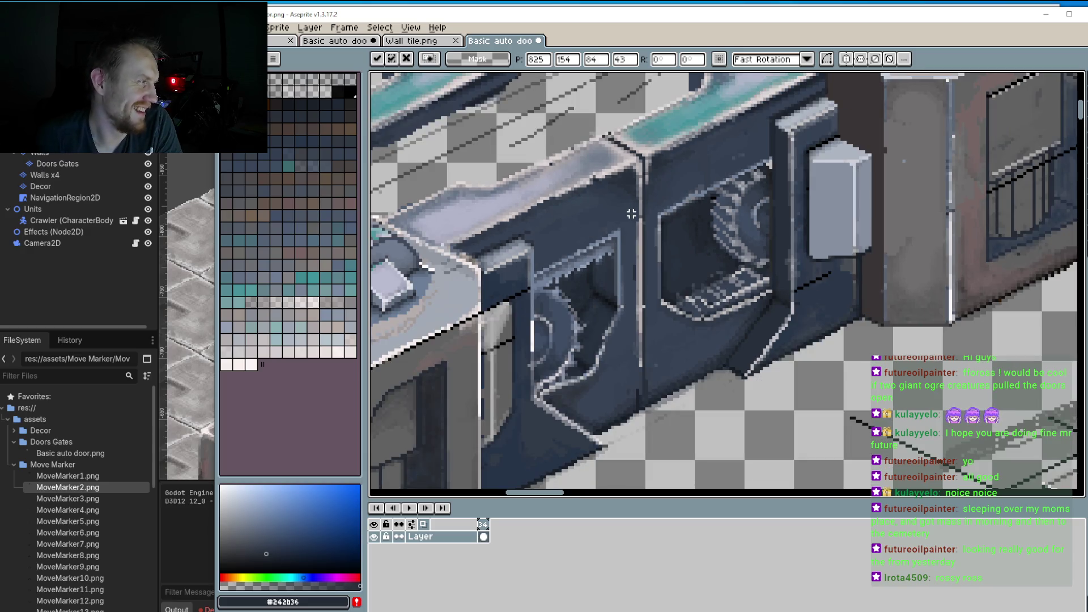
scroll(631, 213, down, 4)
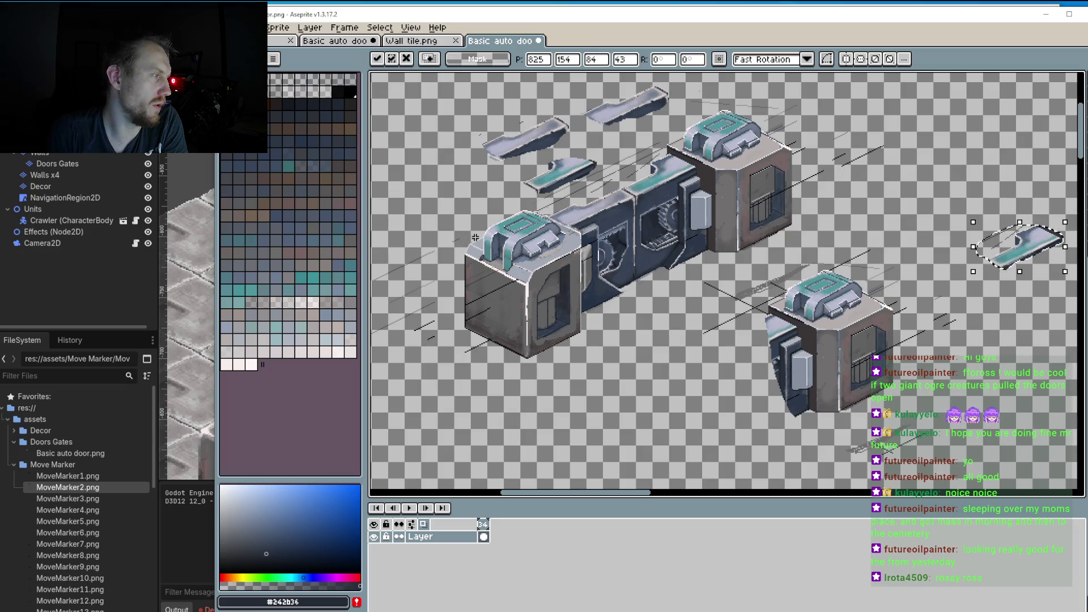
scroll(529, 272, up, 2)
scroll(529, 272, left, 1)
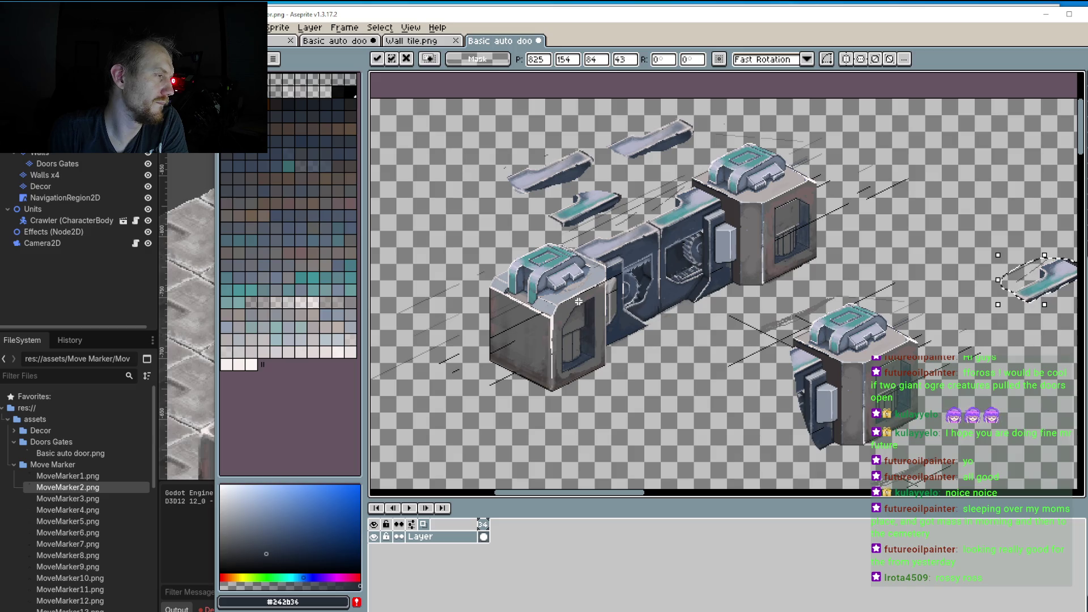
scroll(578, 301, down, 3)
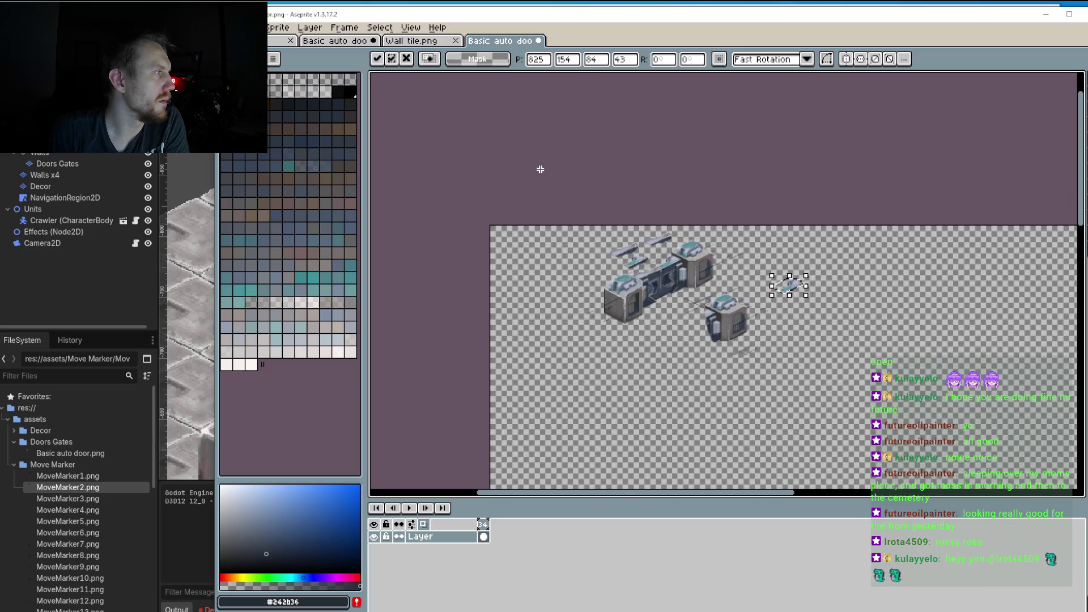
click(411, 41)
scroll(558, 171, down, 5)
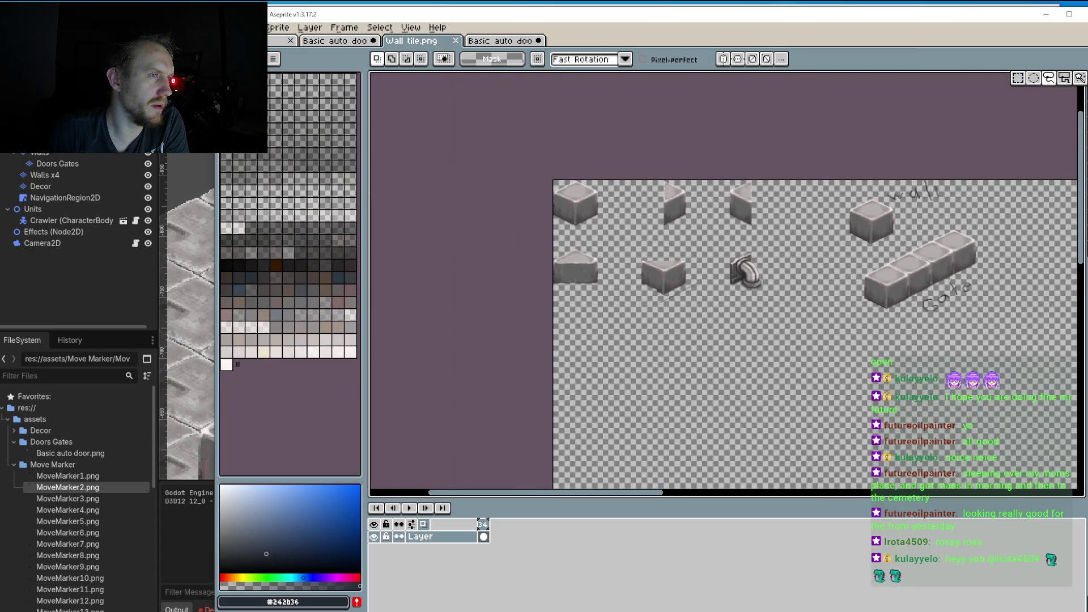
Step: Select the row of four wall cubes in Wall tile.png, then return to the Basic auto door sprite
key(ctrl+v)
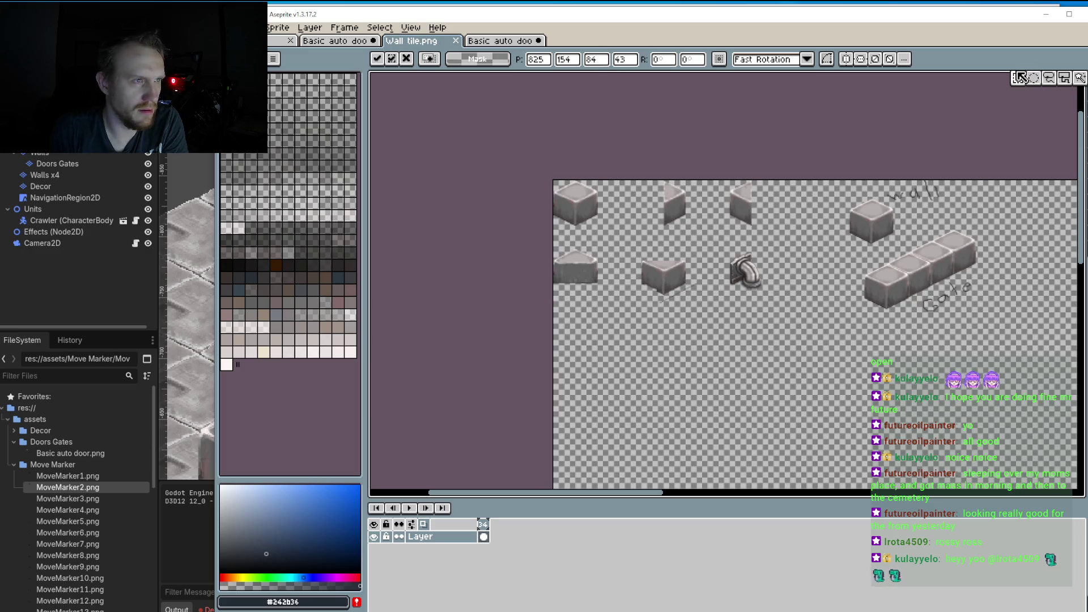
scroll(687, 164, right, 2)
scroll(886, 208, up, 1)
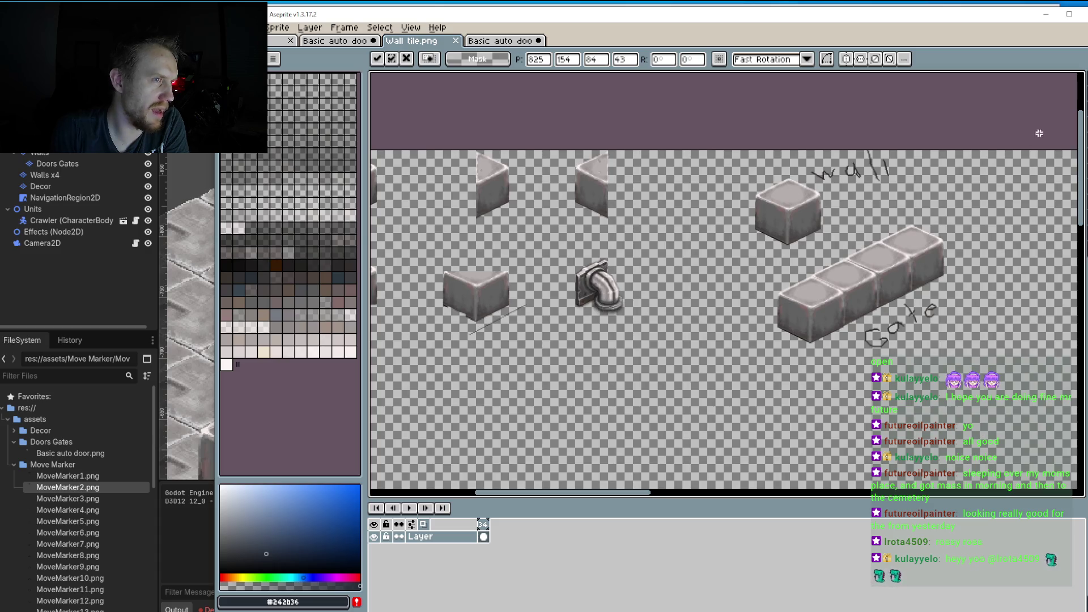
mouse_move(884, 209)
mouse_down()
mouse_move(740, 315)
mouse_move(997, 261)
mouse_move(859, 216)
mouse_move(867, 231)
mouse_up()
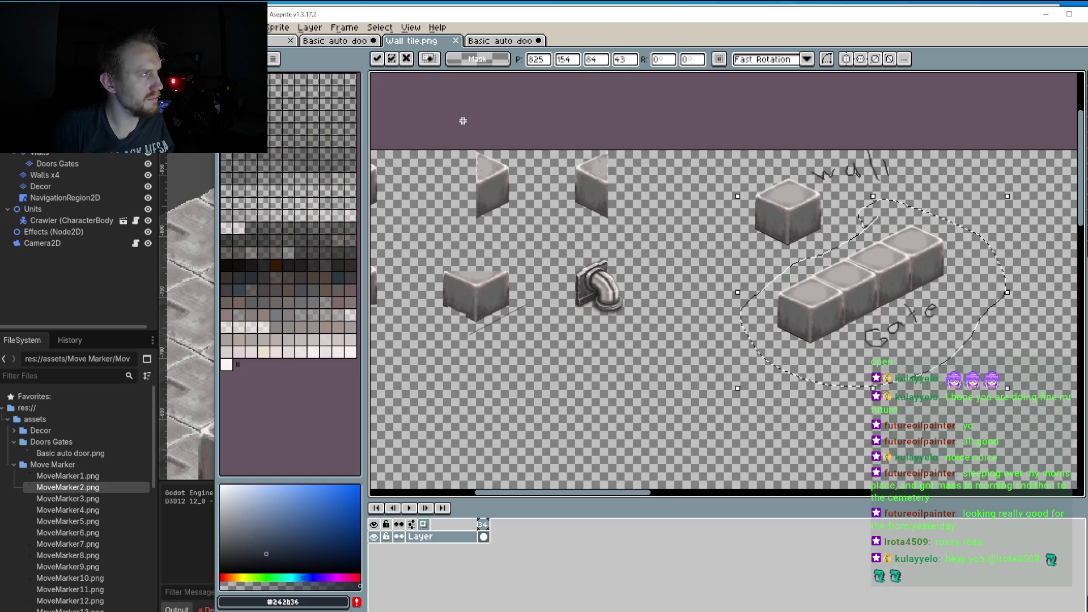
click(479, 41)
click(360, 41)
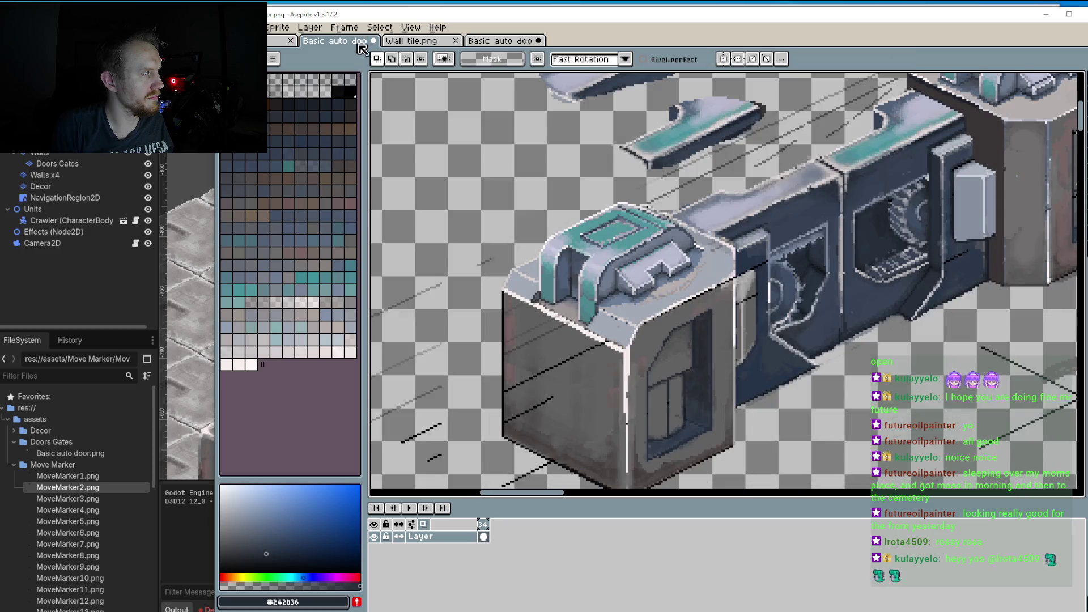
click(492, 45)
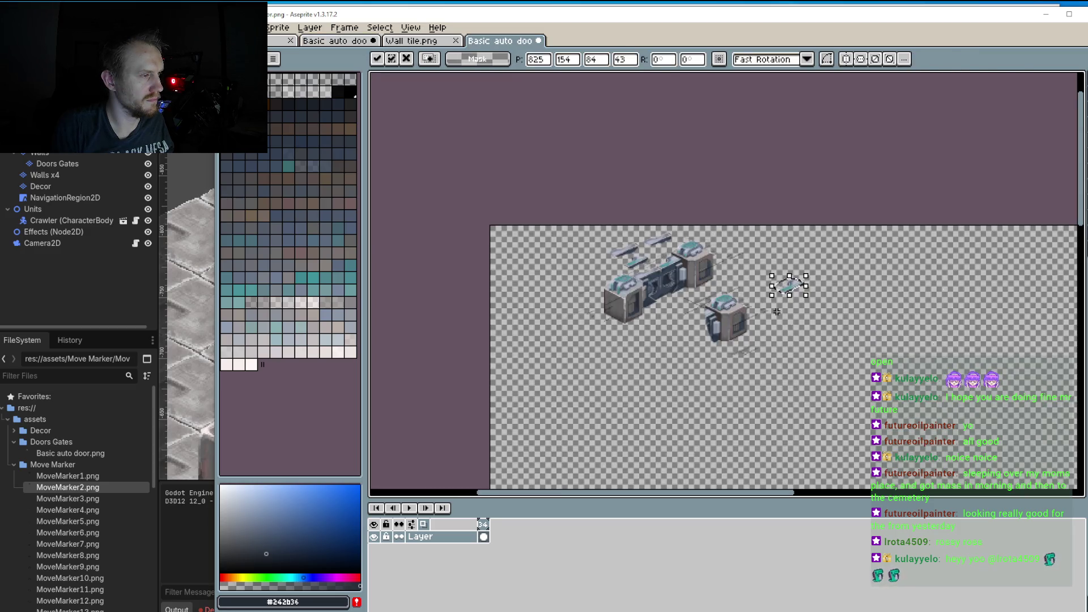
Step: Paste the four-cube wall row into the door sprite and drag it into rough position
key(ctrl+v)
mouse_move(829, 322)
mouse_down()
mouse_move(666, 284)
mouse_move(668, 296)
mouse_move(641, 232)
mouse_move(626, 243)
mouse_up()
scroll(668, 296, up, 5)
scroll(680, 301, down, 2)
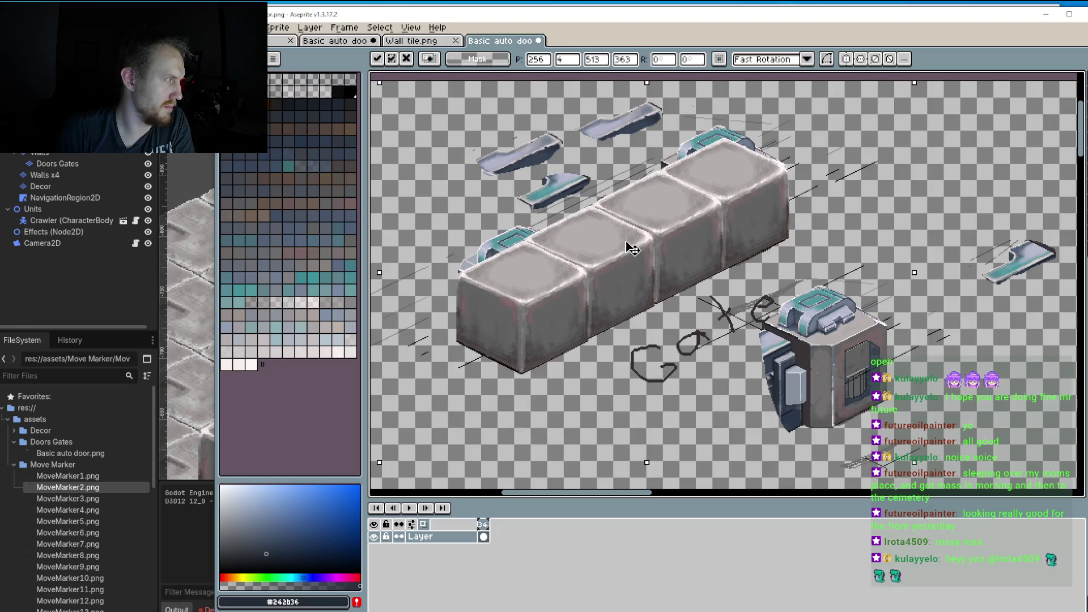
drag(632, 249, 635, 251)
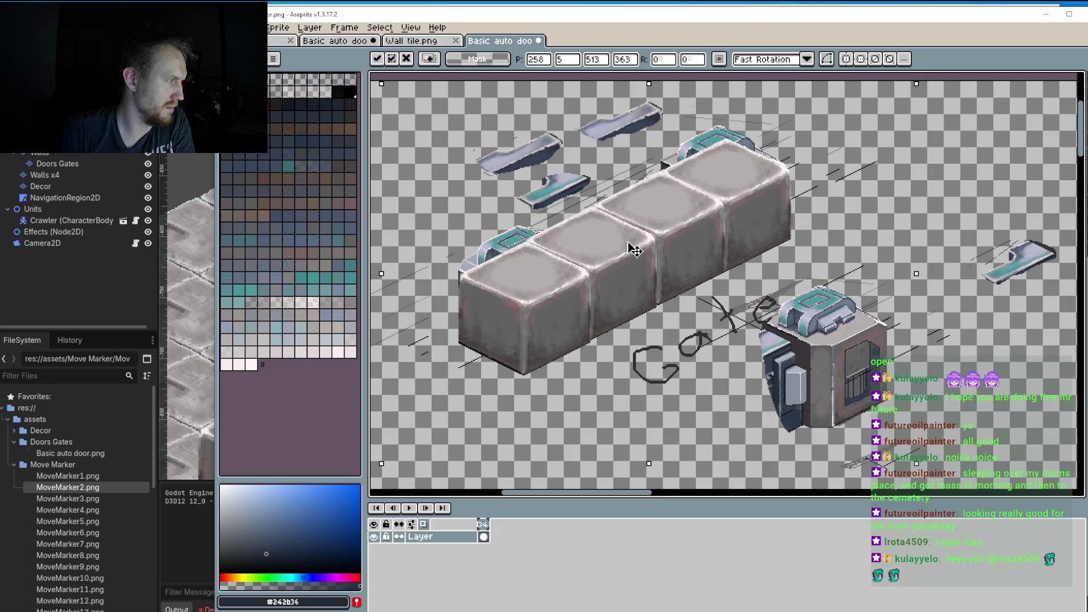
mouse_move(635, 250)
mouse_down()
mouse_move(640, 200)
mouse_move(631, 249)
mouse_up()
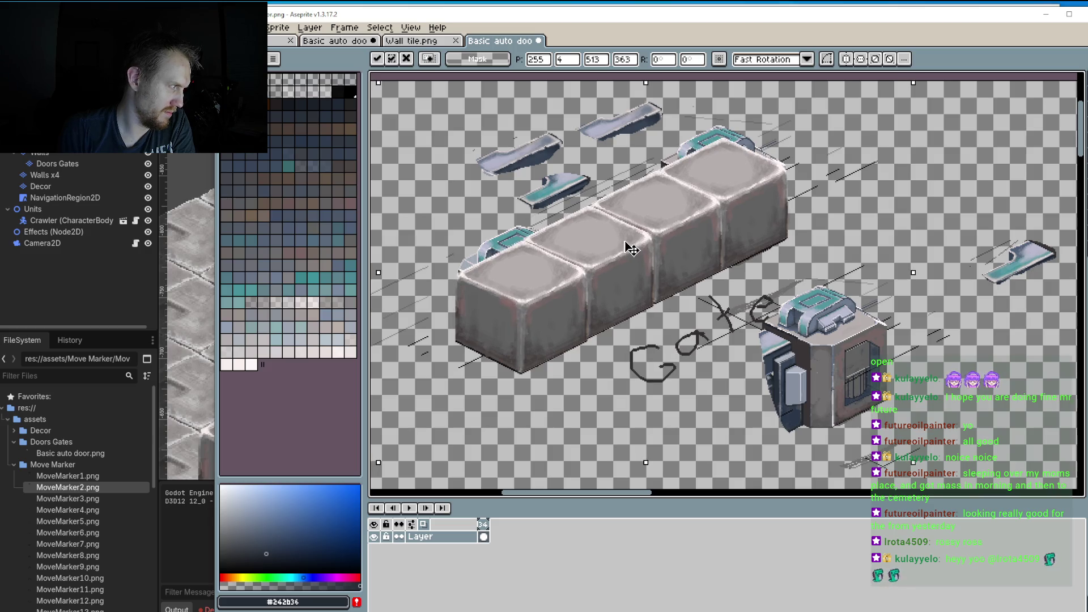
drag(631, 248, 628, 248)
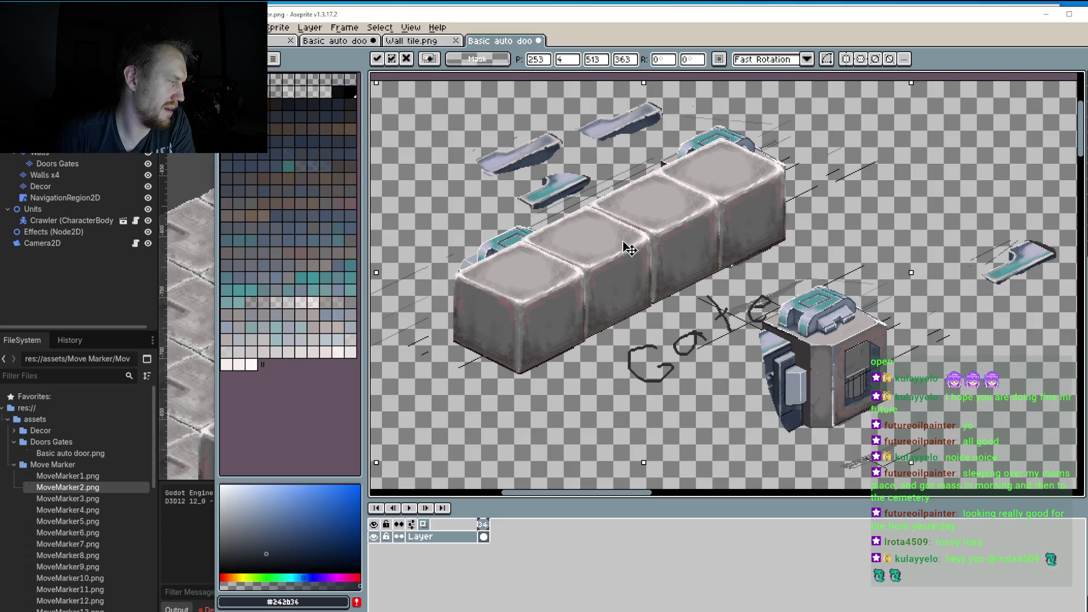
drag(629, 249, 631, 250)
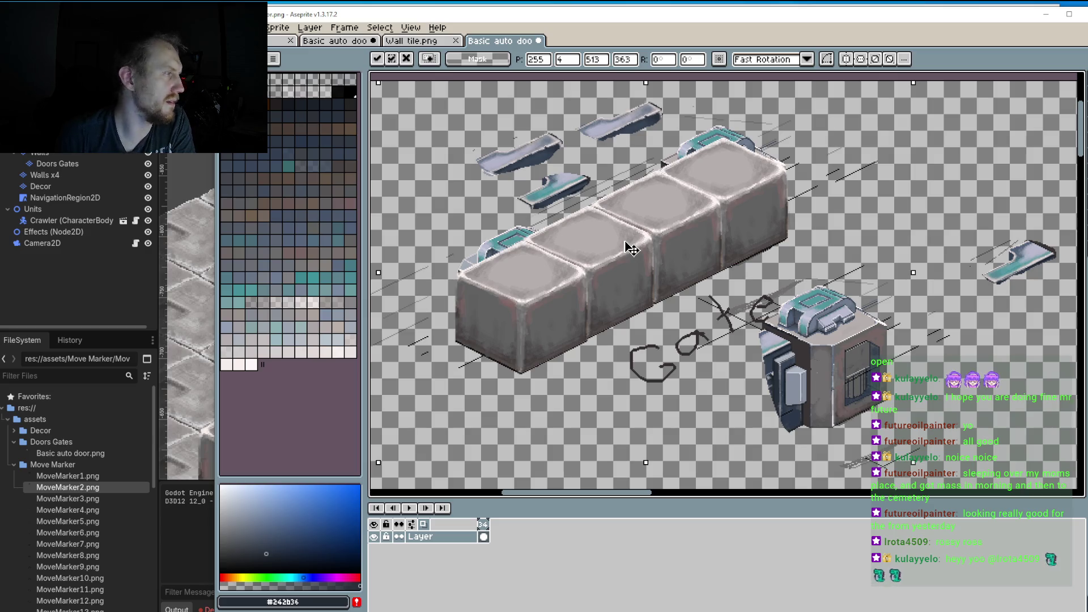
drag(631, 248, 633, 251)
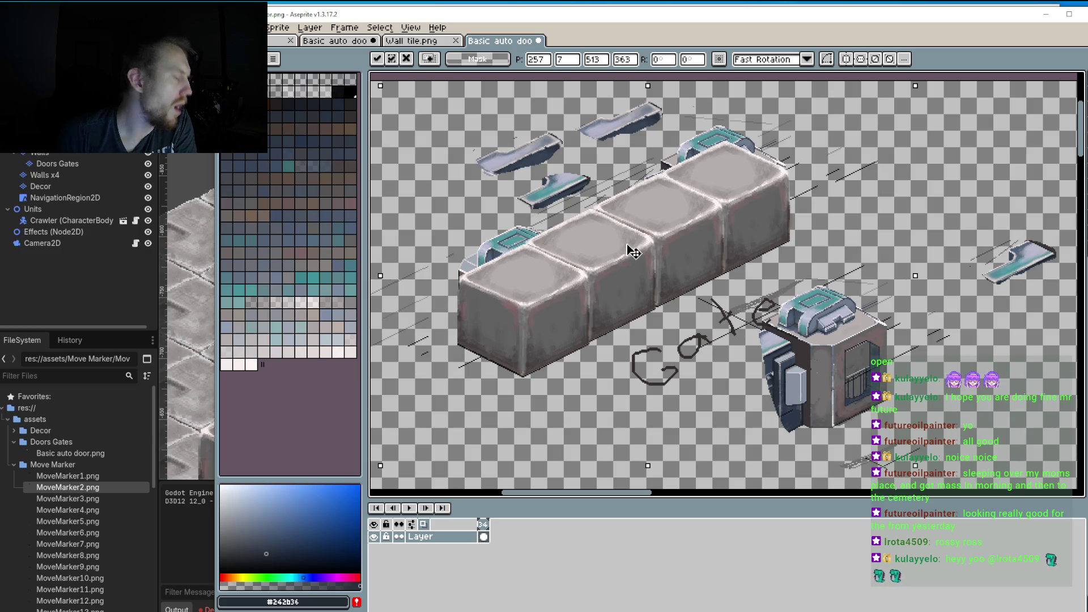
drag(633, 251, 628, 250)
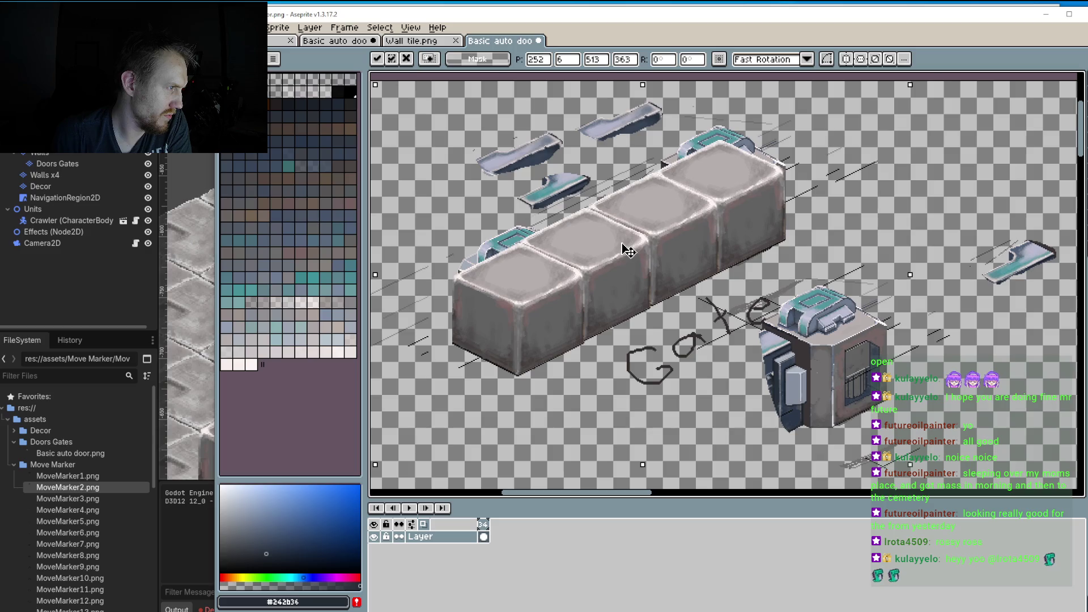
Step: Fine-tune the wall row's position with arrow-key nudges, then save the sprite
key(Right)
key(Right)
key(Right)
key(Right)
key(Right)
key(Right)
key(Left)
key(Left)
key(Left)
key(Left)
key(Left)
key(Up)
key(Up)
key(Up)
key(Down)
key(Down)
key(Down)
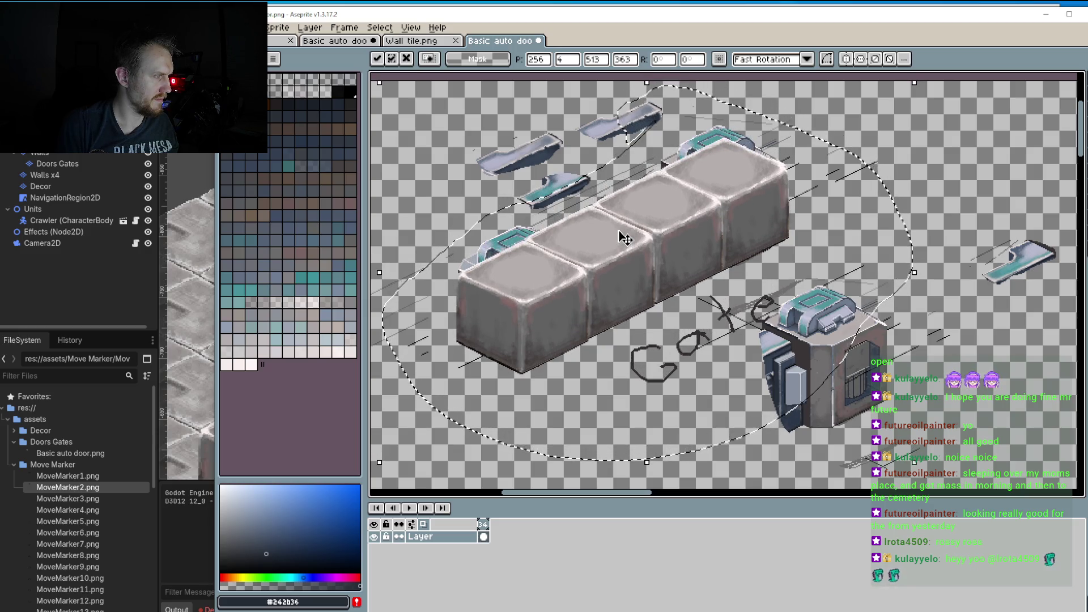
key(Right)
key(Down)
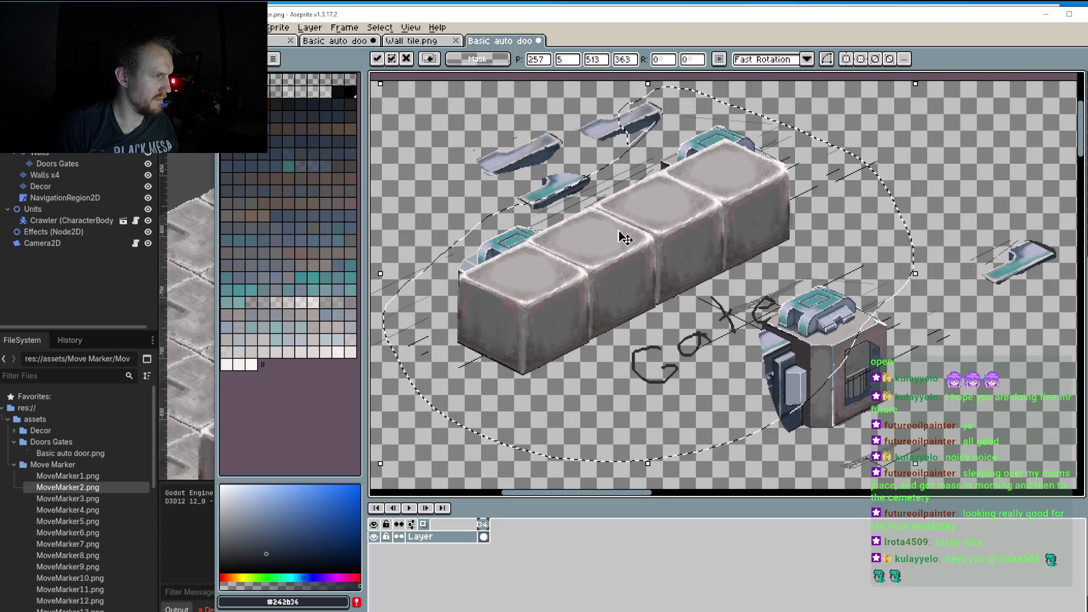
key(Down)
key(Down)
key(Down)
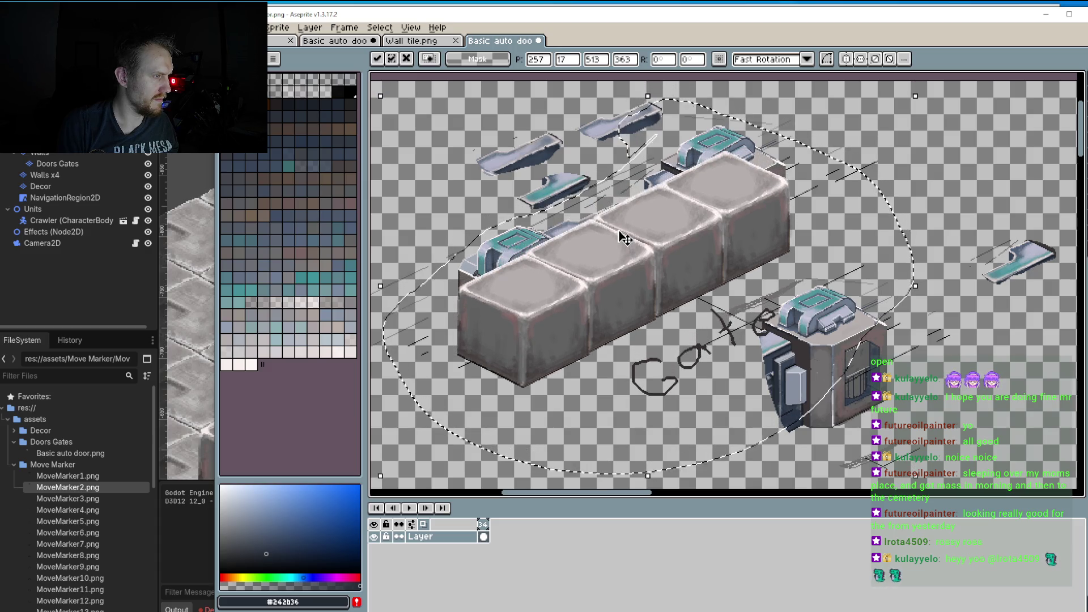
key(Up)
key(Up)
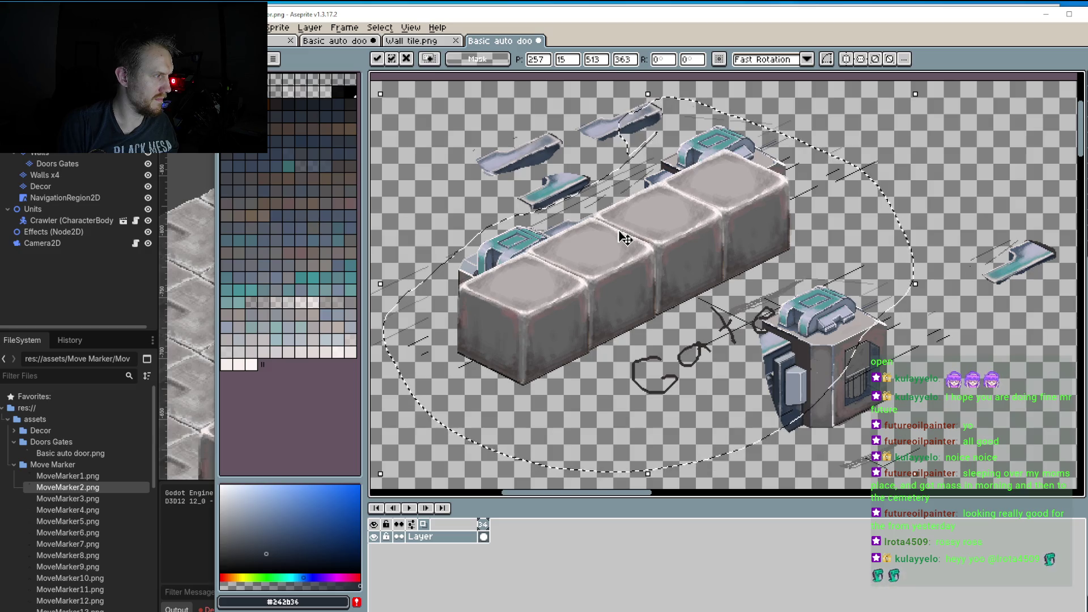
key(Up)
key(Up)
key(Up)
key(Left)
key(Down)
key(Down)
key(Left)
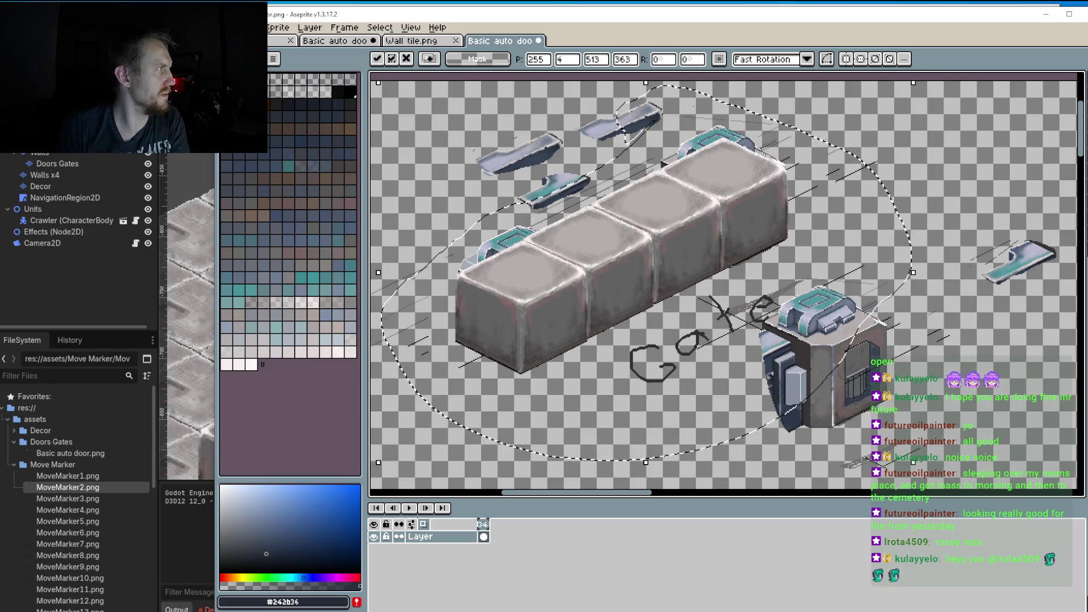
click(229, 27)
click(295, 80)
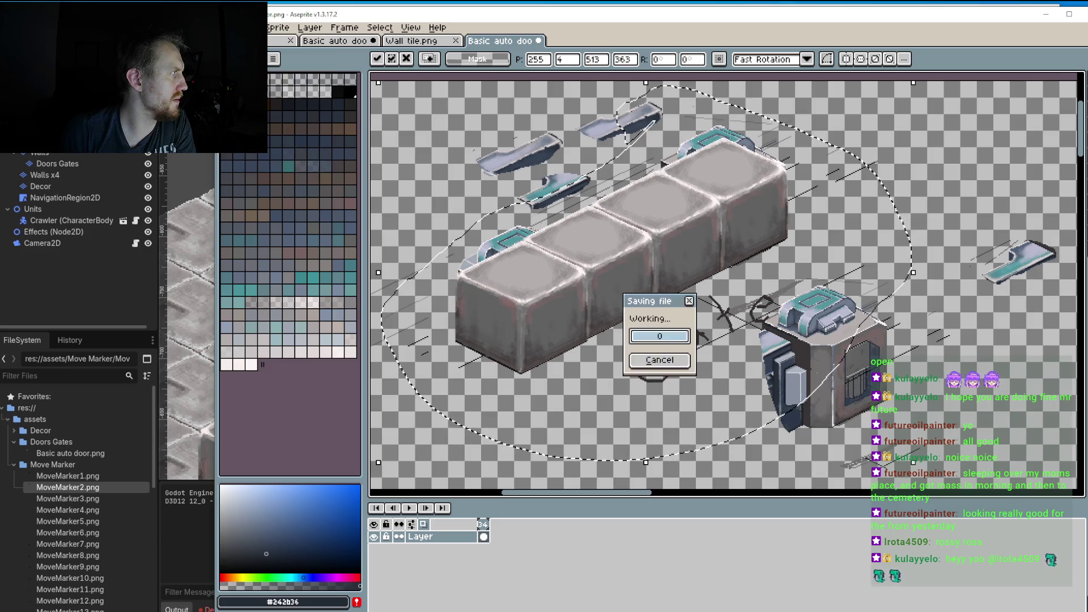
Step: Check the reimported door sprite and its wall blocks in the Godot level, then return to Aseprite
key(Return)
key(alt+Tab)
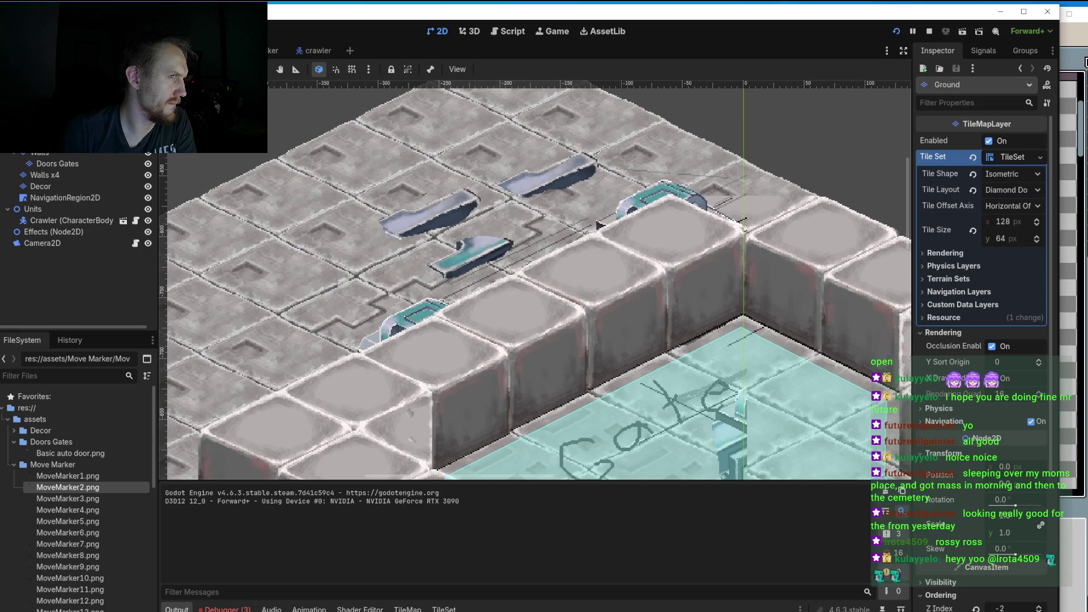
click(1079, 68)
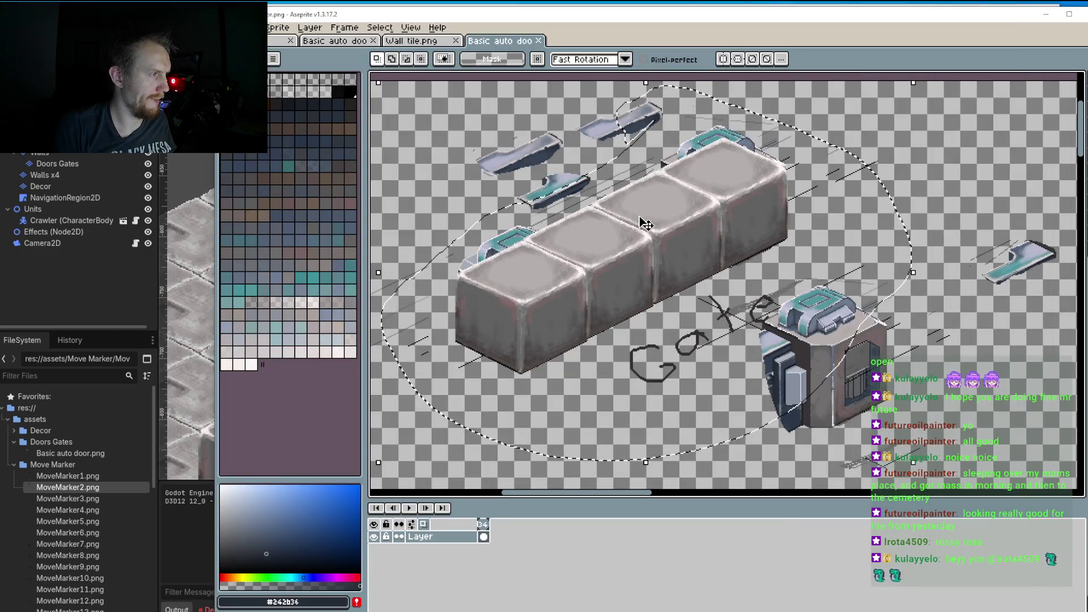
Step: Shift the grey wall blocks right and down off the door machine, retrying with undo and redo
drag(644, 235, 933, 329)
key(ctrl+z)
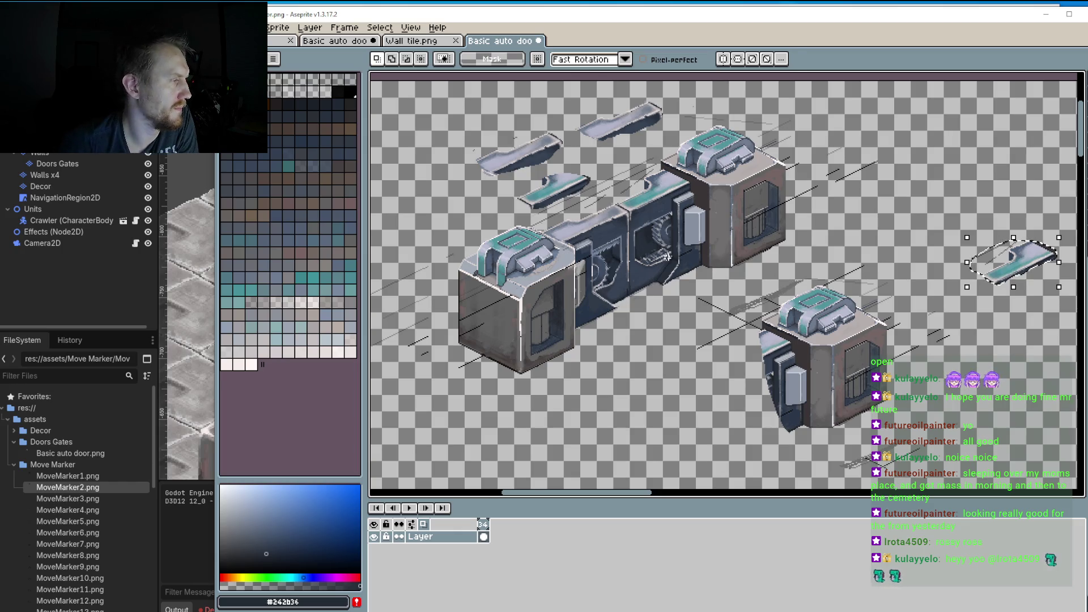
scroll(689, 271, down, 3)
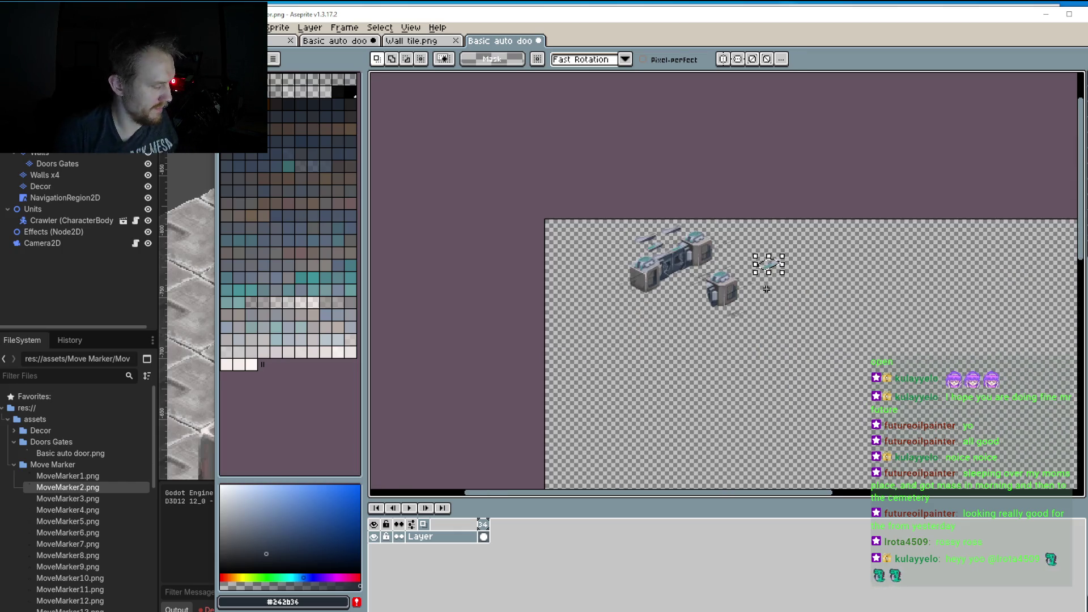
key(ctrl+y)
scroll(774, 287, up, 1)
mouse_move(840, 287)
mouse_down()
mouse_move(667, 291)
mouse_move(542, 227)
mouse_move(549, 242)
mouse_move(537, 216)
mouse_move(578, 232)
mouse_move(578, 244)
mouse_up()
scroll(553, 249, up, 3)
scroll(566, 249, down, 1)
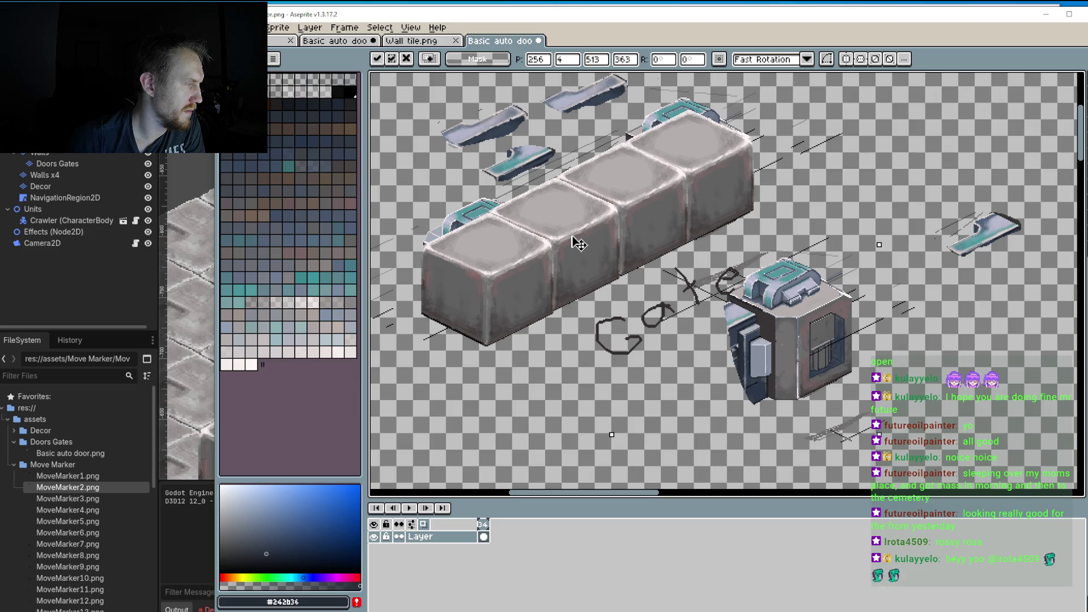
drag(578, 244, 642, 275)
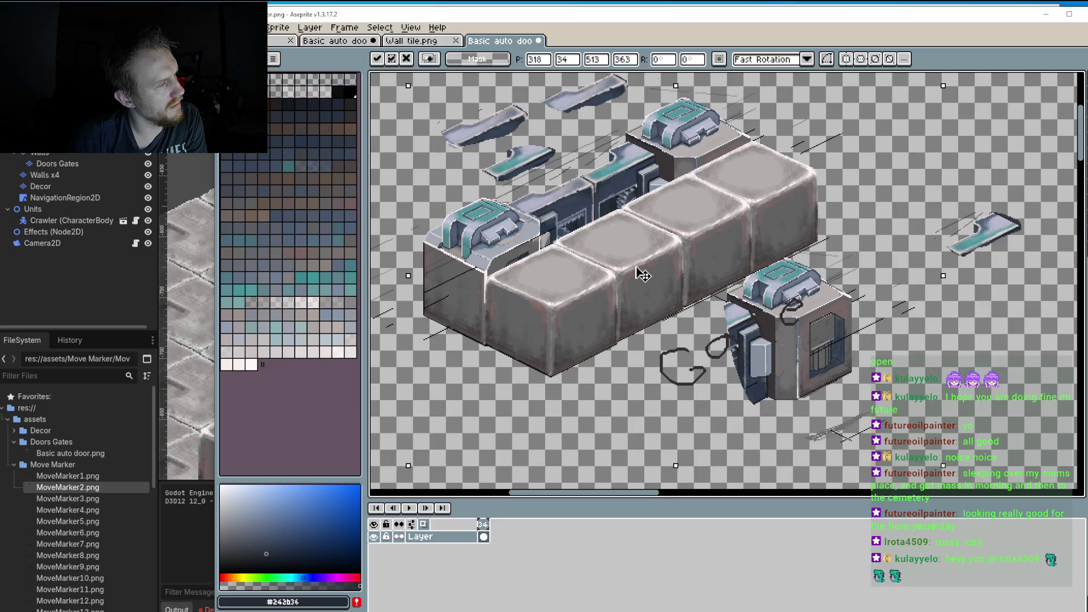
mouse_move(642, 274)
mouse_down()
mouse_move(709, 306)
mouse_move(661, 301)
mouse_move(639, 274)
mouse_move(727, 330)
mouse_up()
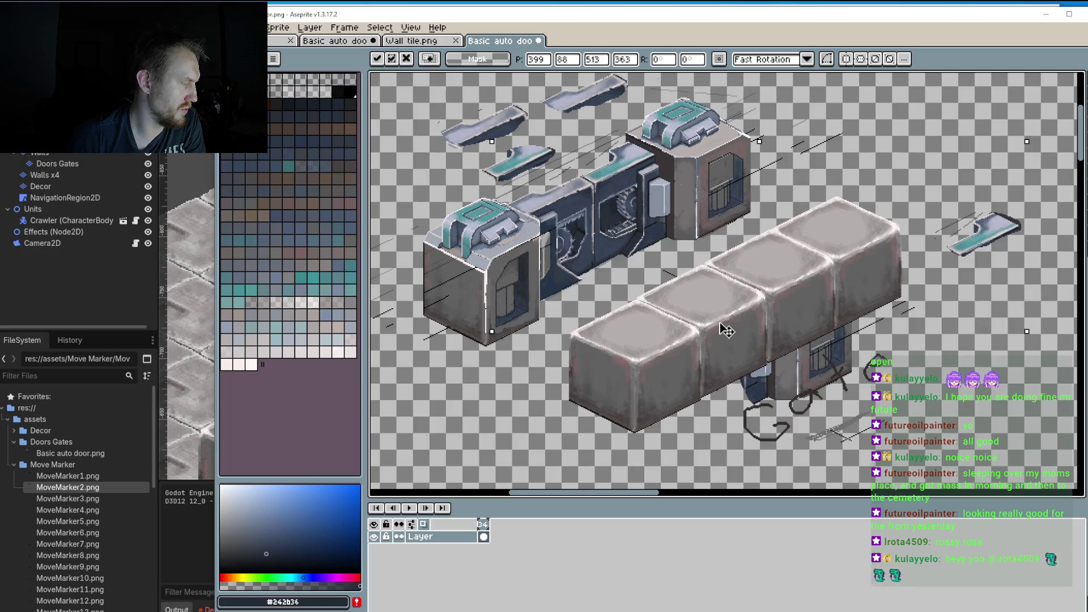
Step: Lasso the right-side blocks and compare against the tiles in Godot
mouse_move(768, 181)
mouse_down()
mouse_move(1020, 295)
mouse_move(584, 487)
mouse_move(495, 374)
mouse_up()
key(Return)
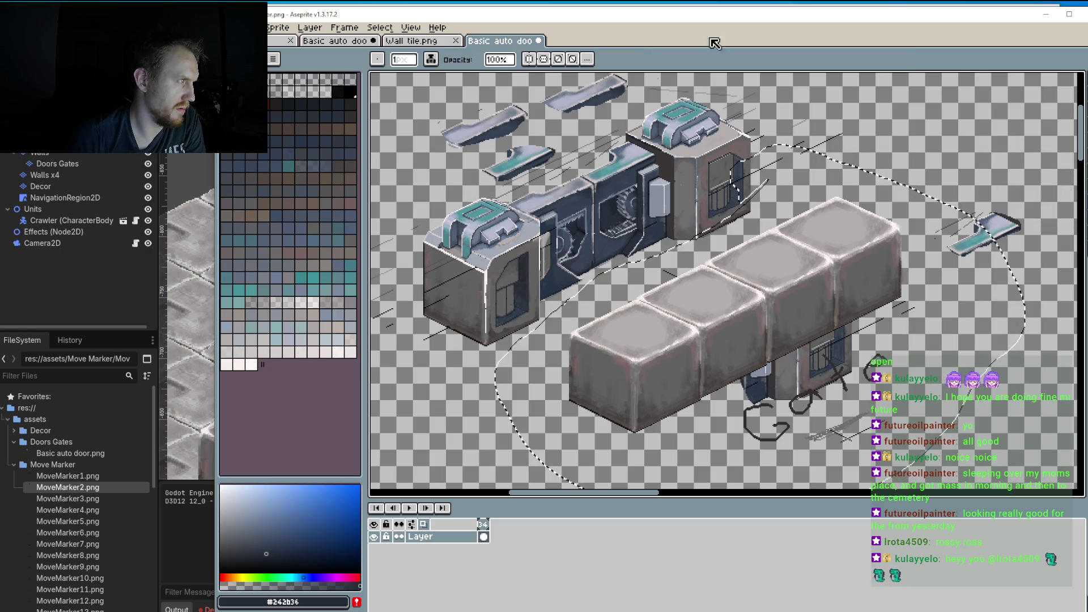
key(alt+Tab)
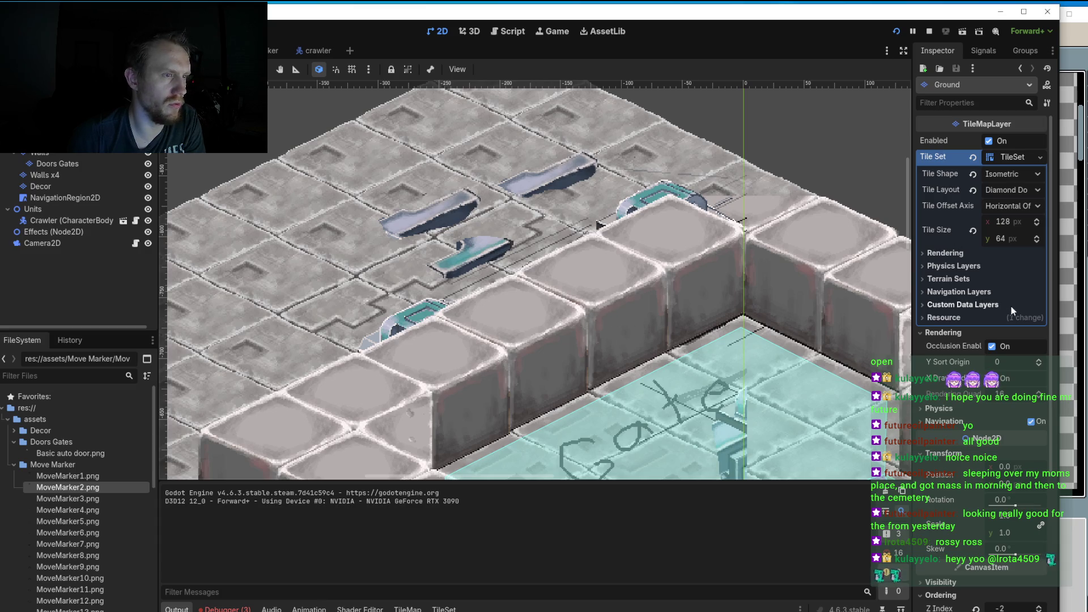
click(1073, 300)
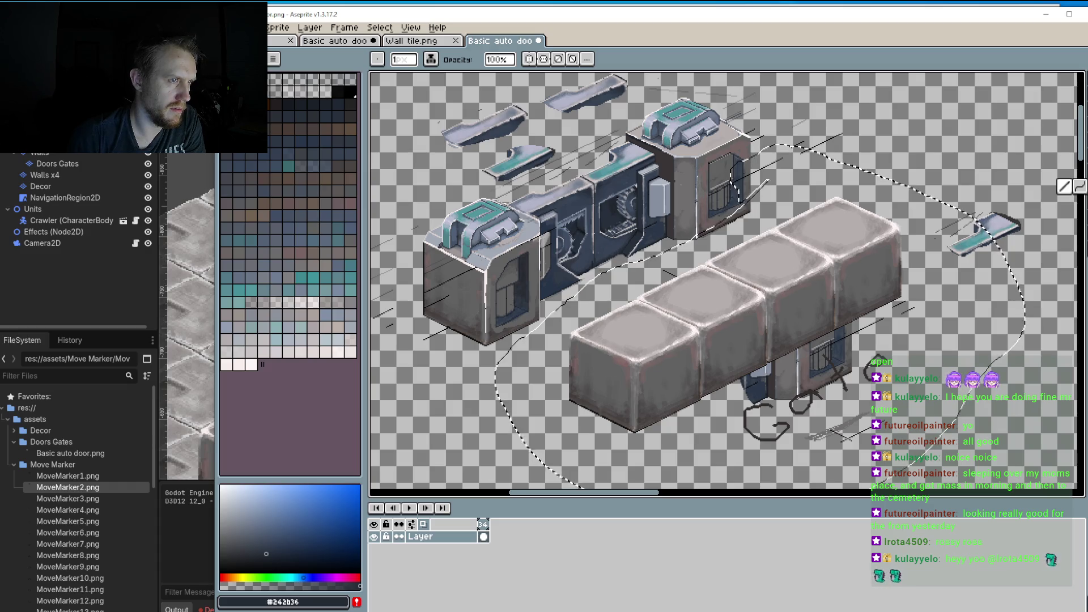
Step: Clear the selection and pencil a short straight guide line down from the roof corner
click(1082, 80)
click(991, 129)
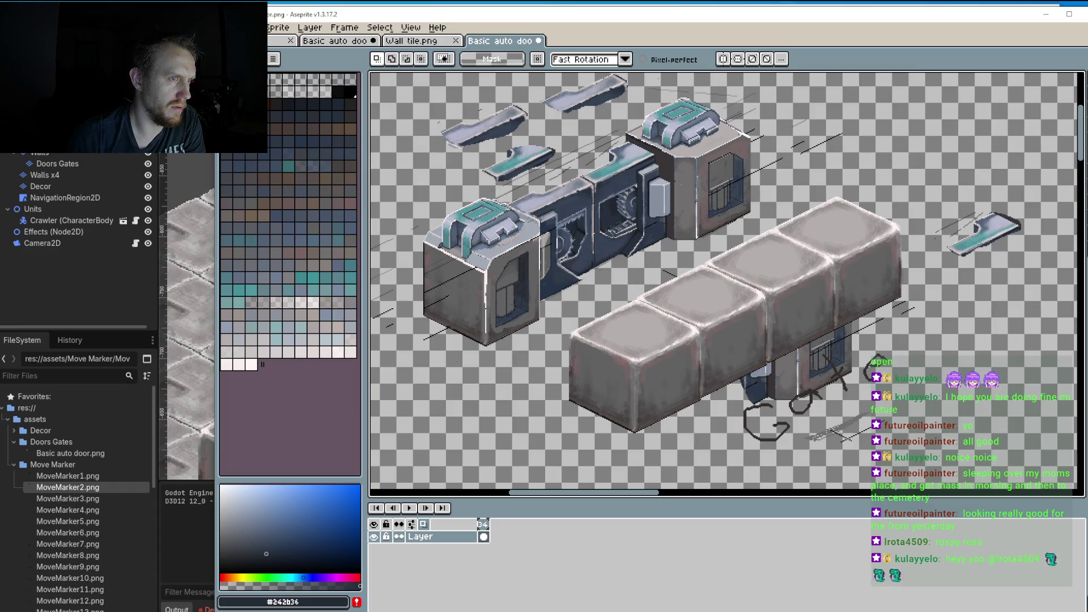
key(b)
scroll(403, 376, up, 3)
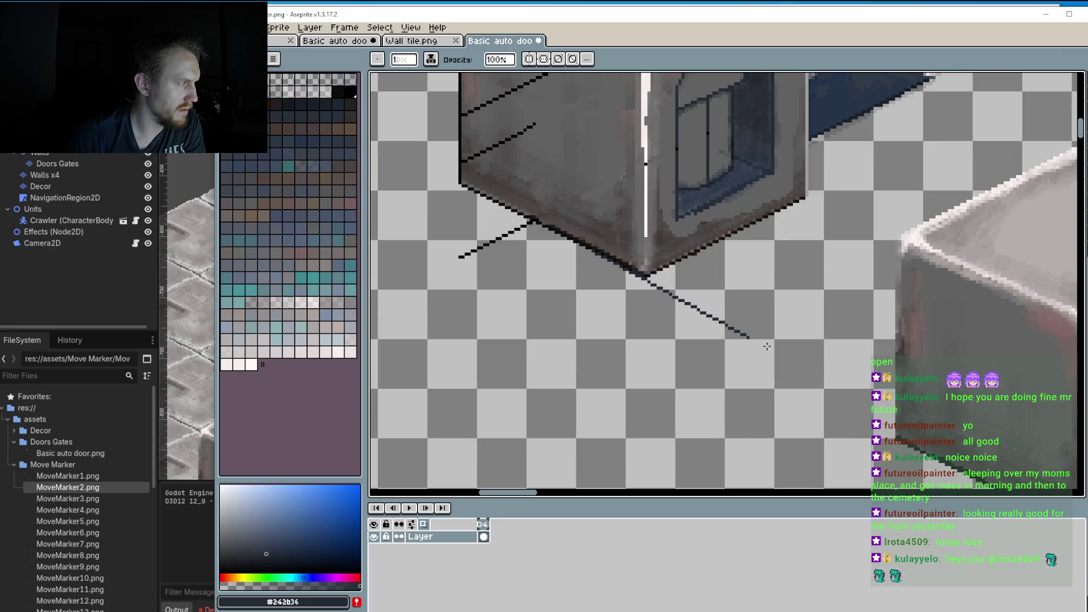
shift+click(864, 372)
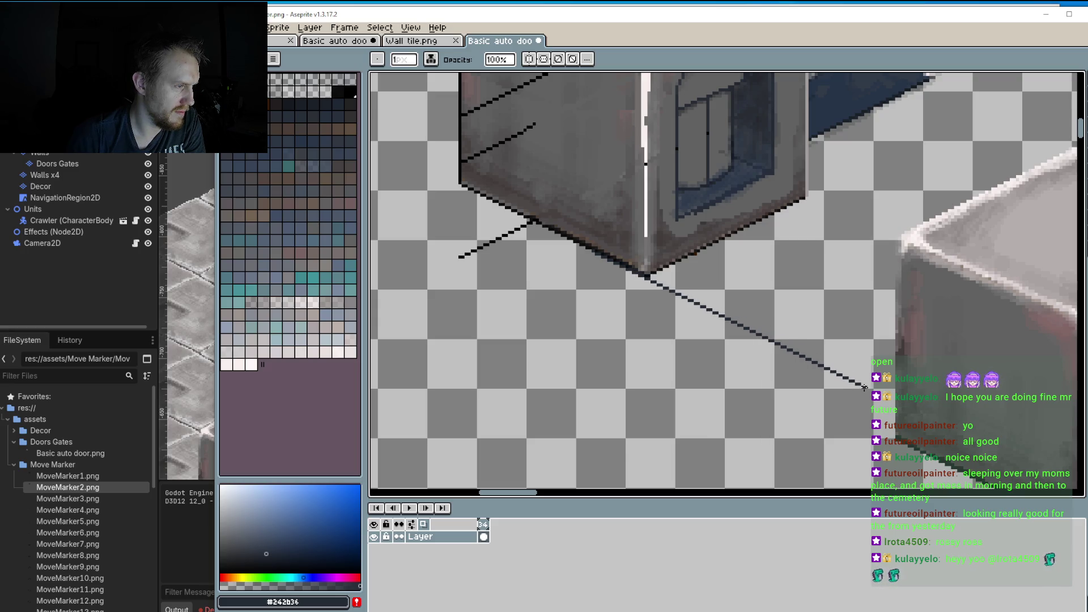
click(865, 387)
scroll(864, 387, down, 3)
scroll(777, 299, up, 4)
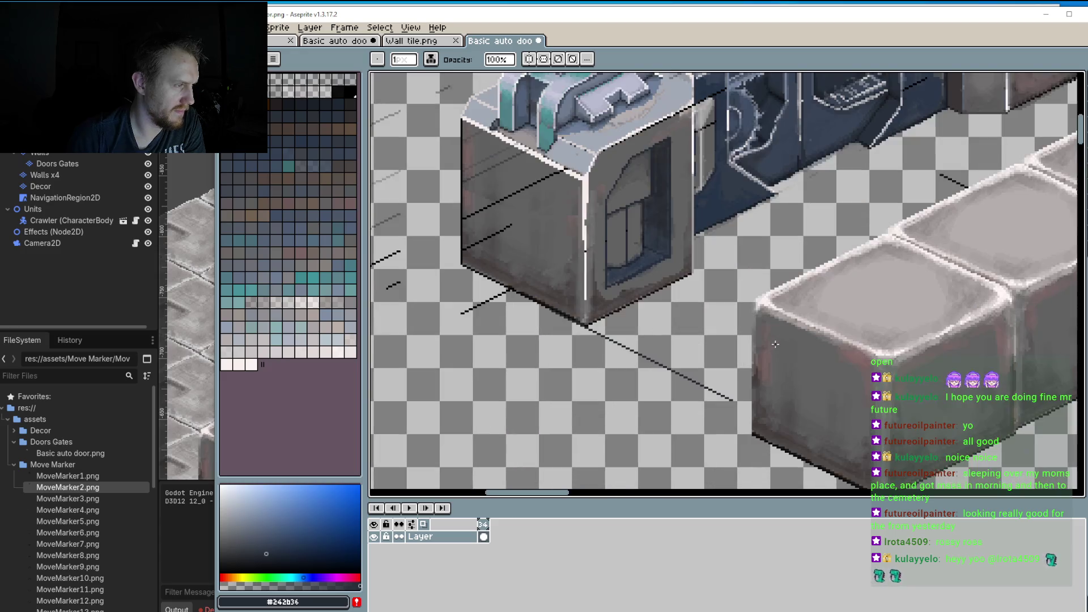
scroll(777, 299, down, 1)
scroll(961, 178, right, 2)
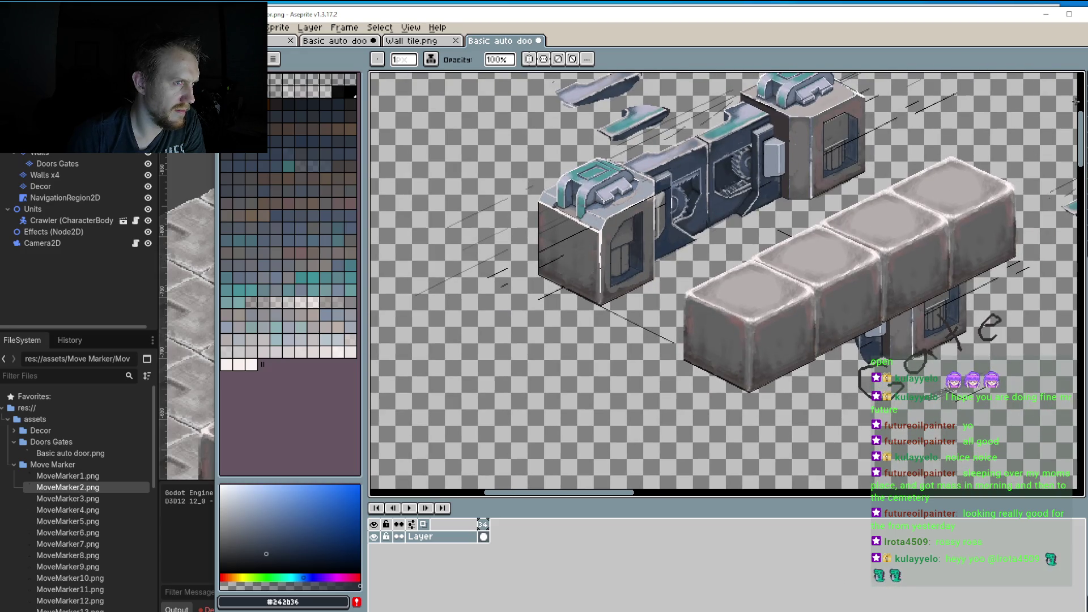
Step: Lasso the wall blocks, nudge them up and right, commit, and deselect
key(m)
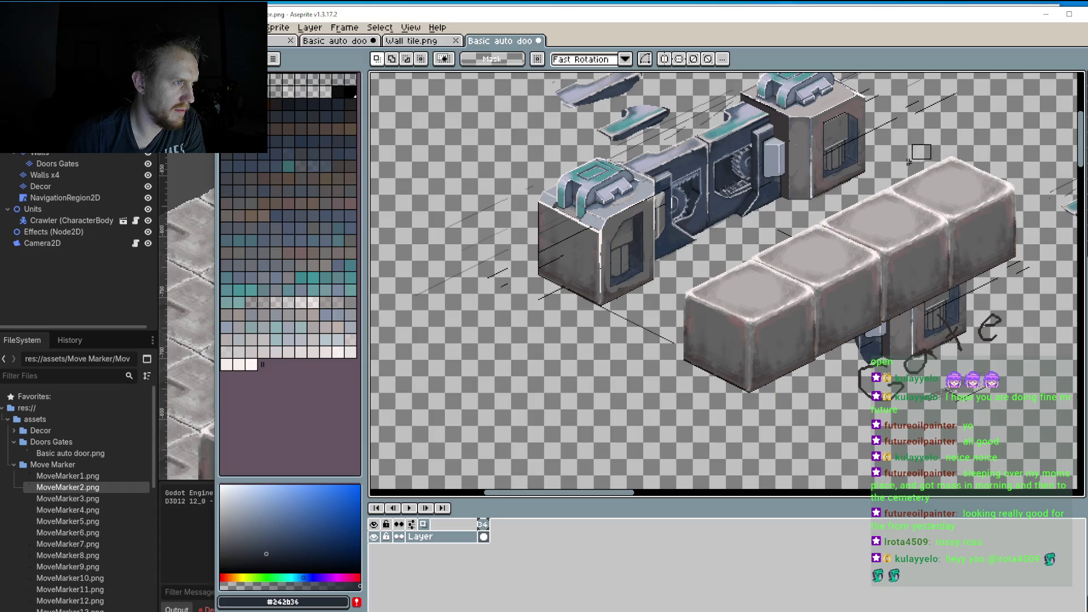
drag(928, 117, 974, 147)
click(1051, 80)
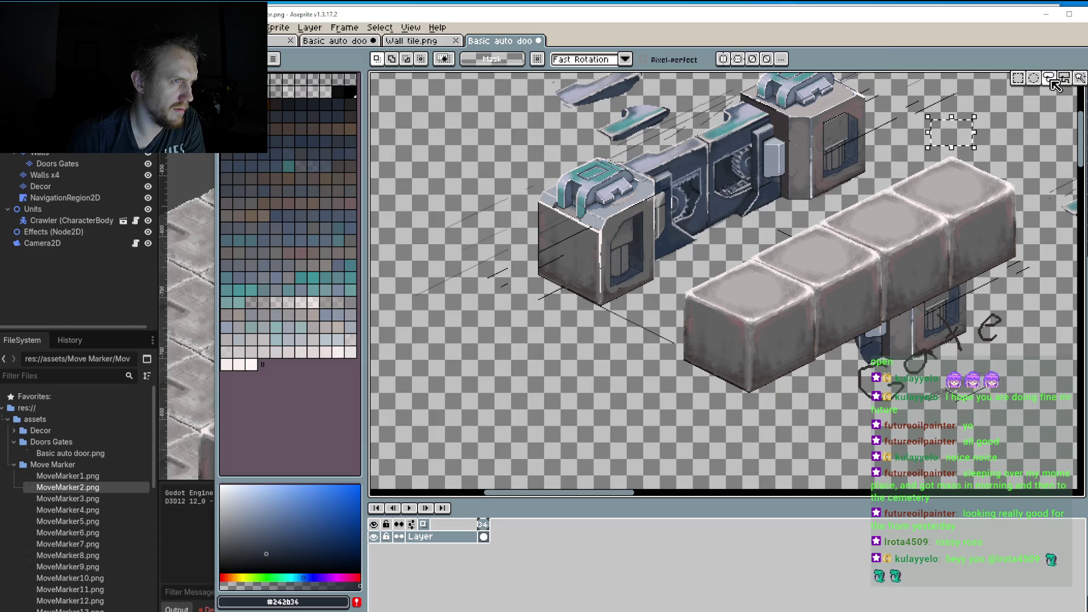
mouse_move(1020, 115)
mouse_down()
mouse_move(935, 127)
mouse_move(853, 194)
mouse_move(730, 253)
mouse_move(664, 309)
mouse_move(702, 404)
mouse_move(918, 402)
mouse_move(1046, 187)
mouse_move(999, 129)
mouse_up()
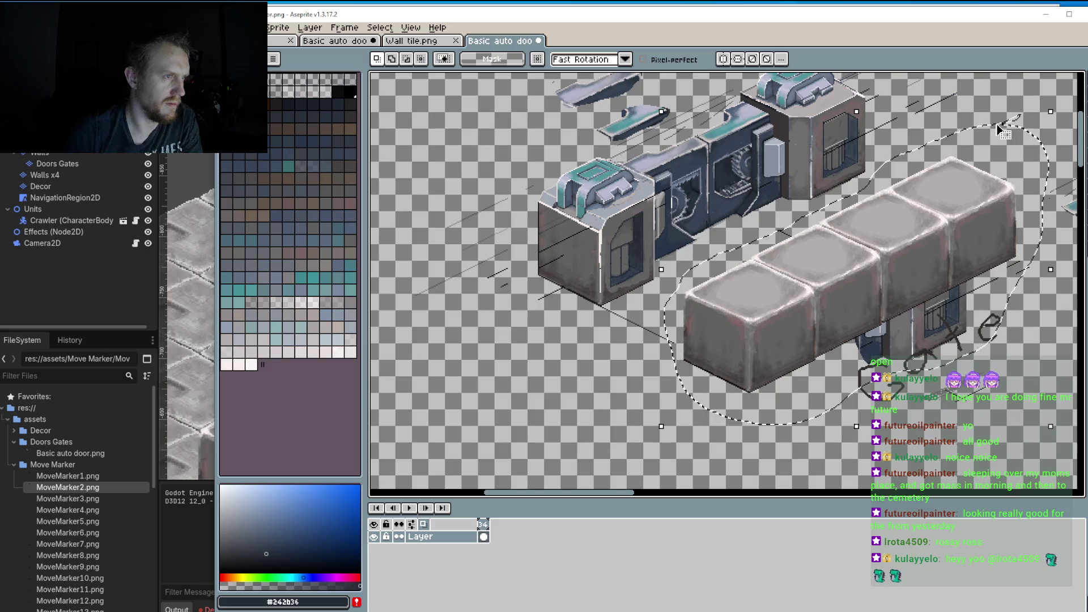
click(991, 321)
scroll(702, 306, up, 4)
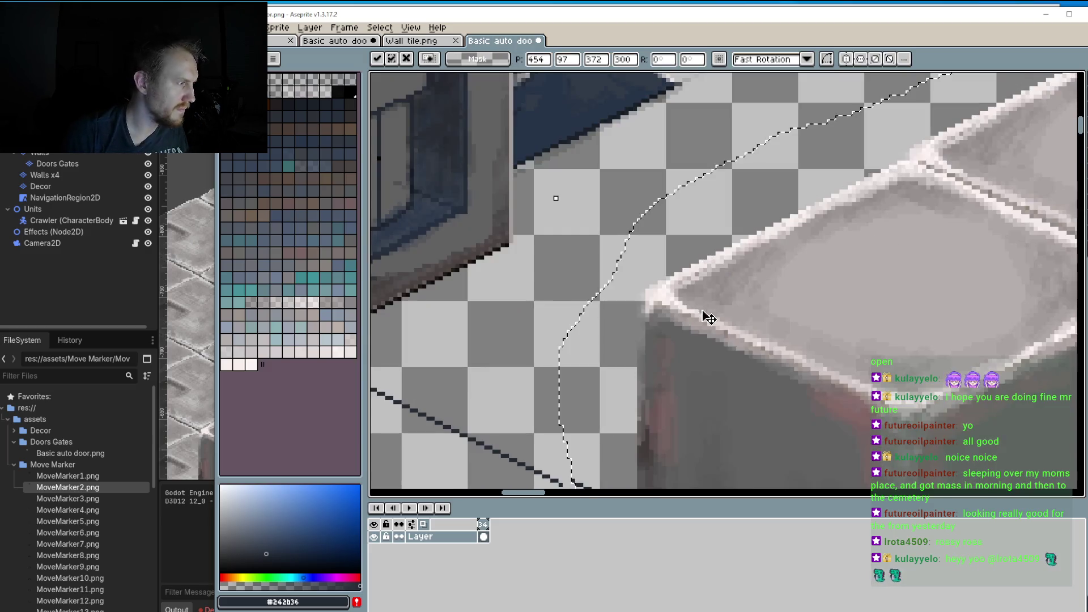
scroll(708, 319, down, 5)
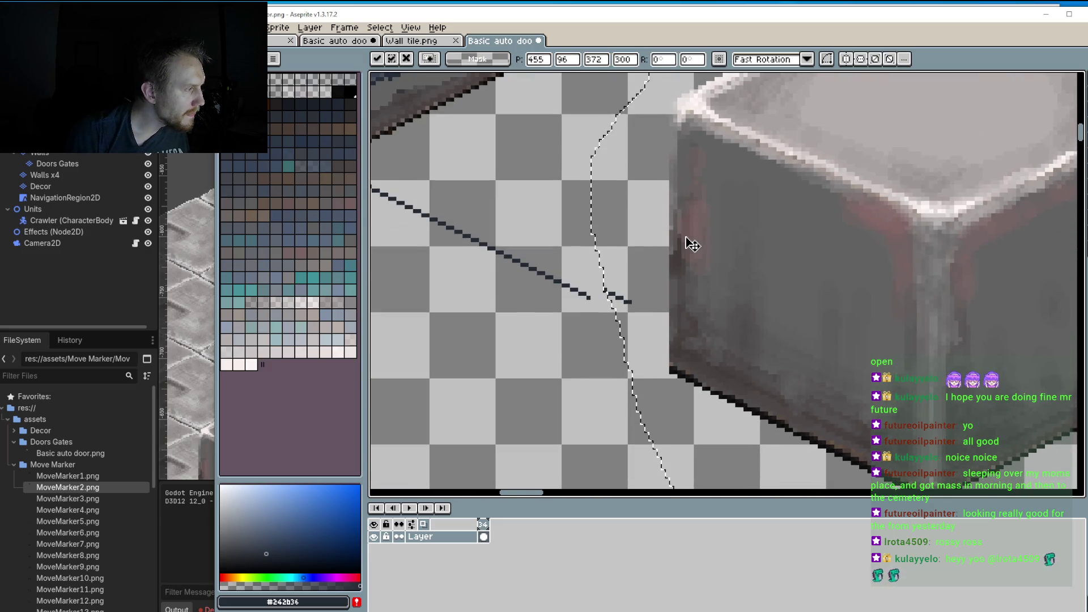
key(Right)
key(Right)
key(Right)
key(Up)
key(Up)
key(Up)
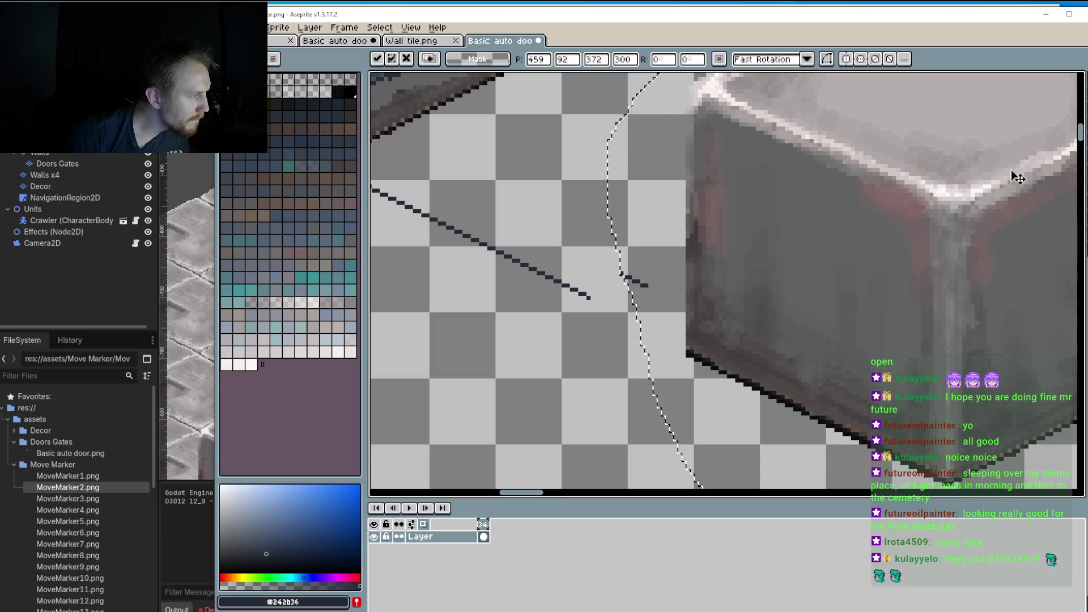
key(Return)
key(ctrl+d)
Step: Extend the dark guide line down-right from the door's base with the Line tool
key(l)
scroll(587, 291, up, 1)
mouse_move(591, 292)
mouse_down()
mouse_move(789, 386)
mouse_move(707, 349)
mouse_up()
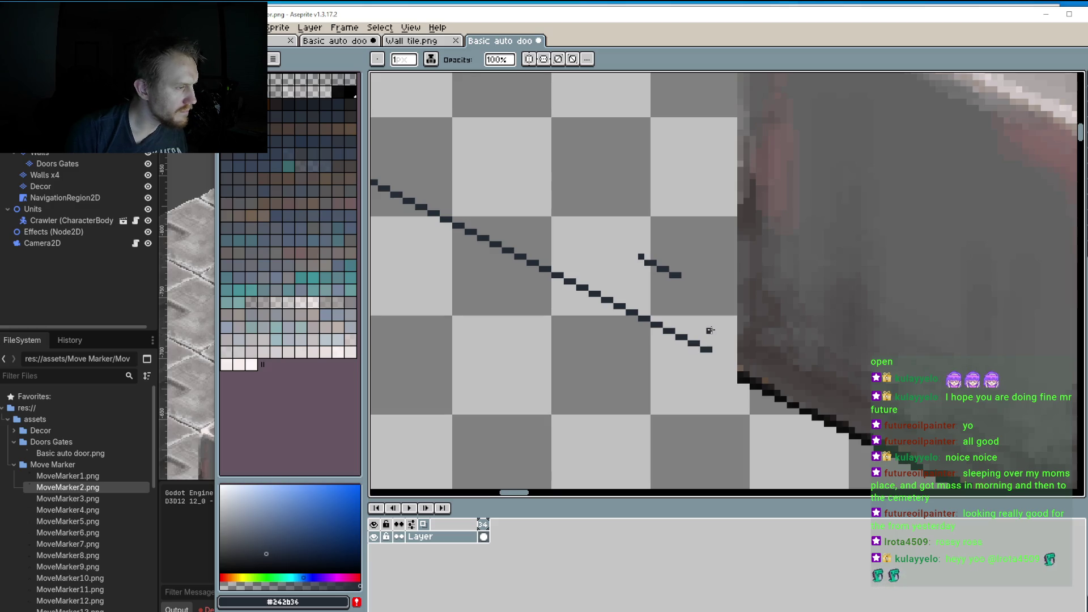
Step: Lasso the row of wall blocks, shift it slightly right, and commit the move
scroll(708, 346, down, 5)
scroll(766, 255, down, 3)
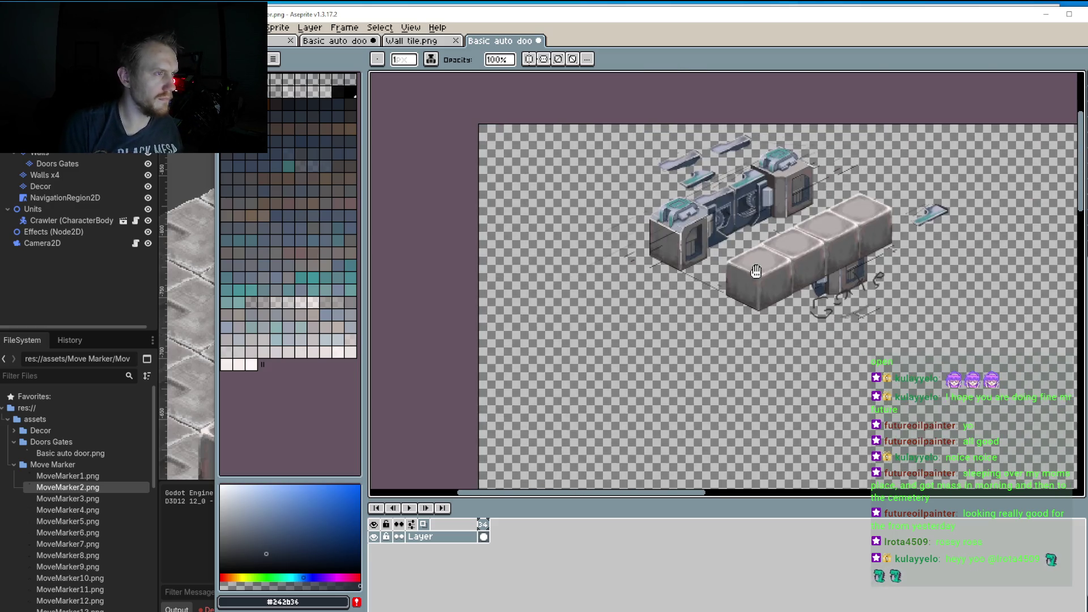
scroll(1008, 177, up, 3)
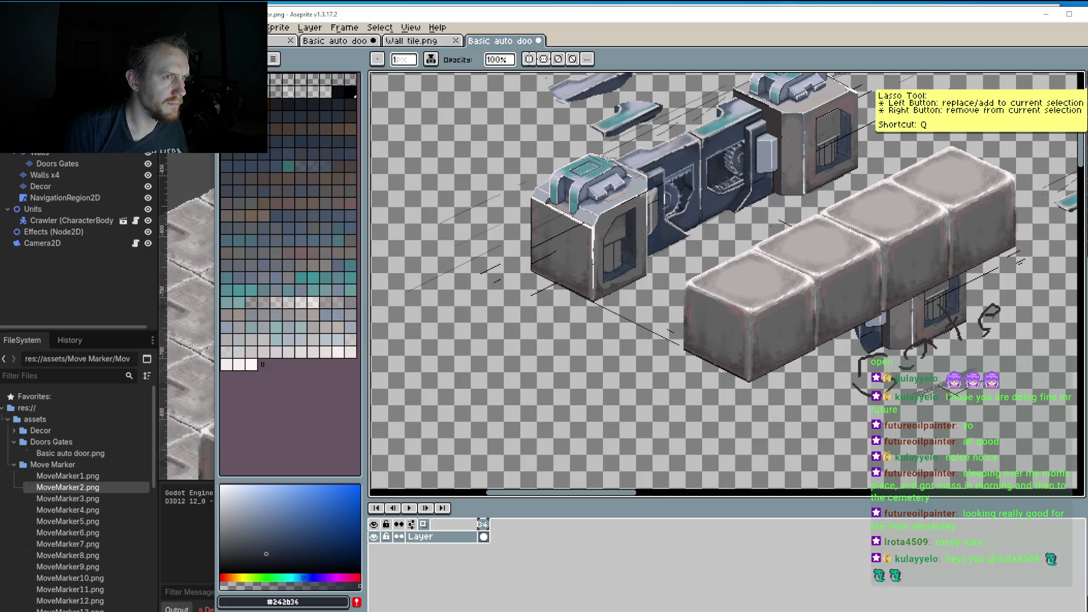
click(1081, 82)
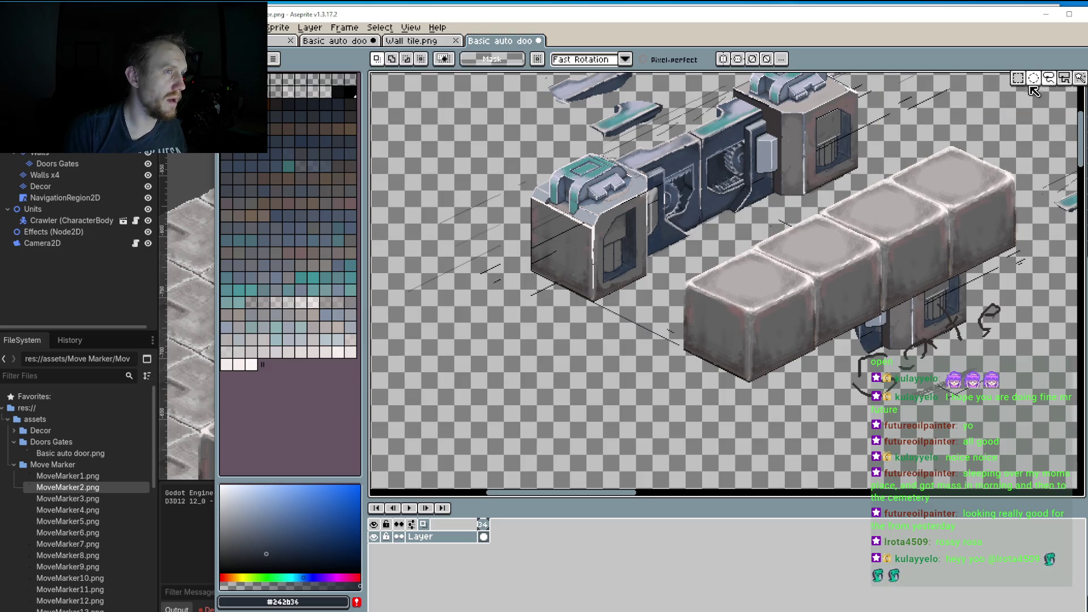
click(1049, 78)
mouse_move(949, 132)
mouse_down()
mouse_move(688, 259)
mouse_move(667, 312)
mouse_move(685, 374)
mouse_move(816, 377)
mouse_move(1020, 258)
mouse_move(1041, 201)
mouse_move(951, 122)
mouse_move(938, 142)
mouse_up()
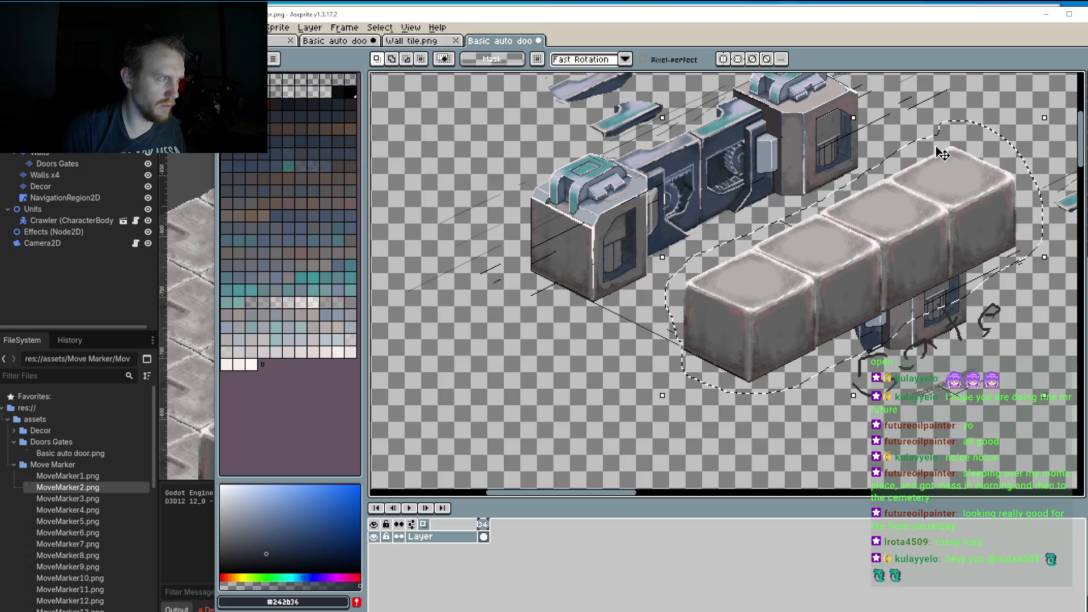
scroll(671, 315, up, 4)
scroll(671, 315, down, 2)
drag(704, 308, 718, 315)
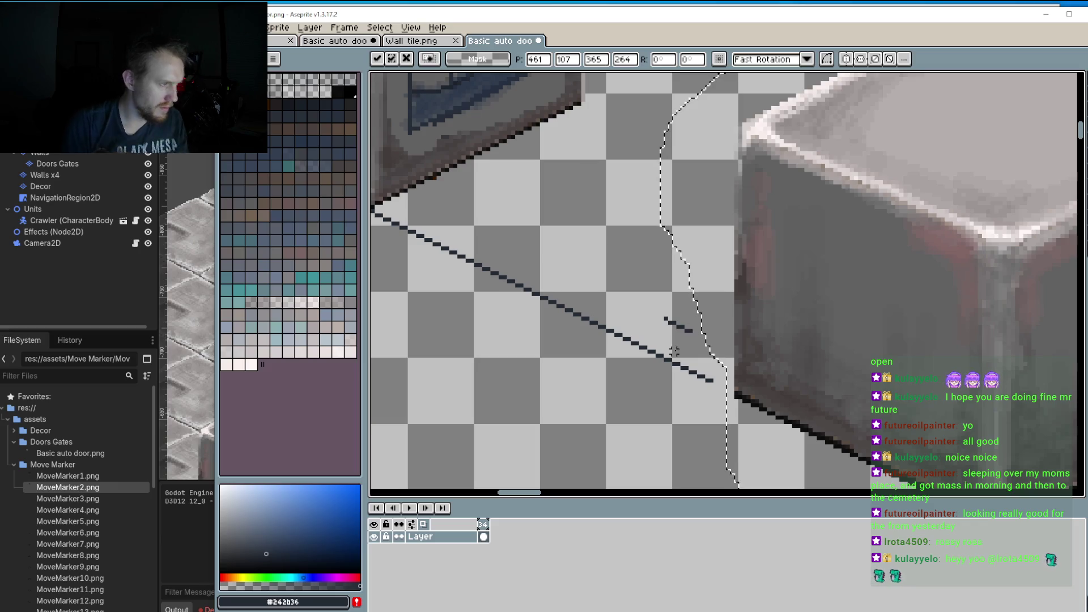
key(ctrl+d)
Step: Pencil two dark pixels joining the short guide line to the lower diagonal
key(b)
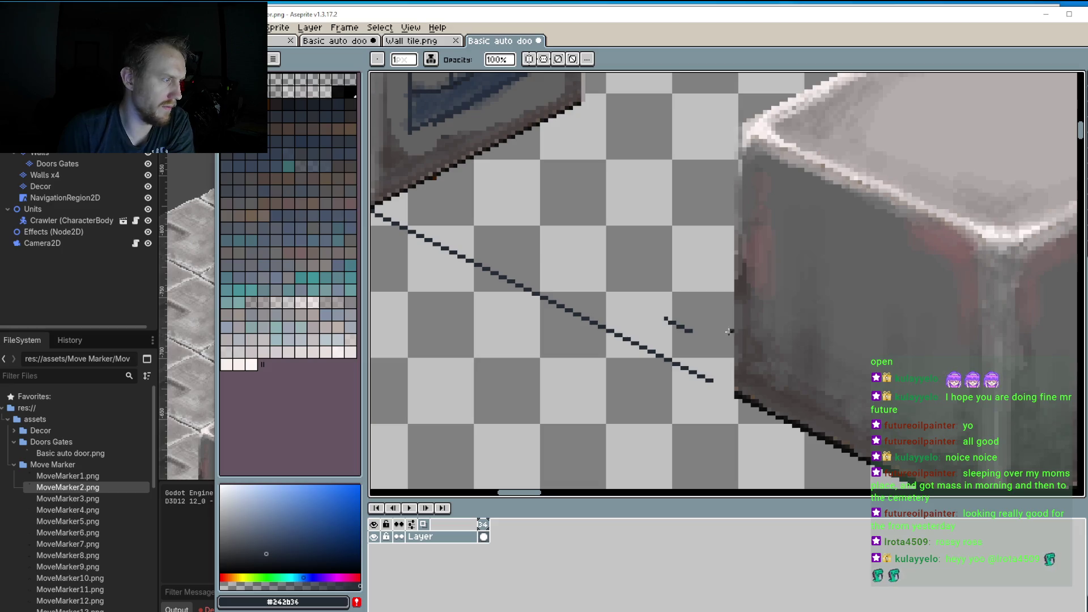
scroll(719, 334, down, 2)
scroll(709, 340, up, 1)
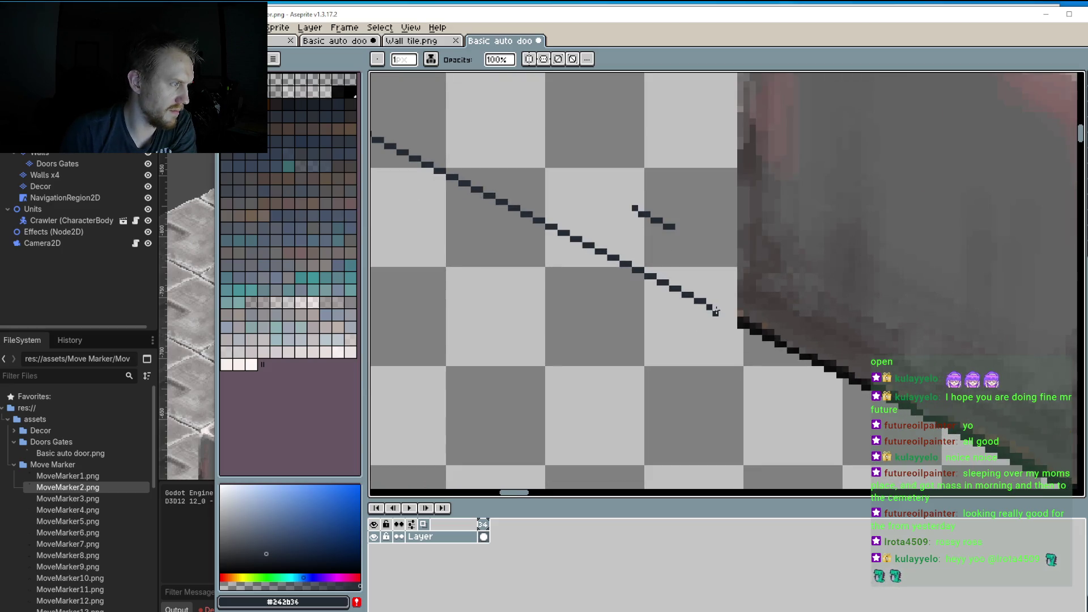
click(724, 313)
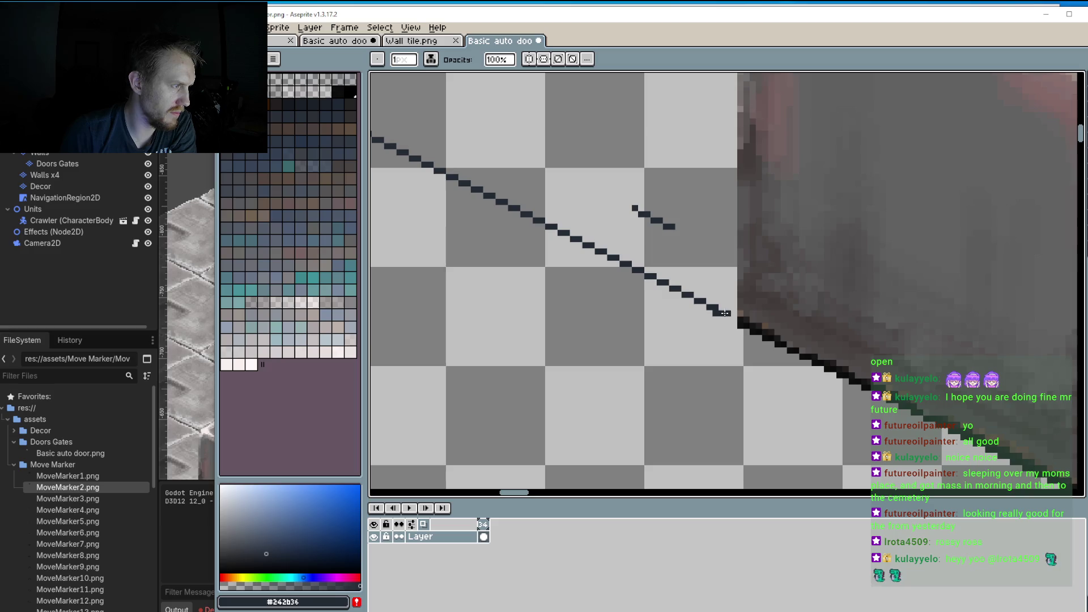
click(731, 316)
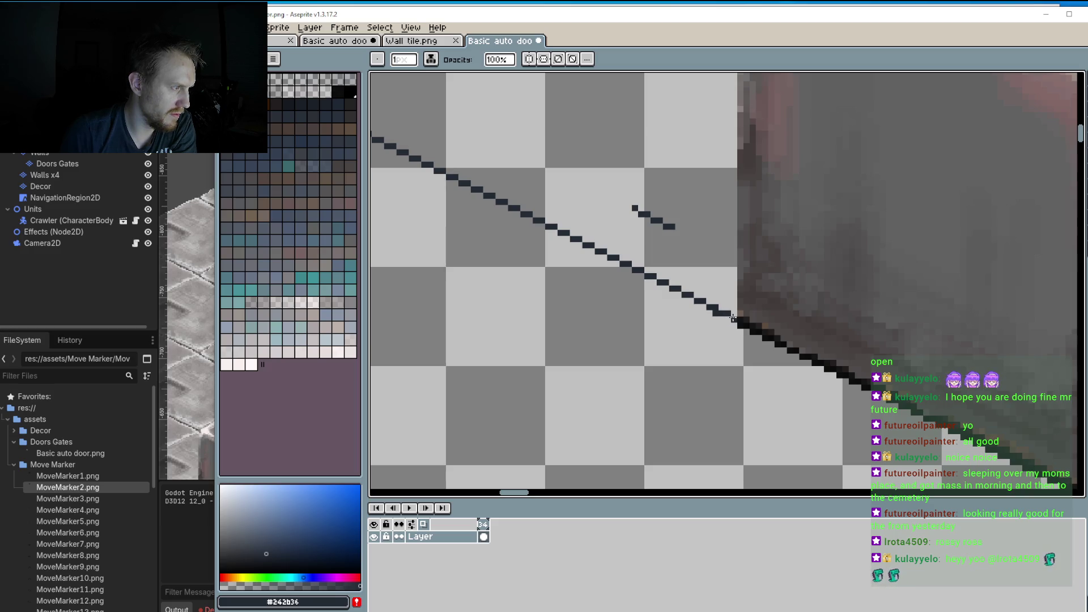
scroll(733, 318, down, 5)
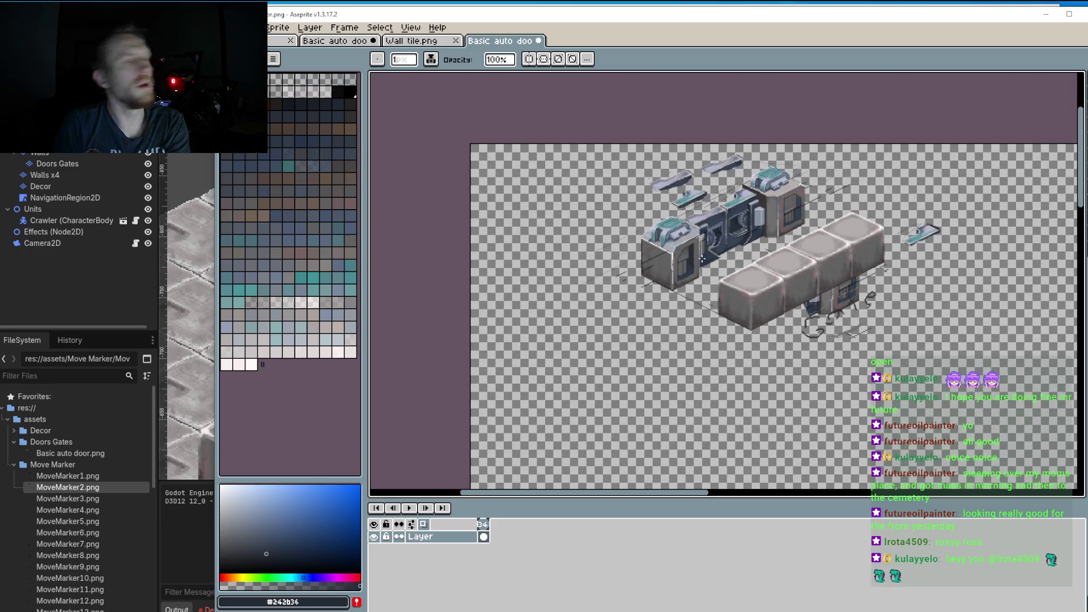
scroll(702, 259, up, 2)
scroll(744, 250, down, 1)
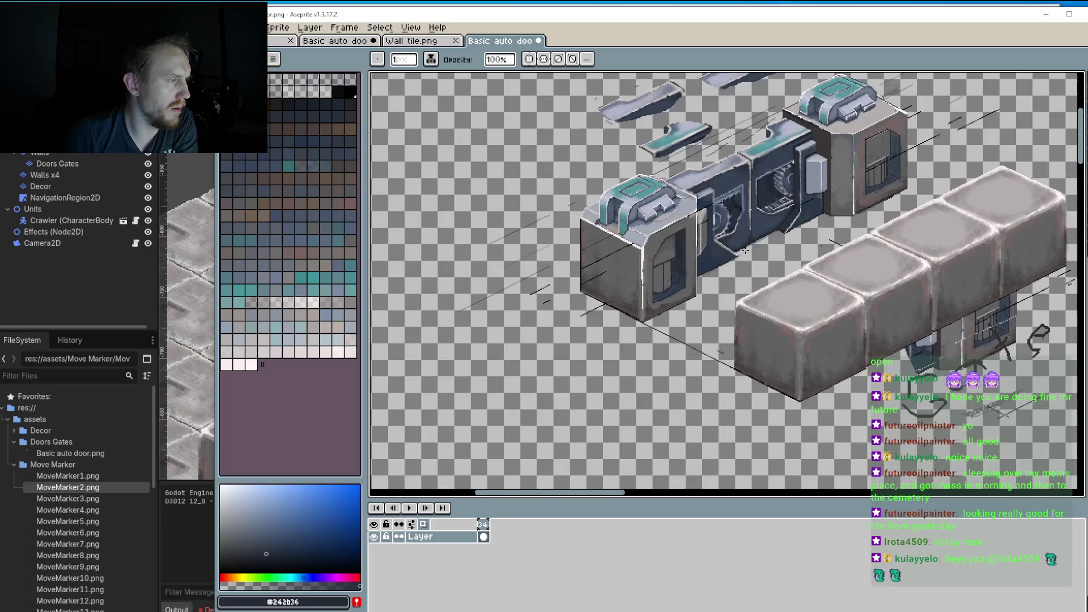
Step: Draw a straight dark diagonal guide line along the floor beside the door machinery
scroll(777, 267, right, 3)
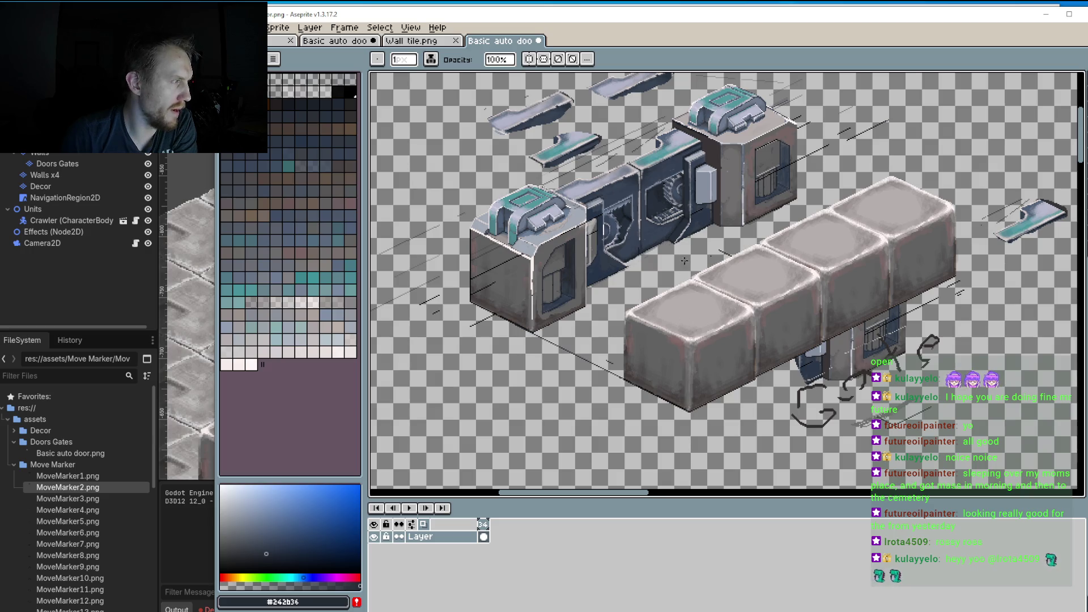
scroll(615, 165, up, 2)
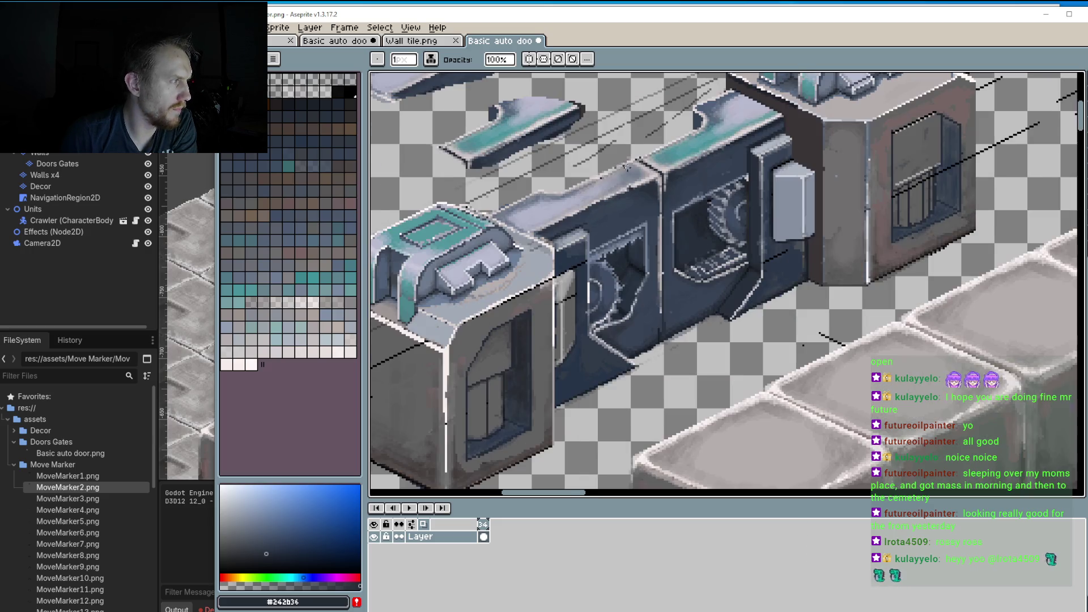
scroll(693, 177, down, 5)
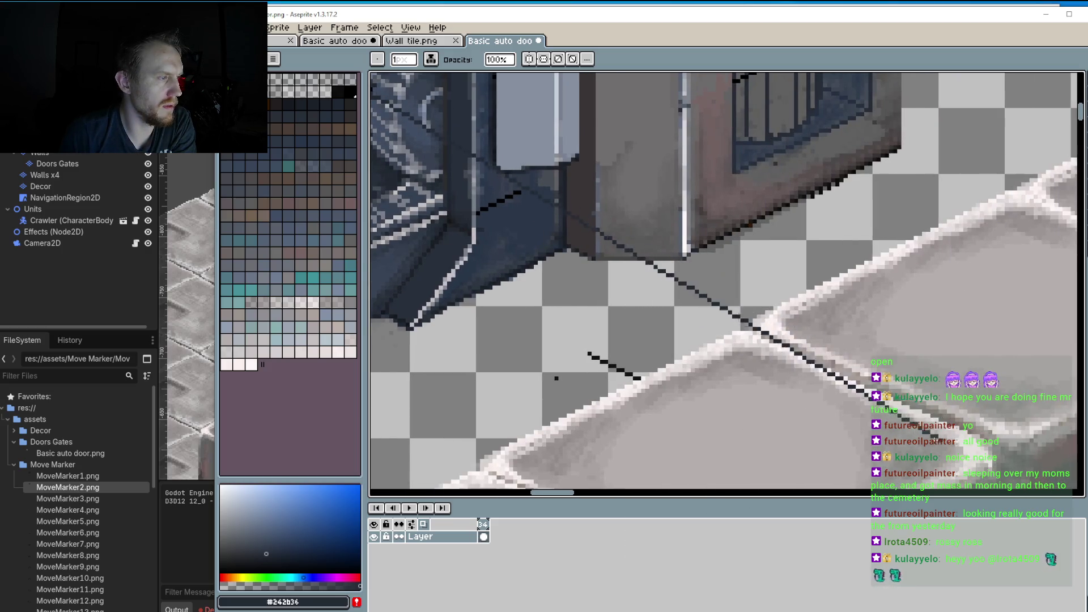
mouse_move(864, 390)
mouse_down()
mouse_move(801, 304)
mouse_move(692, 250)
mouse_move(766, 324)
mouse_up()
scroll(703, 288, down, 3)
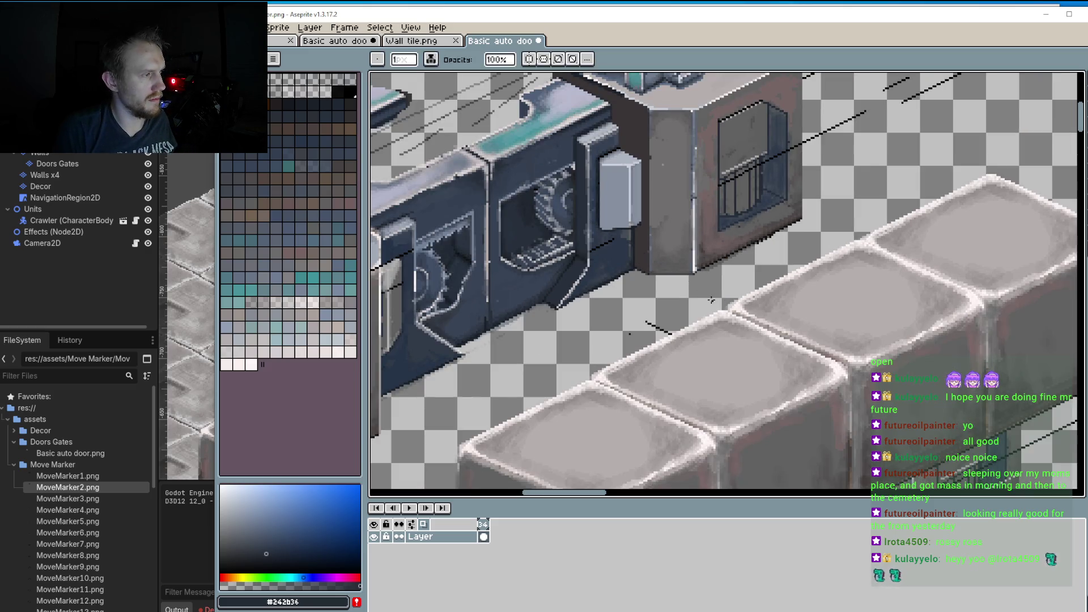
scroll(778, 315, down, 1)
scroll(778, 316, up, 2)
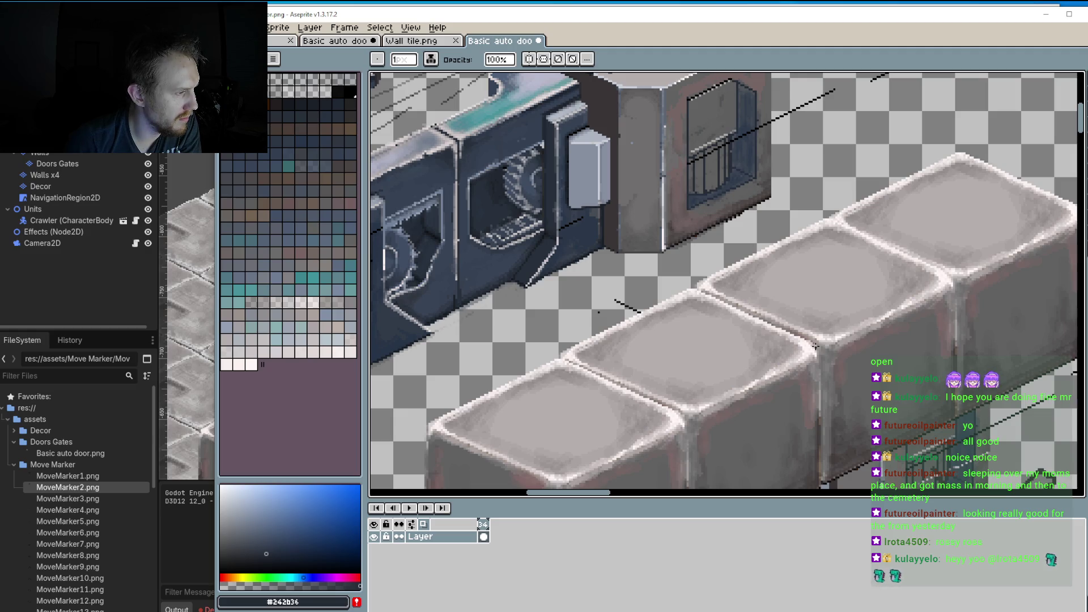
mouse_move(821, 345)
mouse_down()
mouse_move(601, 252)
mouse_move(621, 256)
mouse_up()
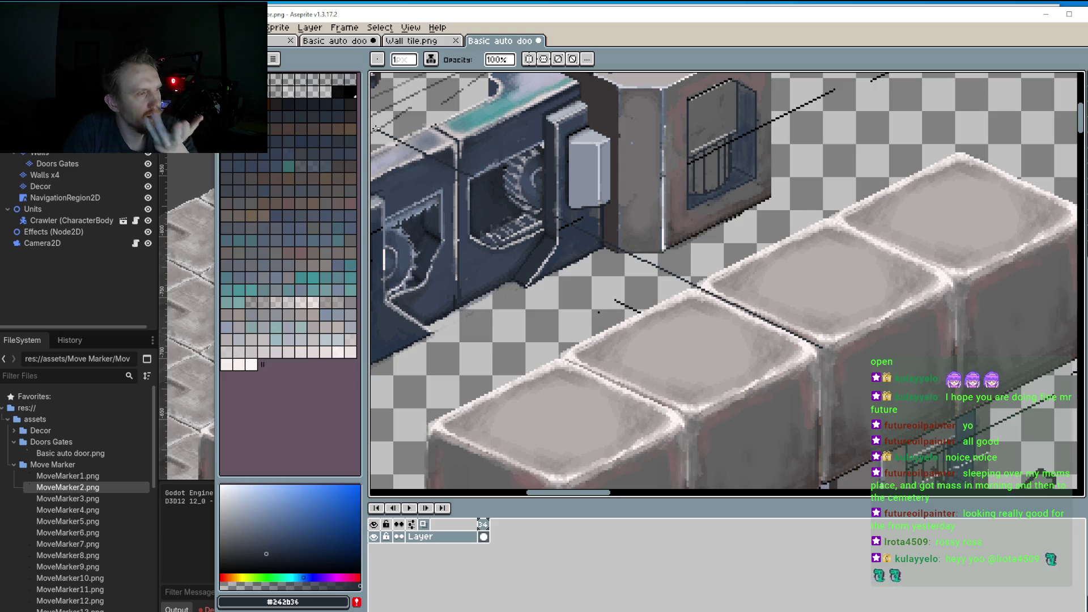
Step: Bring the Godot editor's isometric level back to the front
scroll(523, 194, down, 5)
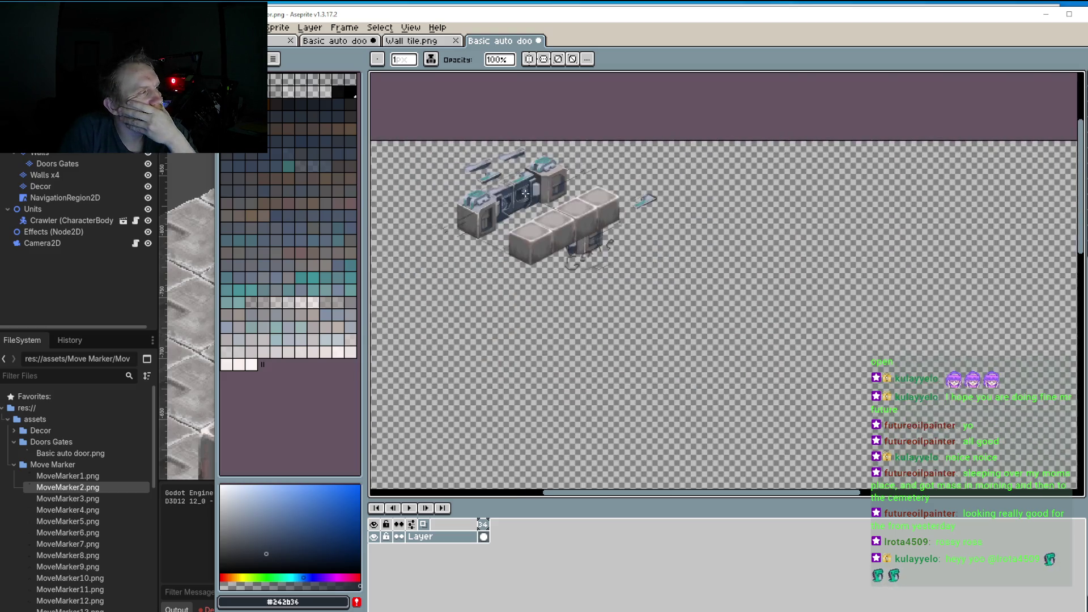
scroll(517, 204, up, 4)
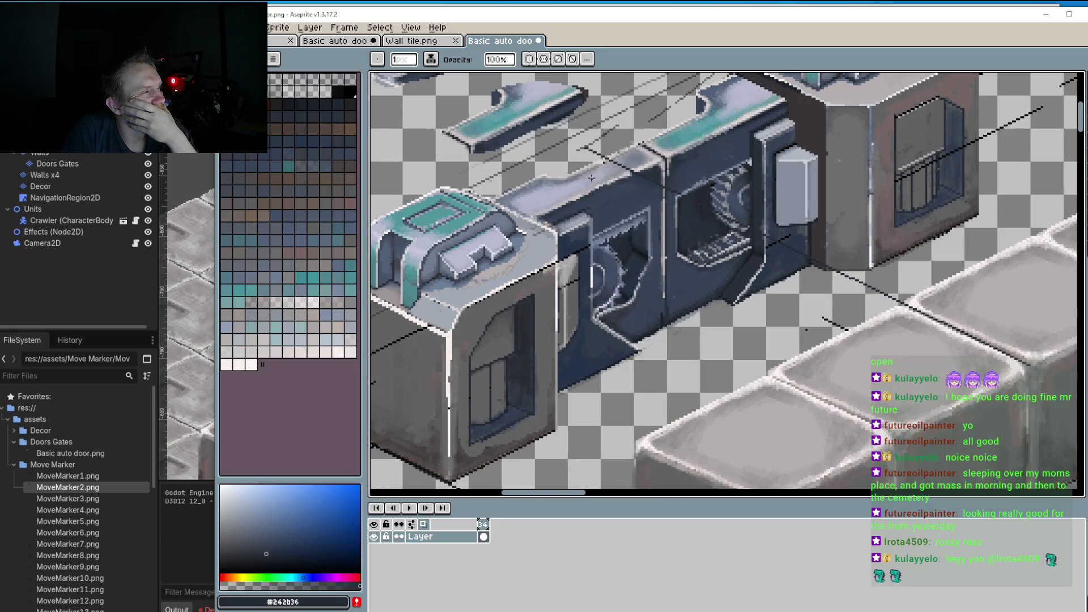
scroll(654, 187, down, 3)
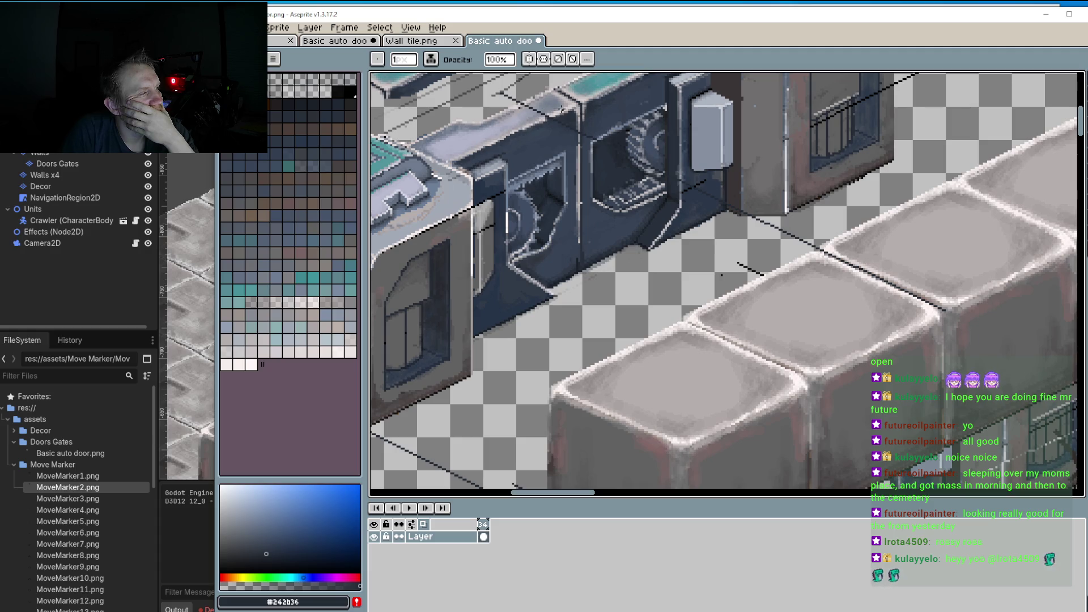
scroll(562, 109, down, 2)
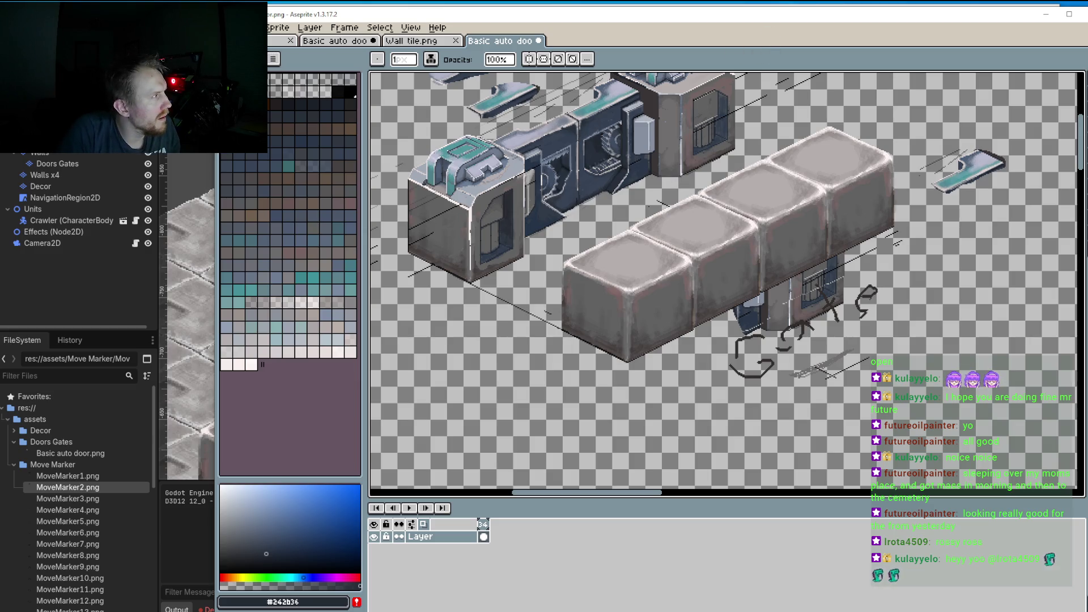
key(alt+Tab)
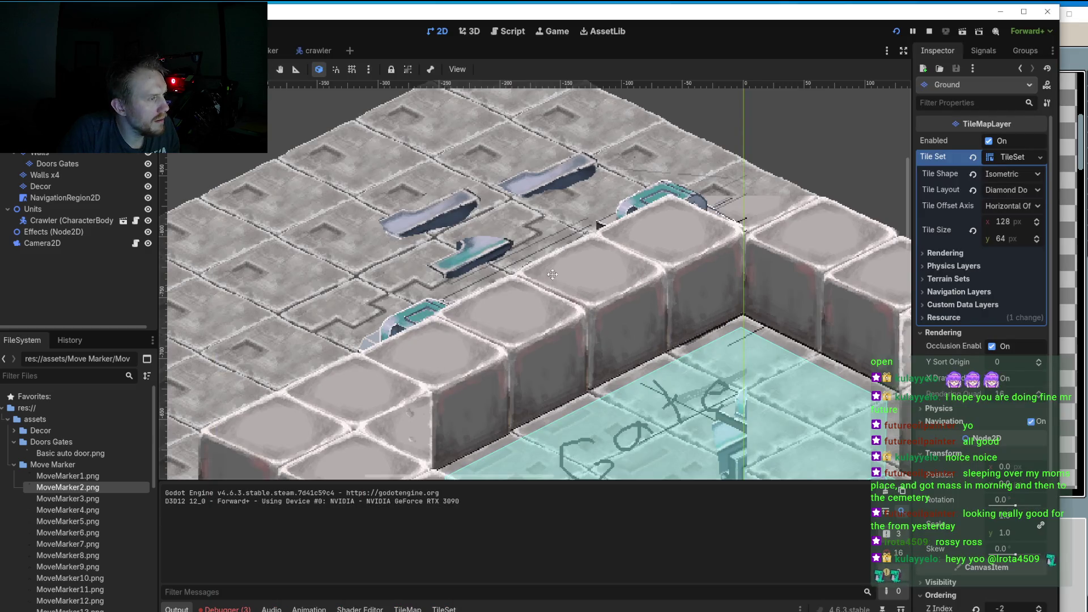
Step: Test-run the Godot level, stop the game, and return to Aseprite
click(898, 32)
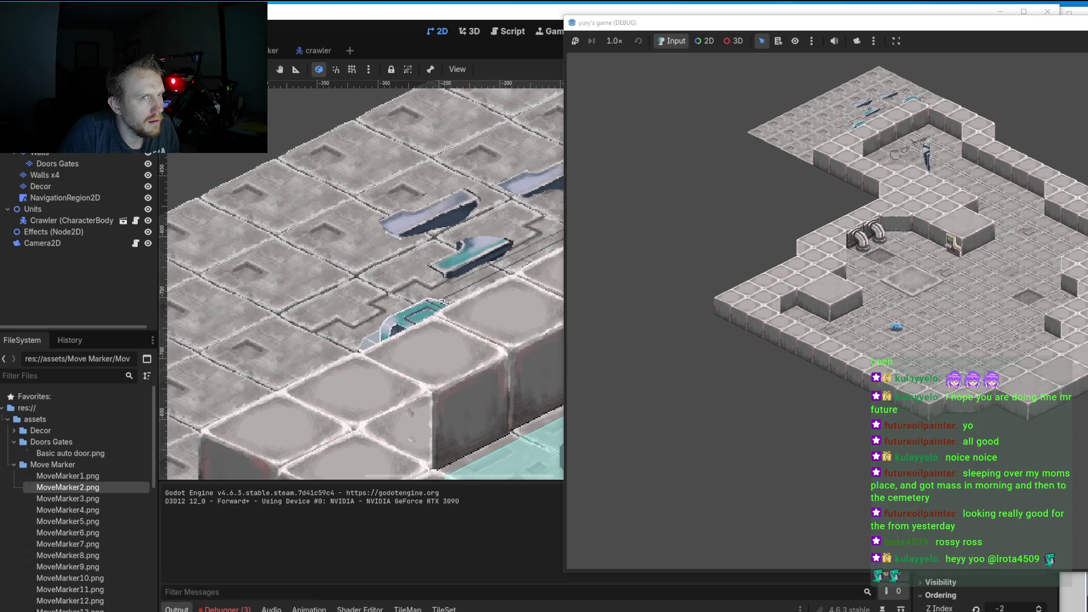
key(F8)
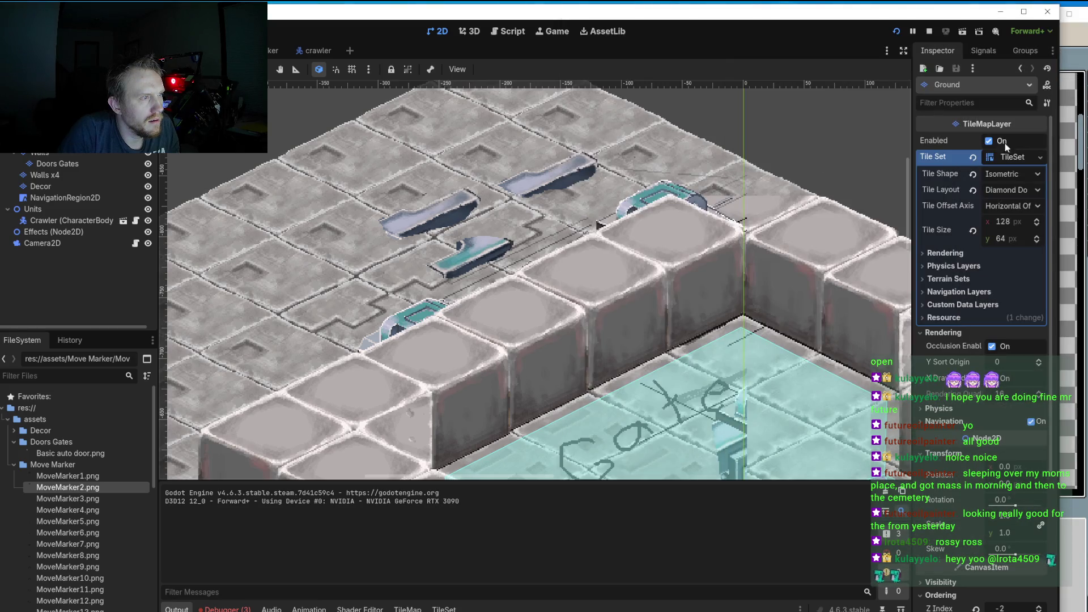
key(alt+Tab)
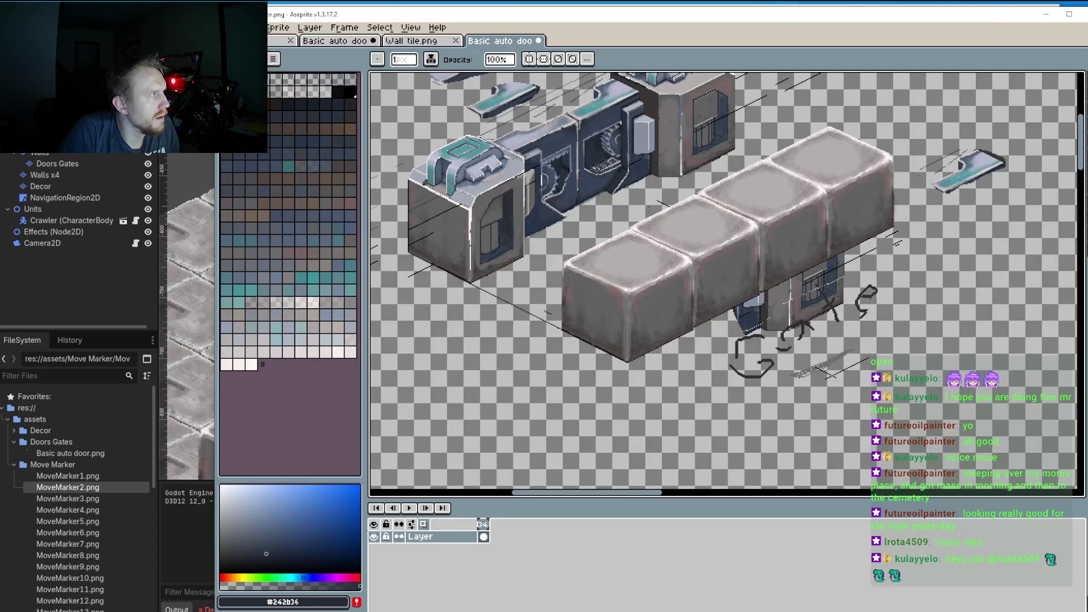
Step: Save the door sprite and let Godot reimport it beside the wall cubes
key(alt+f)
key(s)
key(alt+Tab)
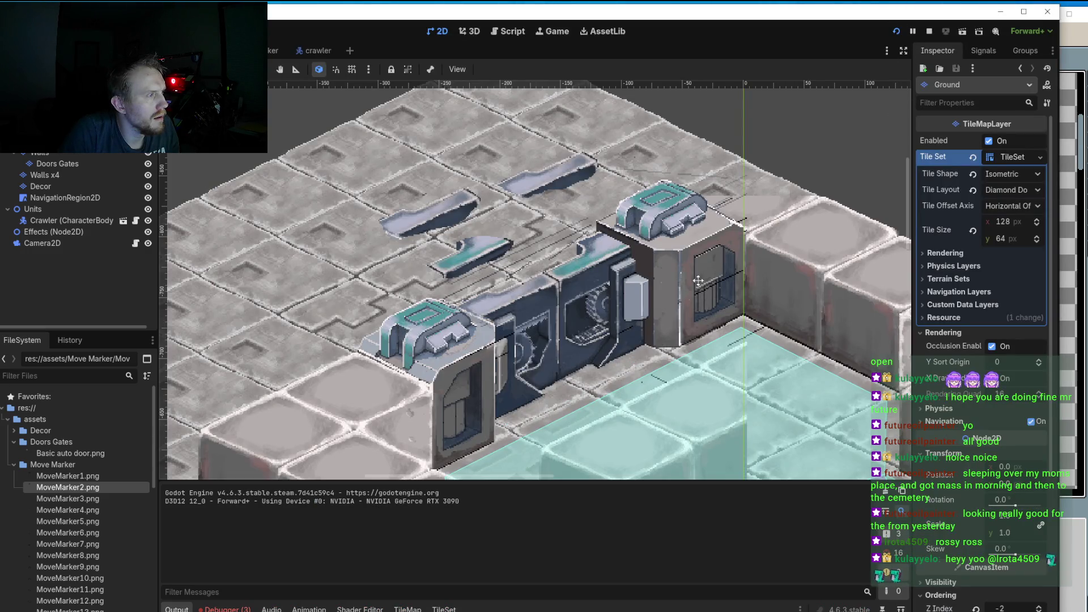
scroll(596, 290, down, 1)
scroll(597, 290, down, 3)
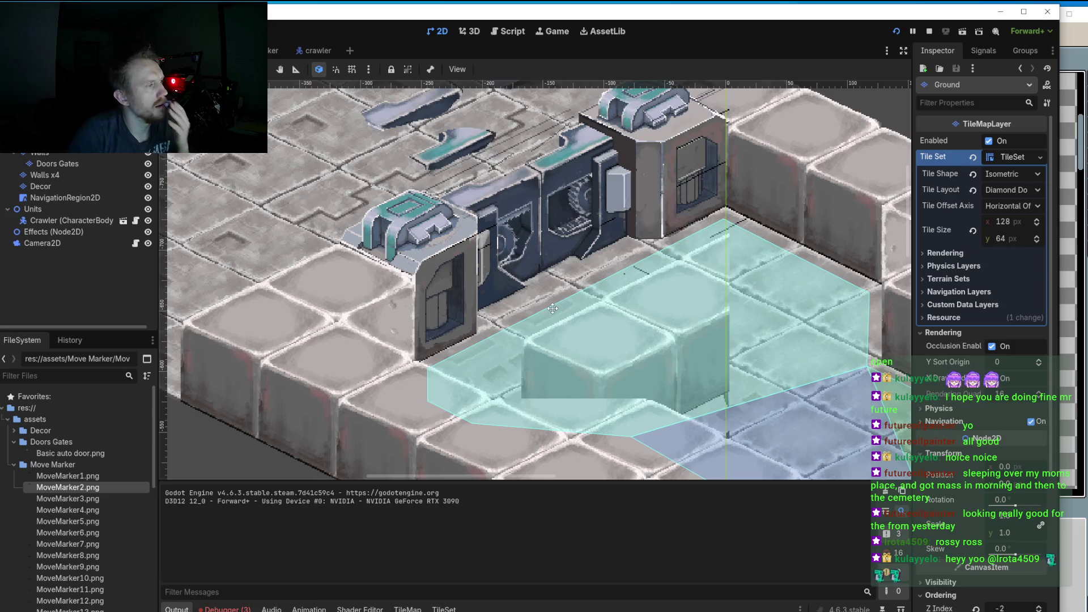
scroll(476, 325, up, 1)
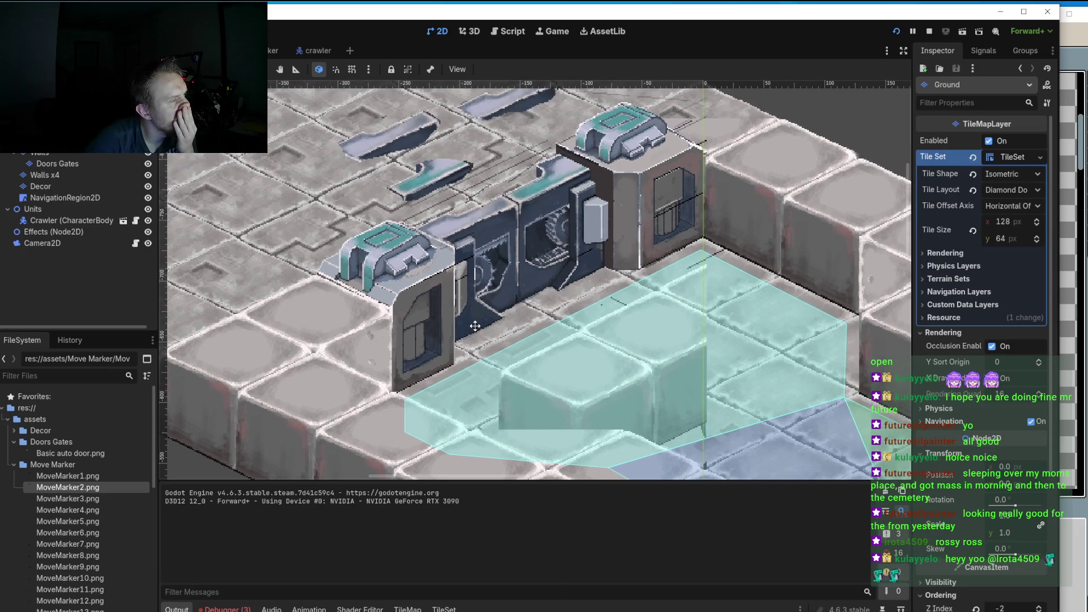
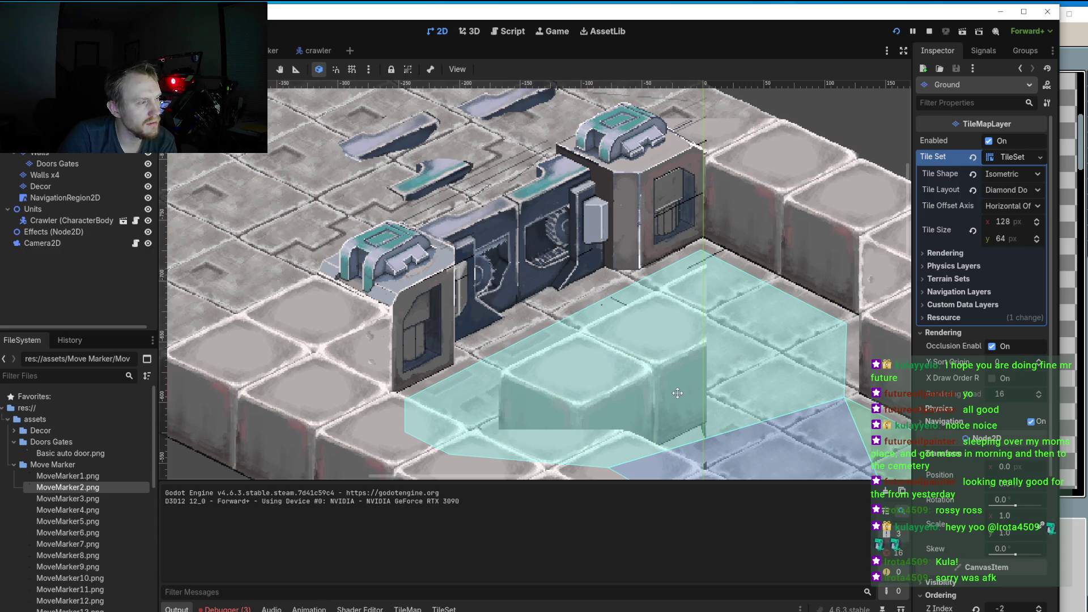
Step: Switch from Godot to the Basic auto door sprite in Aseprite
key(alt+Tab)
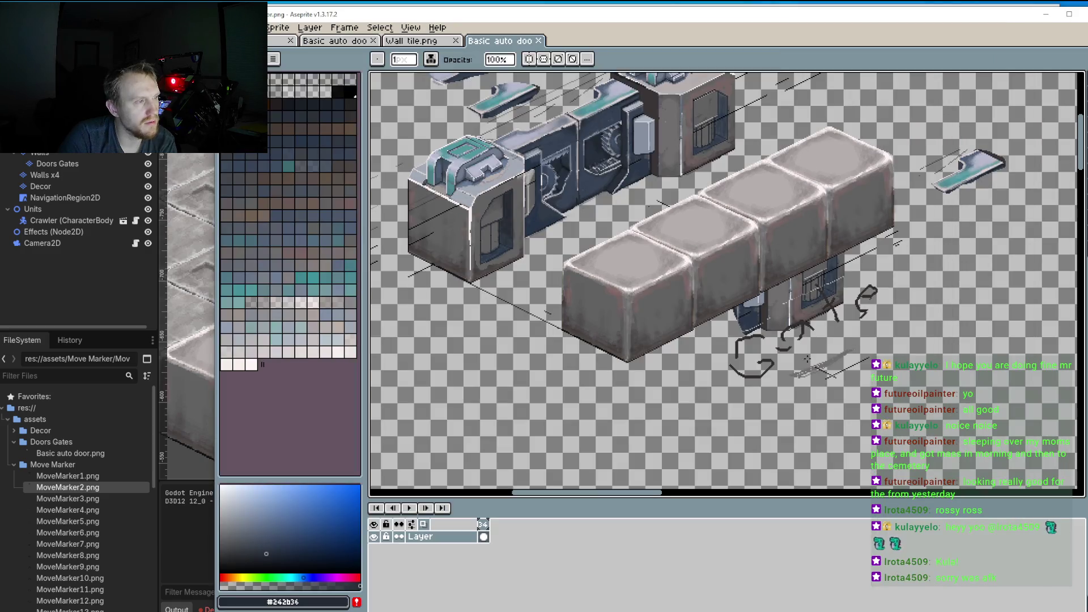
Step: Pan across the door sprite, then return to the Godot scene to compare
drag(694, 248, 710, 321)
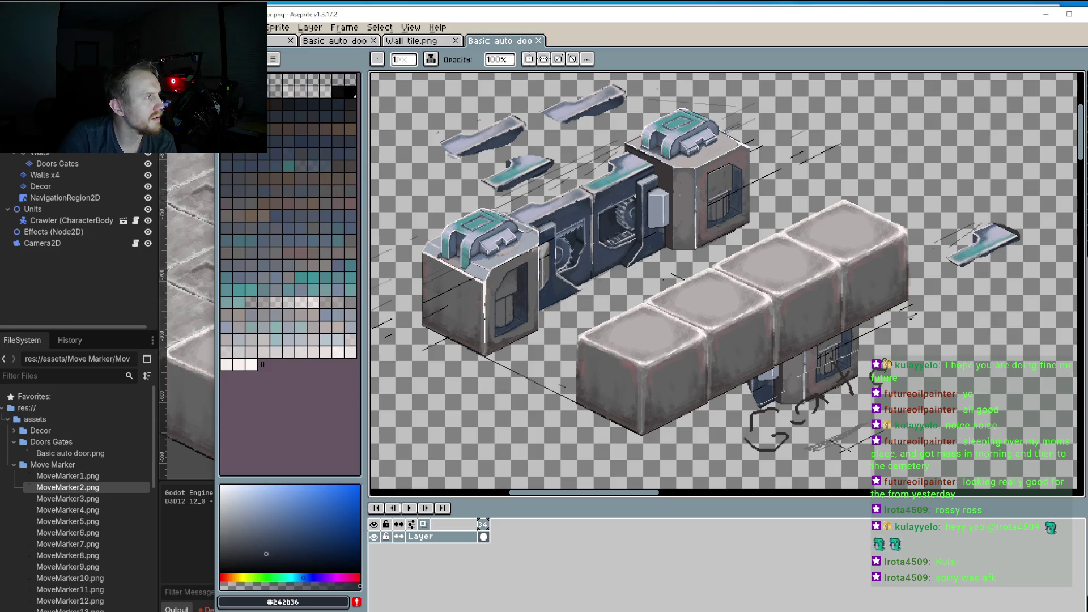
key(alt+Tab)
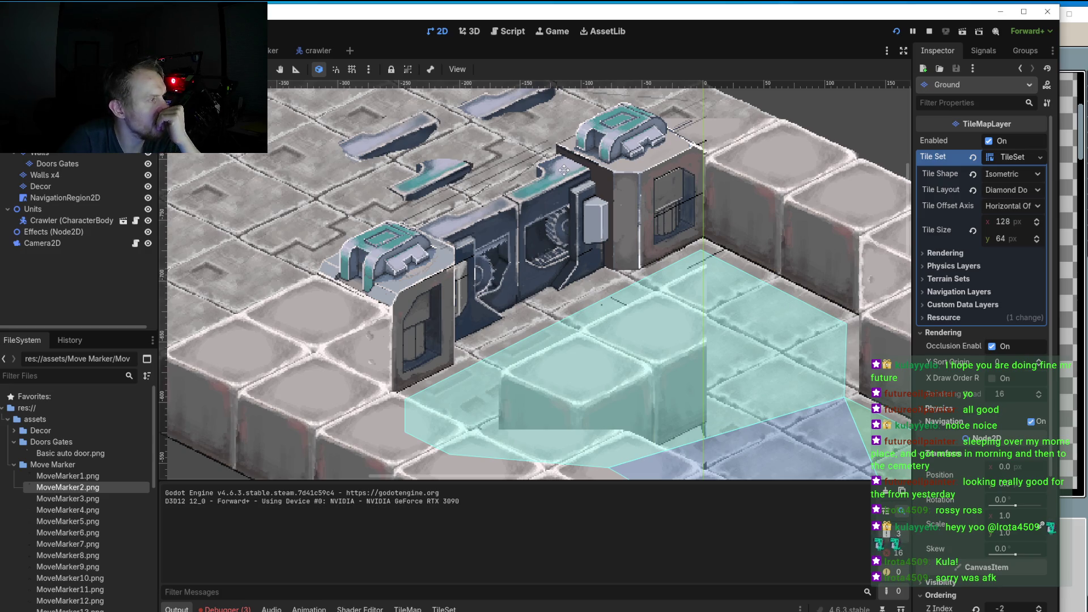
scroll(559, 179, up, 4)
scroll(559, 247, up, 2)
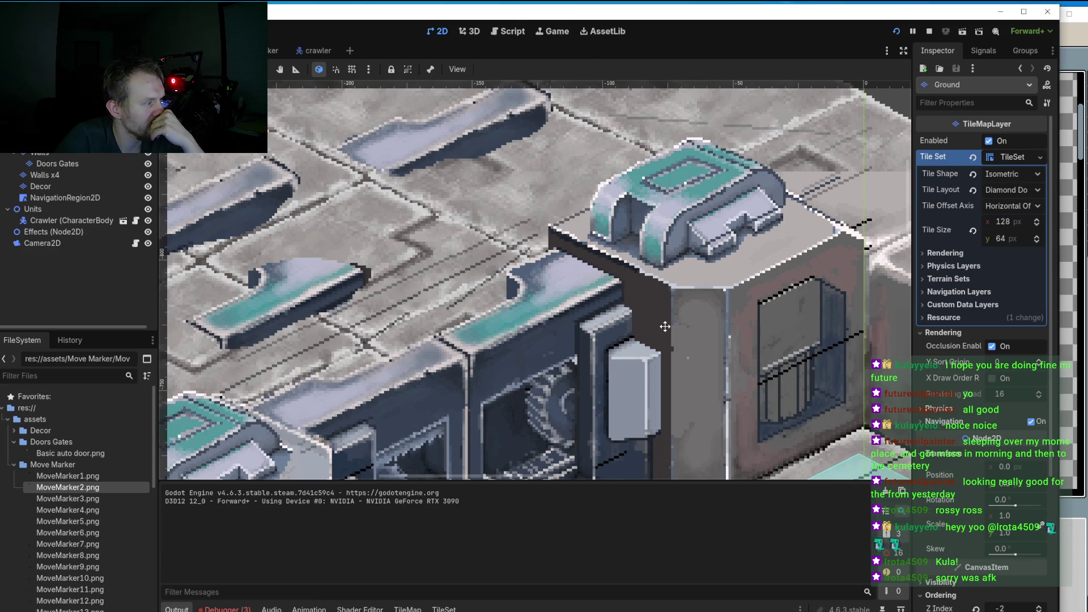
scroll(615, 255, down, 4)
scroll(567, 294, down, 3)
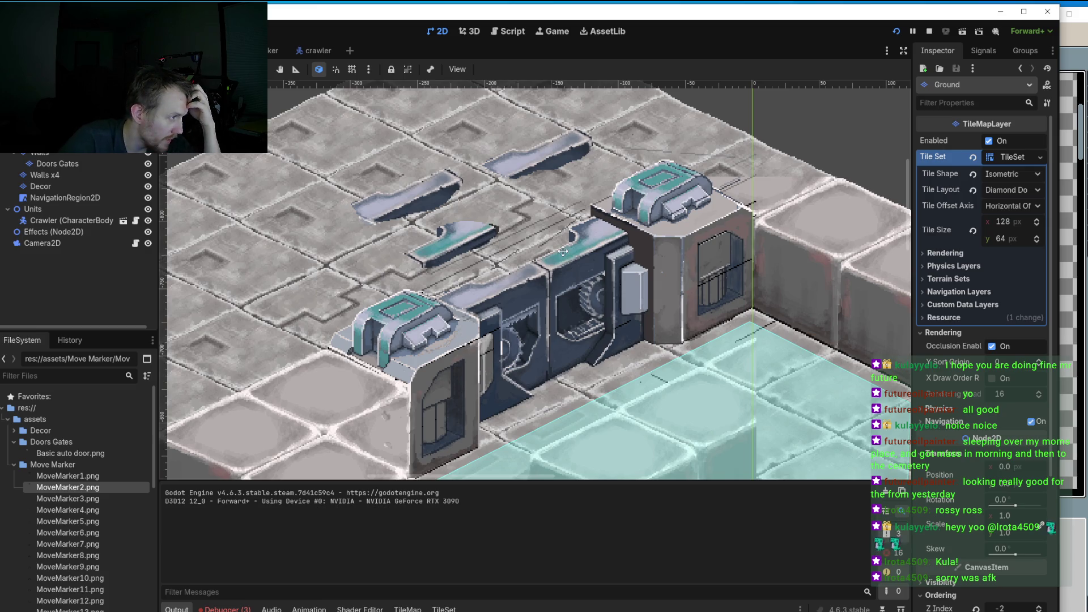
scroll(465, 317, up, 2)
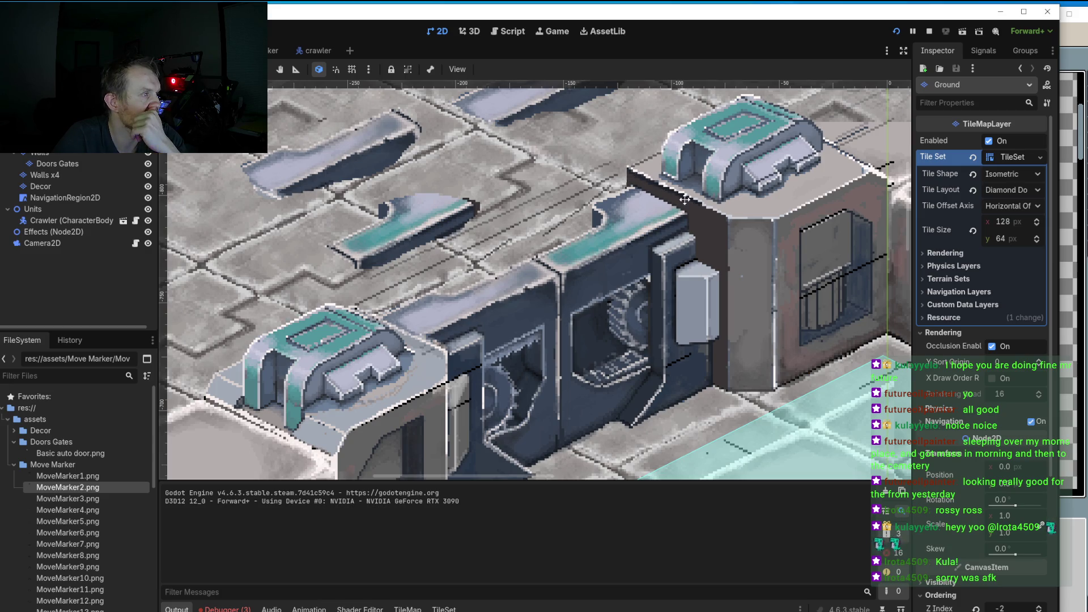
Step: Zoom around the door in the Godot room, then return to the Aseprite door sprite
scroll(658, 196, down, 3)
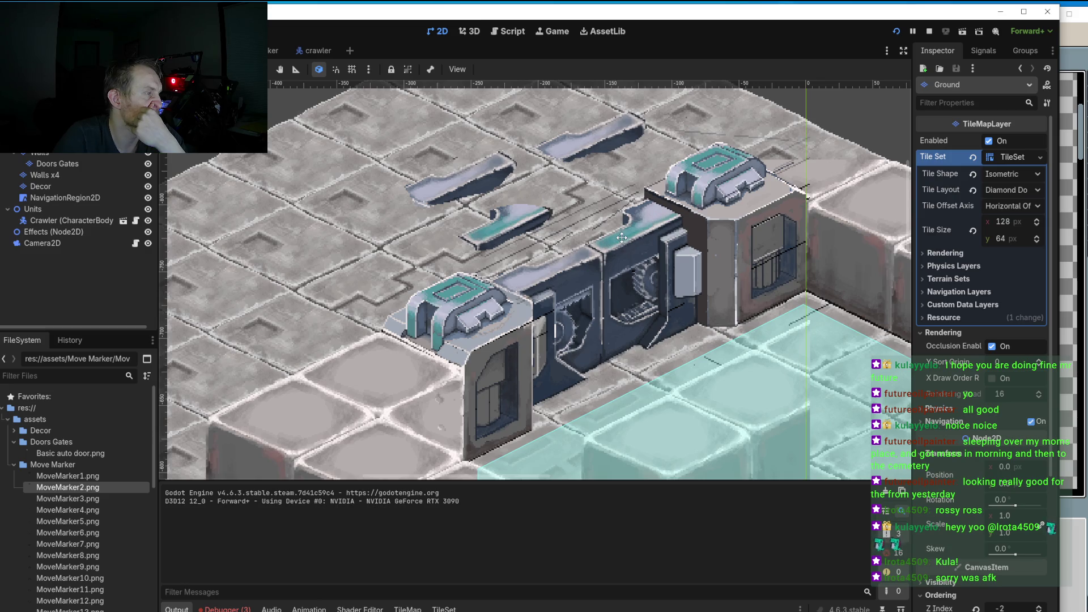
scroll(635, 220, up, 1)
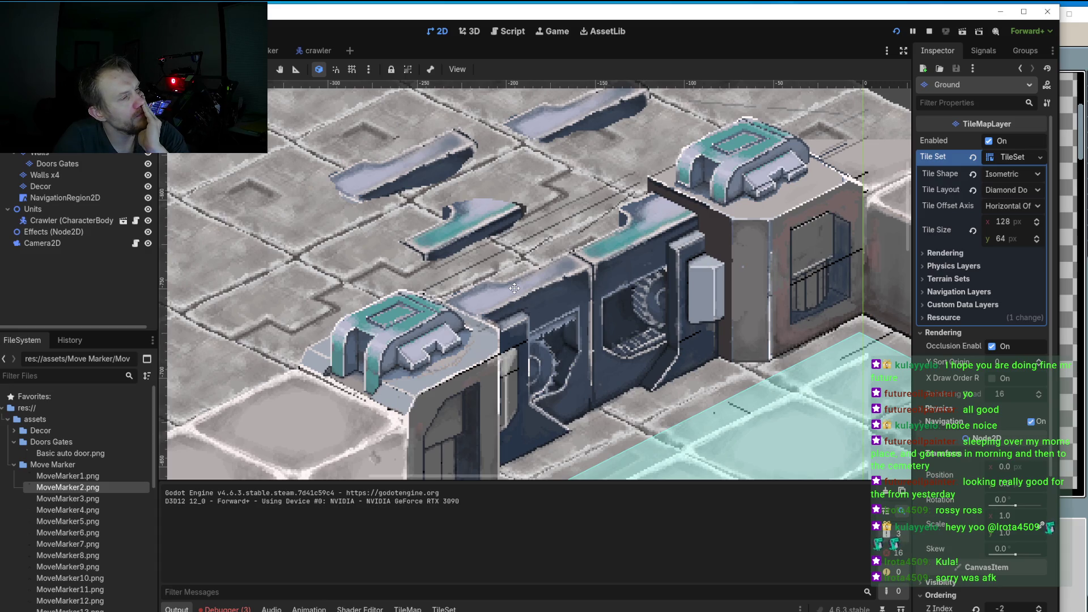
scroll(514, 288, down, 5)
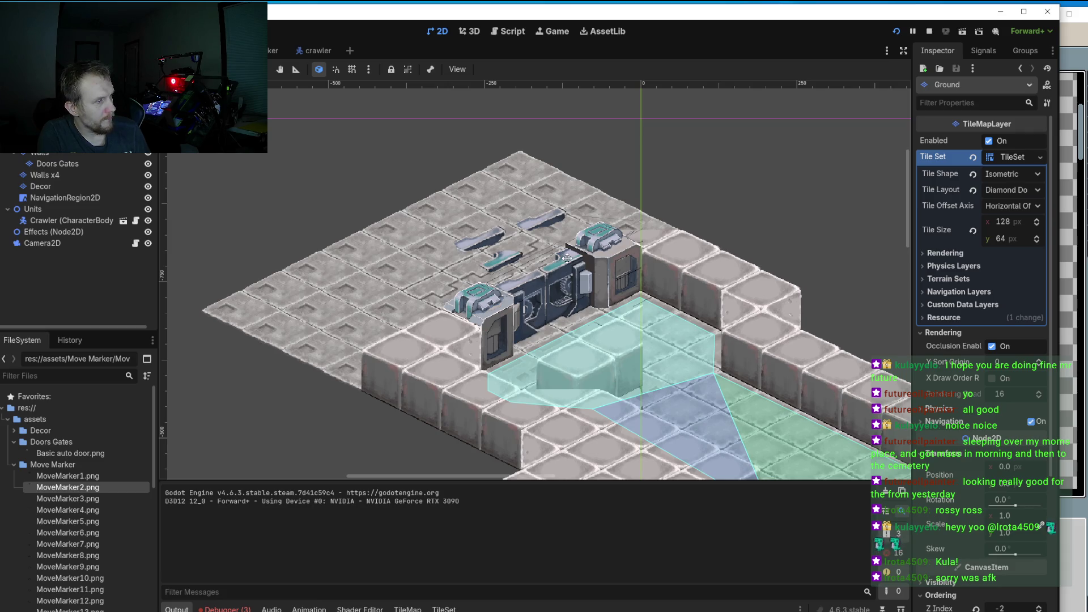
scroll(566, 258, up, 8)
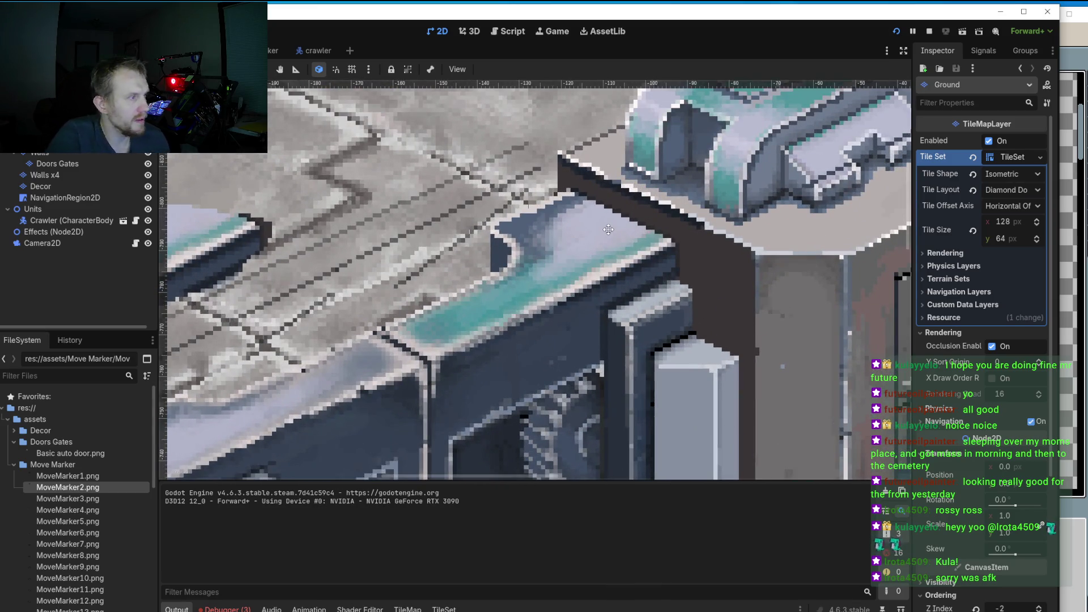
key(alt+Tab)
scroll(678, 212, up, 5)
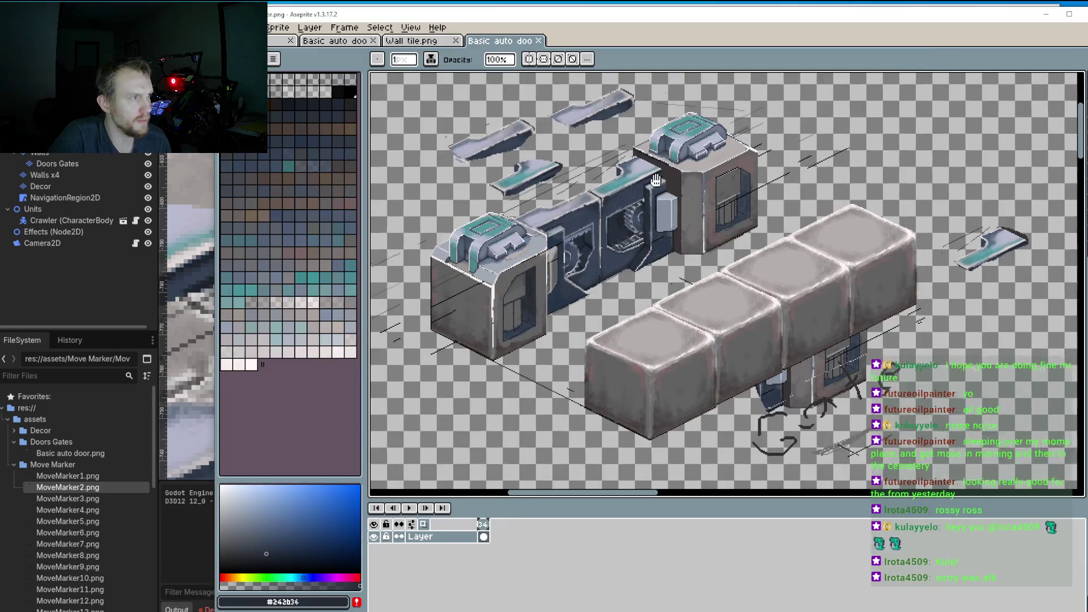
Step: Repaint the cap's diagonal dark outline with light grey-blue #b8bacd
scroll(677, 211, up, 1)
alt+click(689, 264)
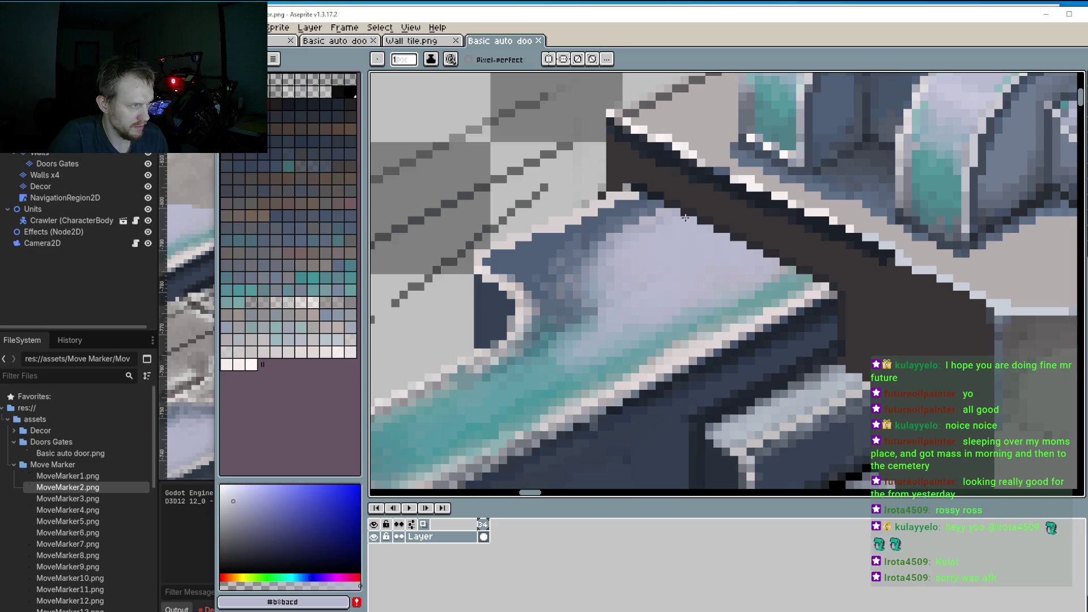
mouse_move(688, 215)
mouse_down()
mouse_move(785, 255)
mouse_move(764, 251)
mouse_up()
mouse_move(669, 208)
mouse_down()
mouse_move(652, 199)
mouse_move(702, 213)
mouse_move(652, 187)
mouse_move(671, 179)
mouse_move(731, 214)
mouse_move(726, 204)
mouse_move(740, 204)
mouse_move(784, 236)
mouse_move(748, 227)
mouse_move(802, 230)
mouse_move(817, 258)
mouse_up()
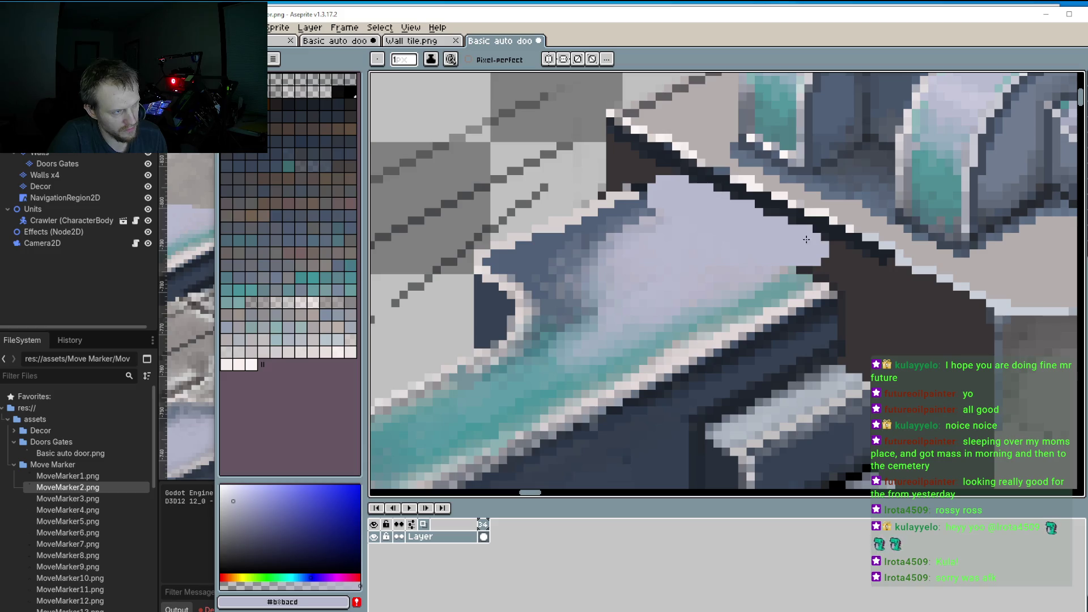
scroll(702, 229, down, 4)
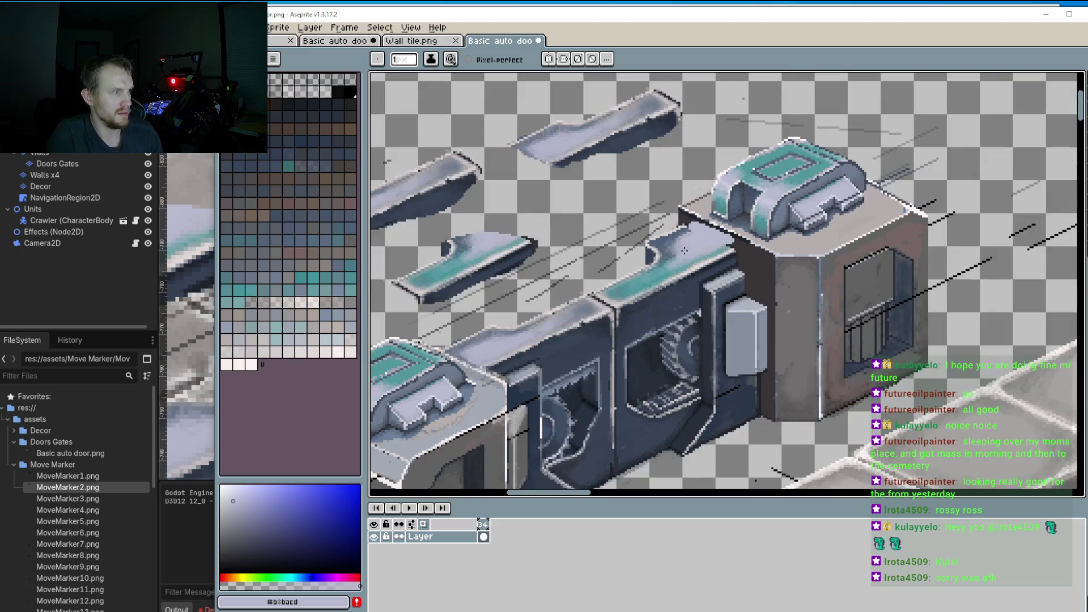
scroll(685, 250, up, 4)
Step: Paint dark blue #4f6077 and light #d3d1d1 pixels along the cap's top edge
key(i)
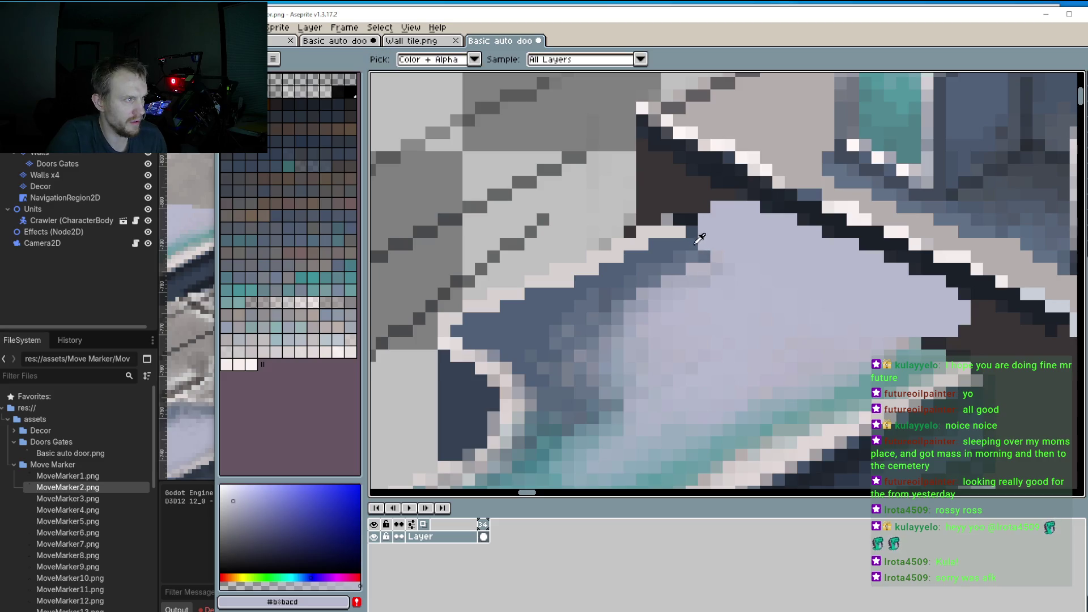
click(699, 239)
mouse_move(702, 232)
mouse_down()
mouse_move(731, 218)
mouse_move(720, 219)
mouse_up()
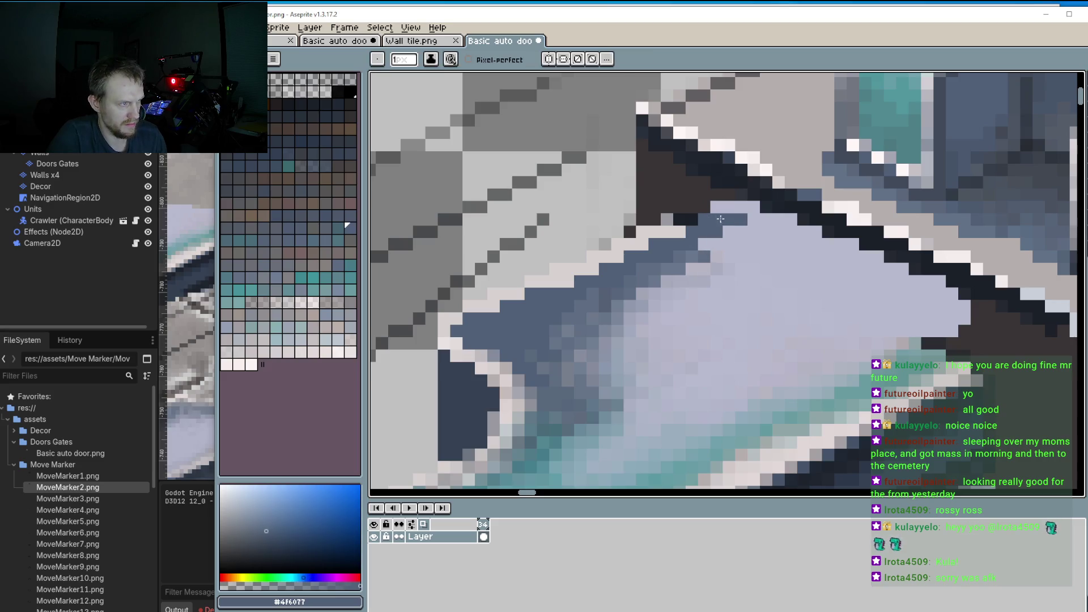
alt+click(679, 220)
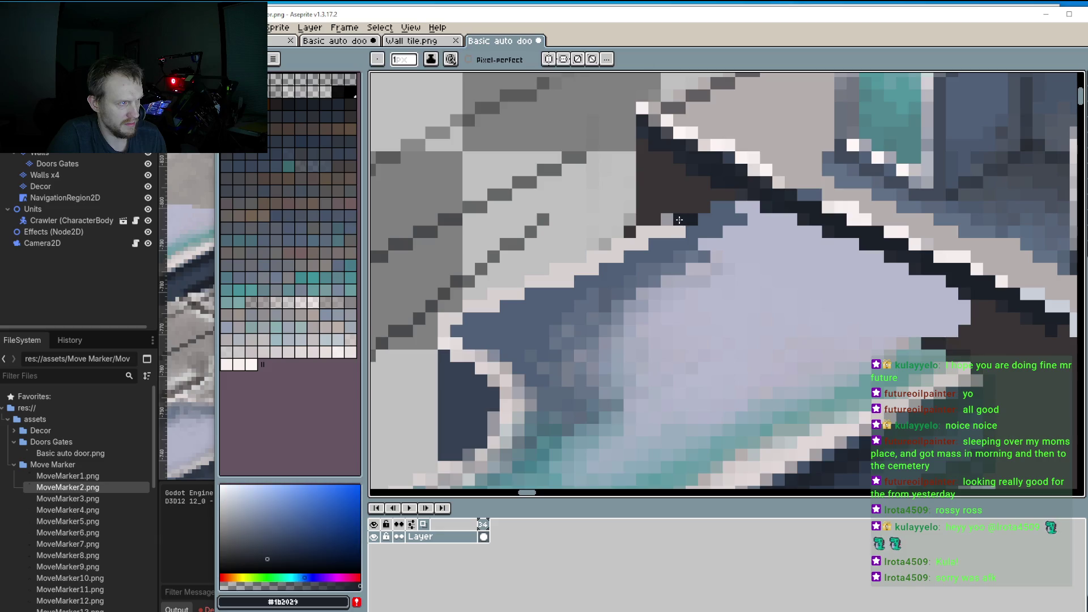
alt+click(682, 219)
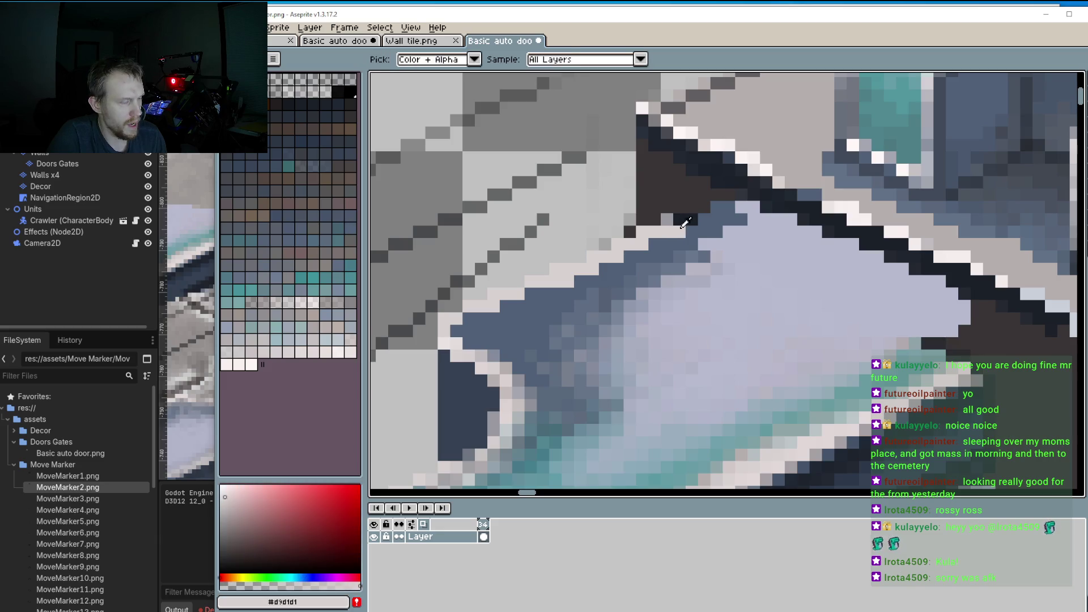
mouse_move(681, 219)
mouse_down()
mouse_move(720, 196)
mouse_move(718, 213)
mouse_up()
scroll(717, 233, down, 5)
scroll(714, 215, up, 3)
alt+click(700, 205)
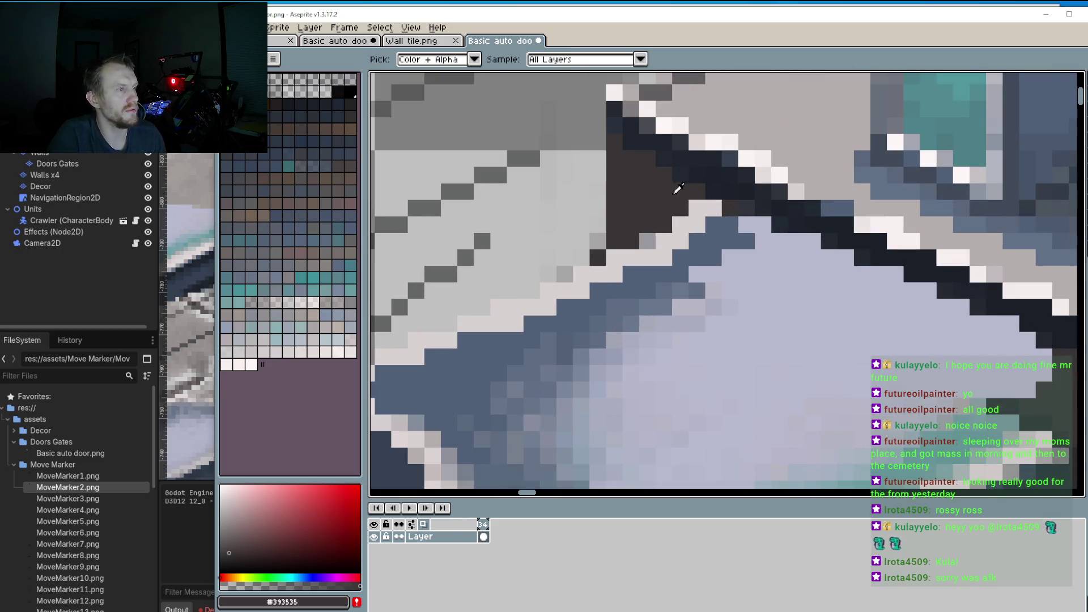
click(680, 226)
scroll(688, 238, down, 2)
scroll(689, 237, up, 3)
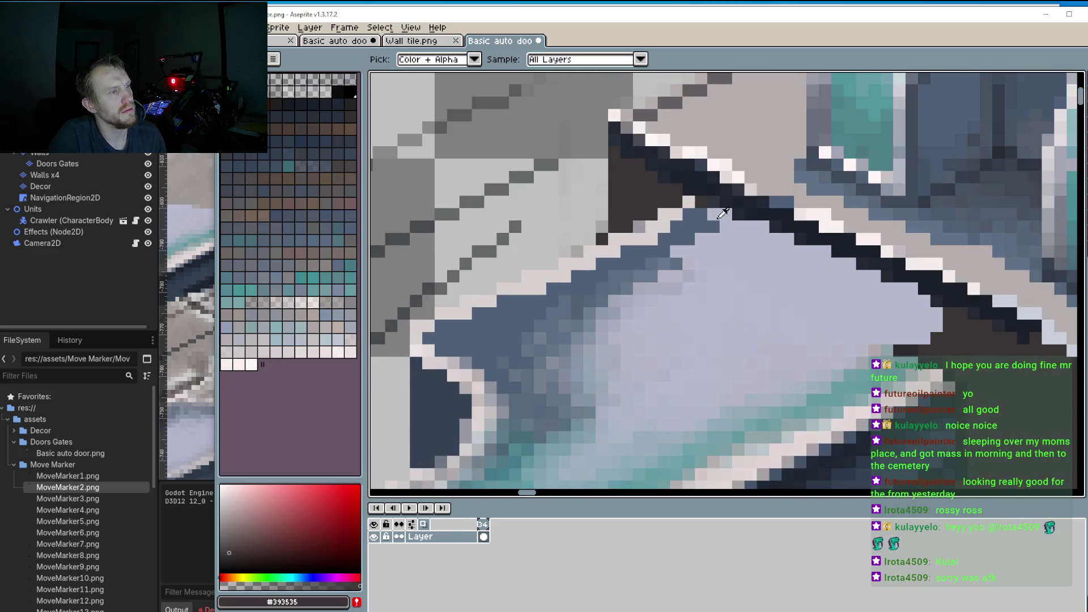
Step: Repaint the black outline pixels on the cap trim in teal #68999c, then pick pale #e3dada
alt+click(706, 203)
alt+click(706, 212)
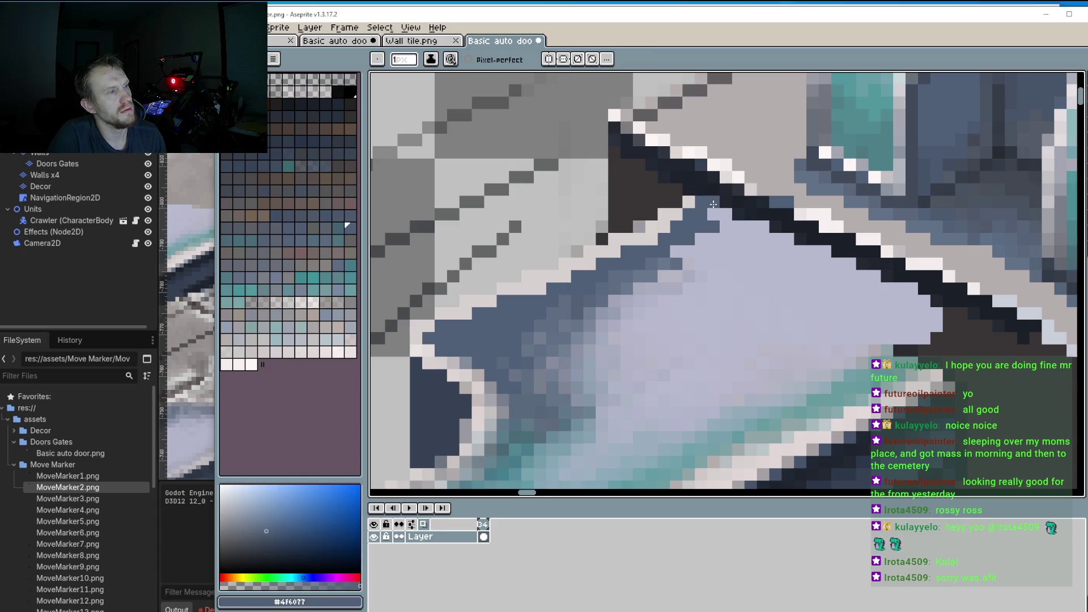
scroll(708, 215, down, 3)
scroll(749, 274, up, 3)
scroll(749, 274, down, 1)
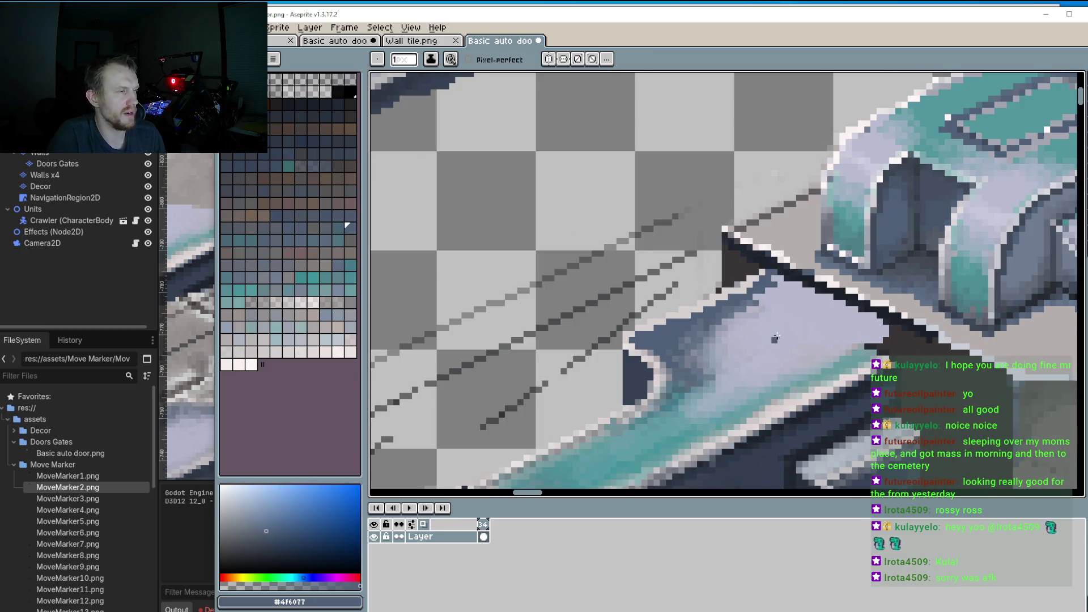
alt+click(858, 359)
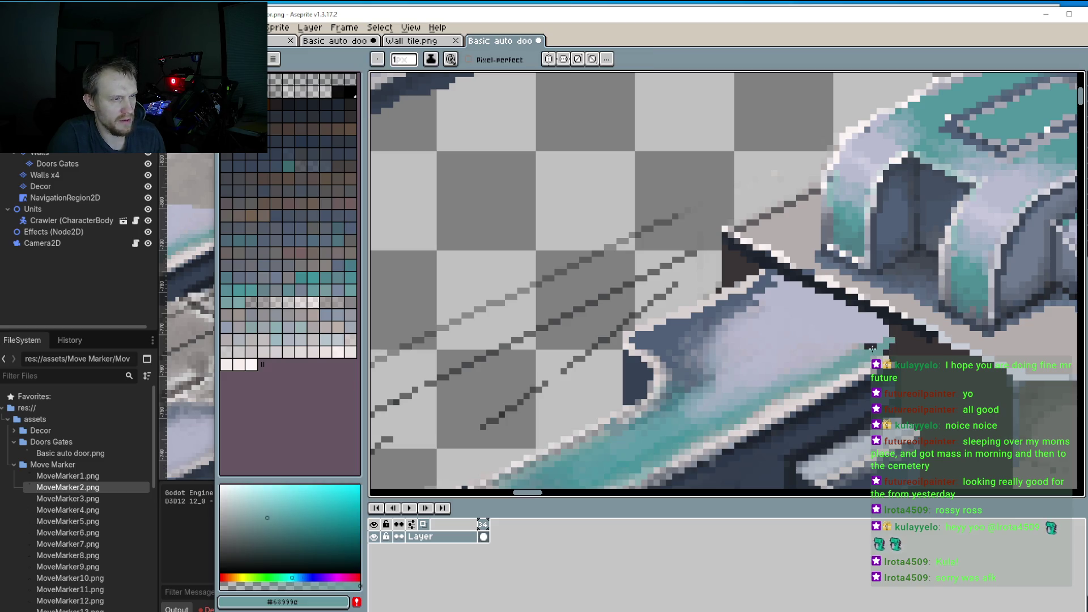
mouse_move(888, 339)
mouse_down()
mouse_move(901, 338)
mouse_move(870, 346)
mouse_move(911, 342)
mouse_up()
alt+click(911, 349)
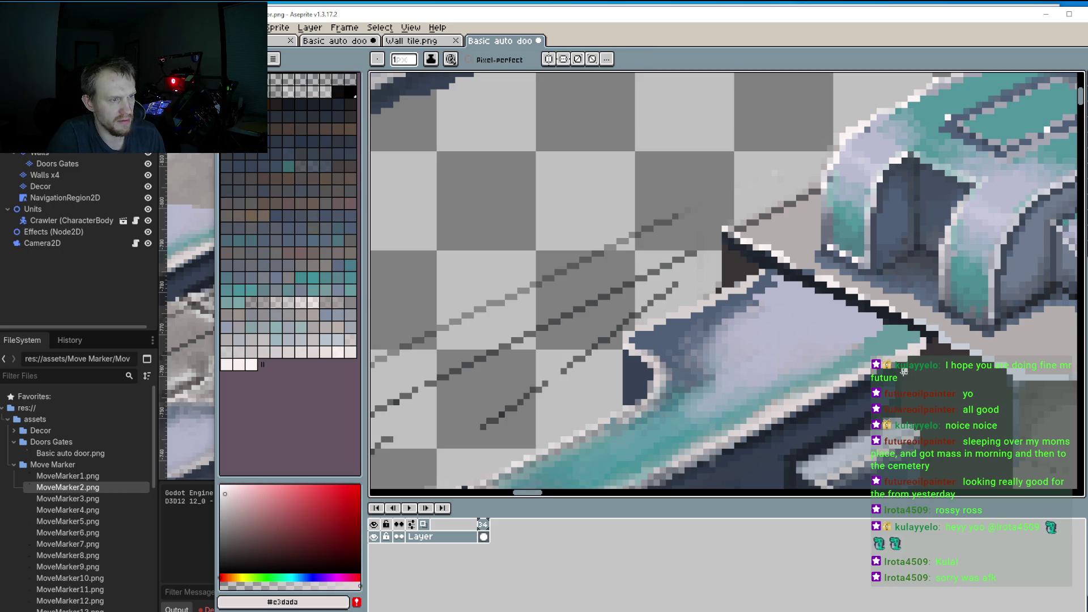
scroll(861, 287, down, 3)
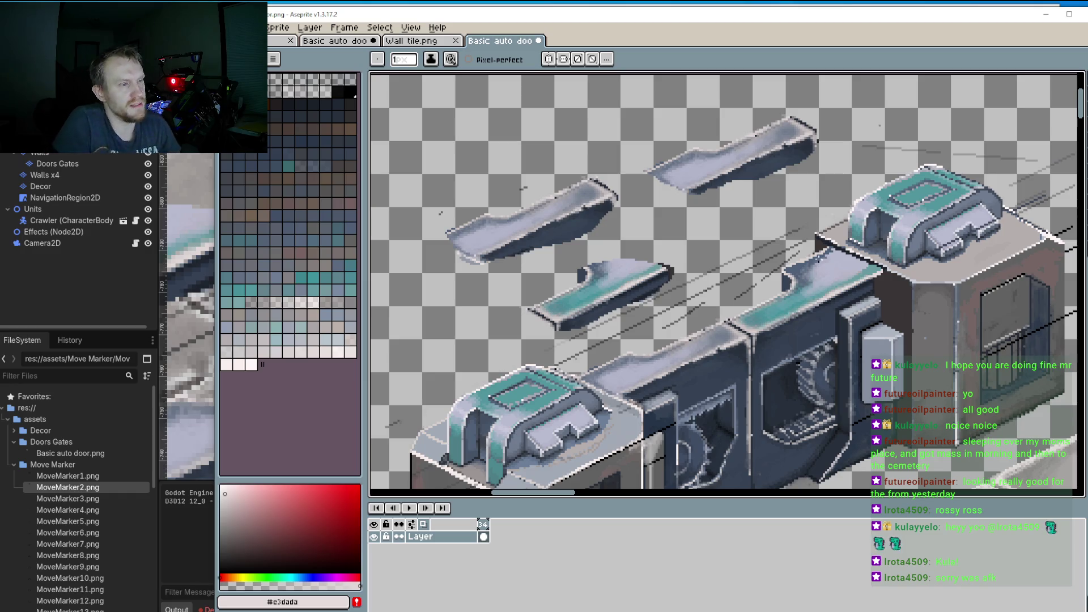
Step: Zoom out to view the whole door machine with its floating cap pieces
scroll(838, 252, up, 3)
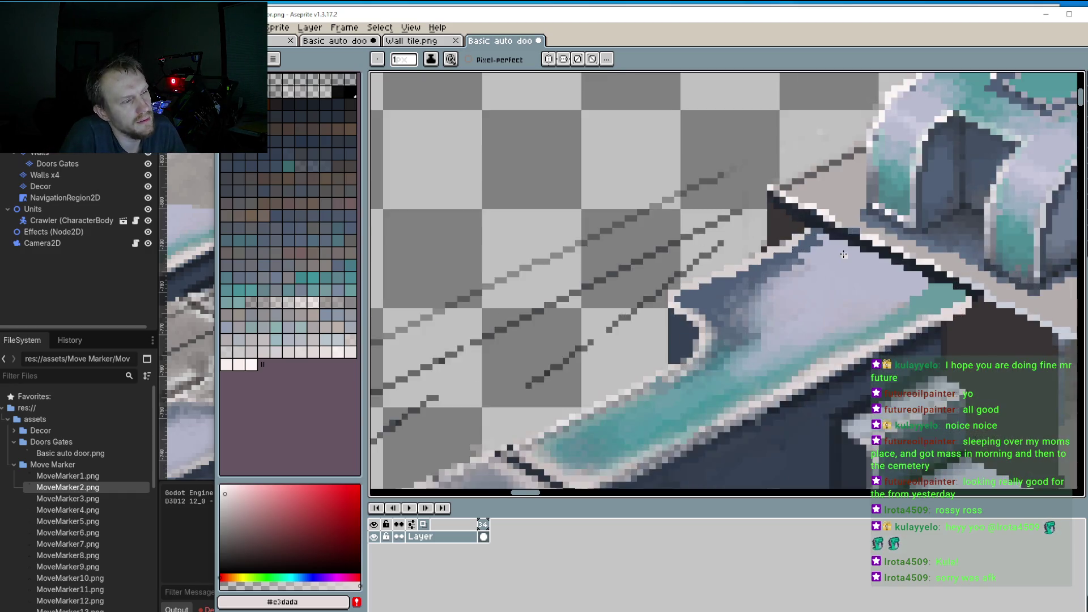
scroll(830, 235, down, 2)
scroll(852, 288, down, 3)
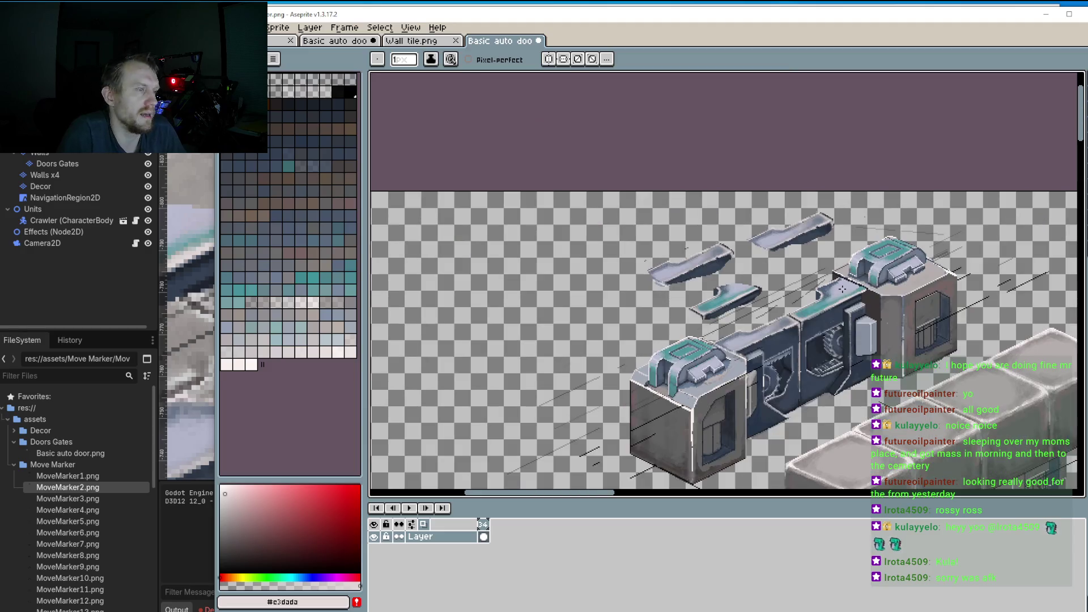
scroll(879, 320, up, 2)
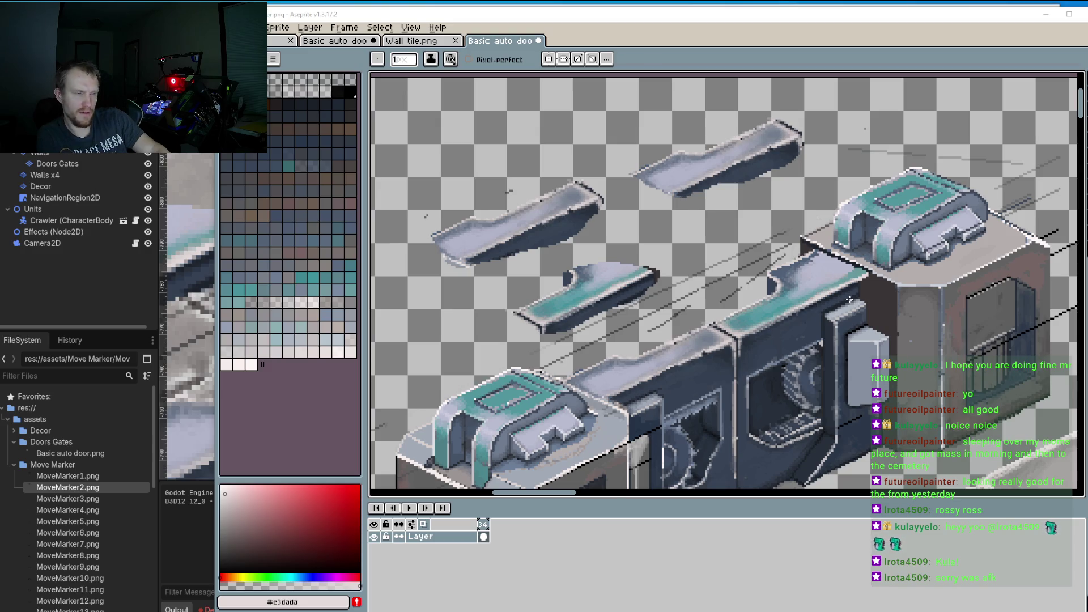
scroll(847, 308, down, 3)
scroll(846, 308, up, 4)
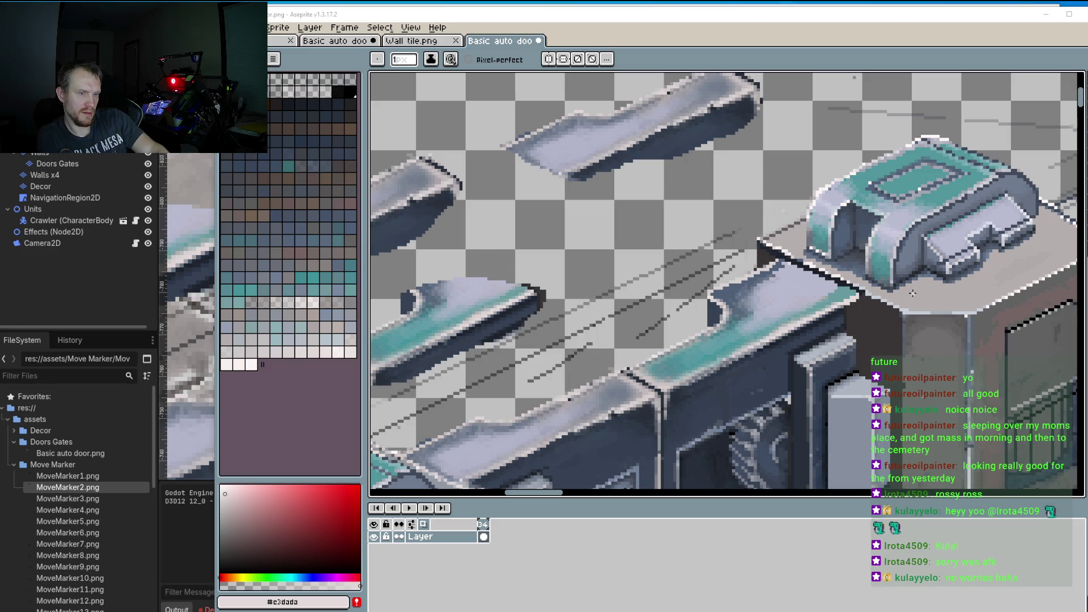
scroll(888, 294, down, 3)
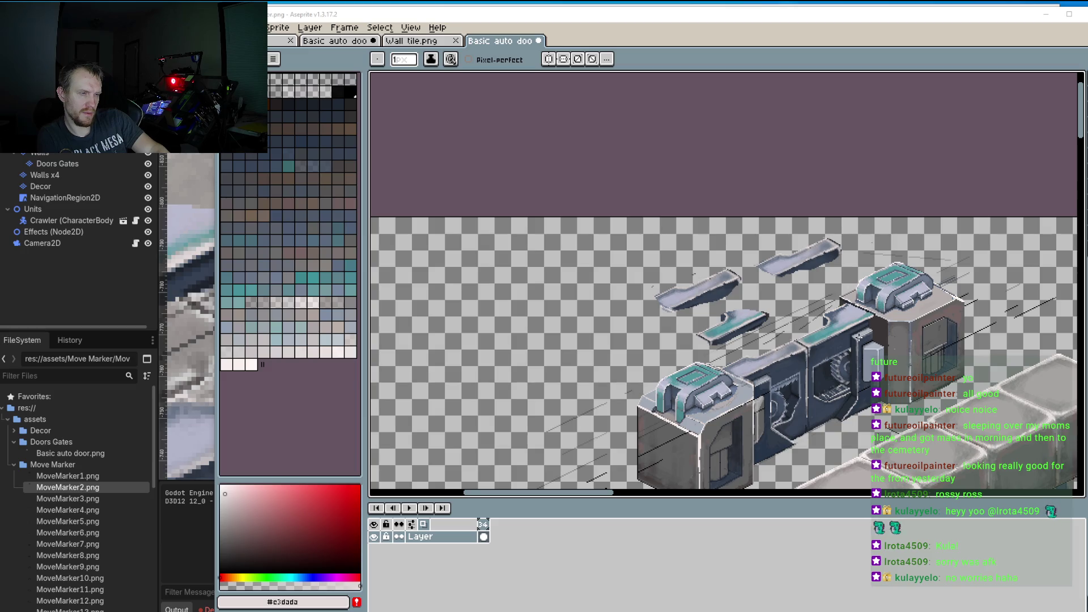
scroll(853, 314, up, 3)
Step: Paint a dark blue #364152 diagonal band along the grey box's edge
drag(823, 366, 768, 274)
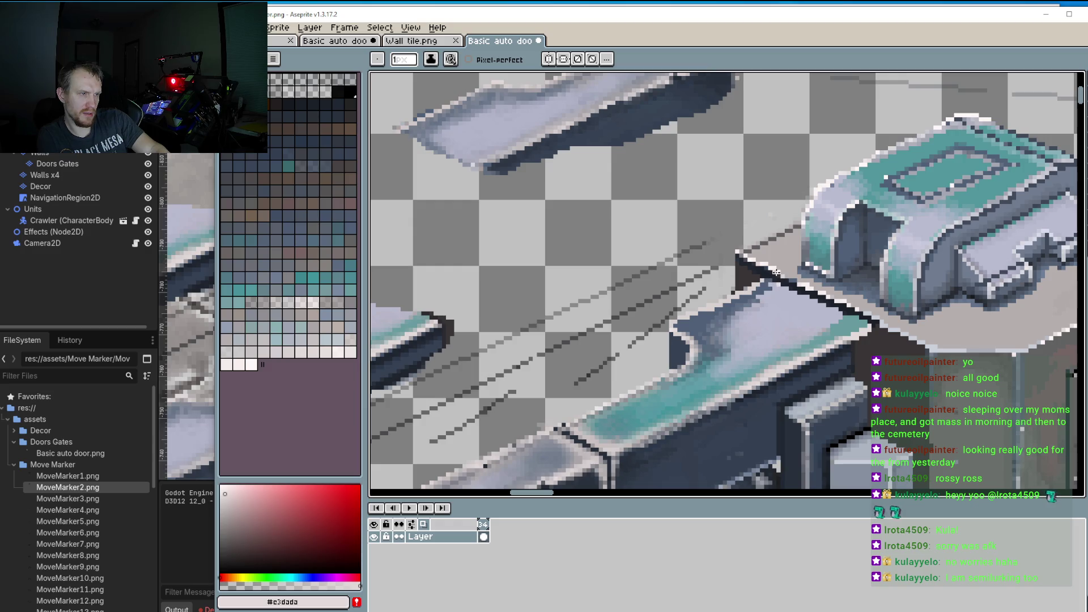
drag(899, 315, 822, 254)
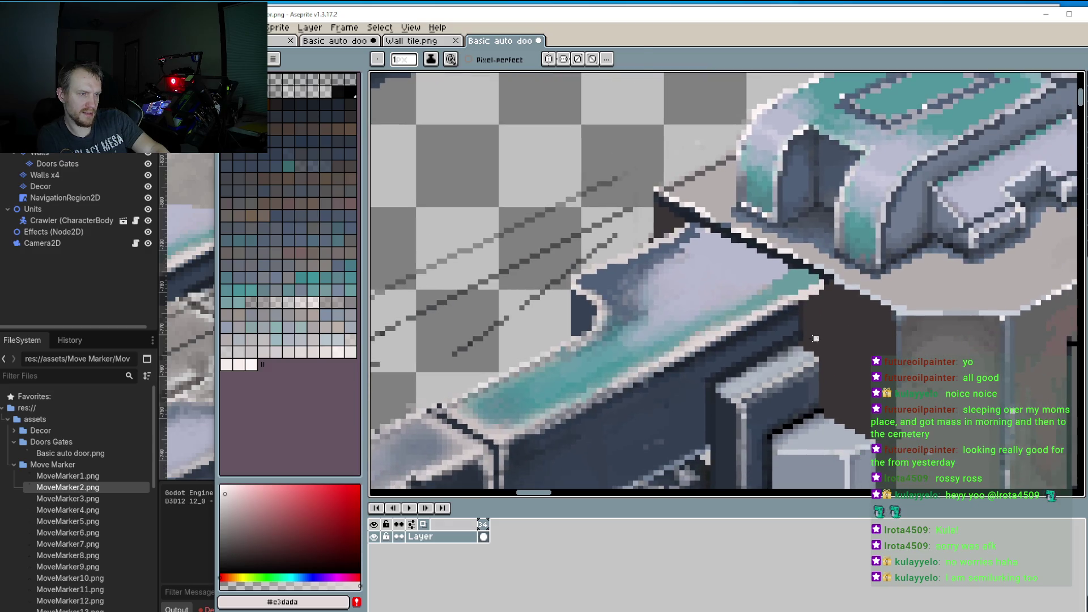
alt+click(805, 321)
scroll(805, 322, up, 3)
mouse_move(805, 322)
mouse_down()
mouse_move(816, 294)
mouse_move(850, 270)
mouse_move(825, 274)
mouse_up()
scroll(825, 274, down, 5)
Step: Darken the pixels around the box's edge with slate #404a5a
alt+click(799, 326)
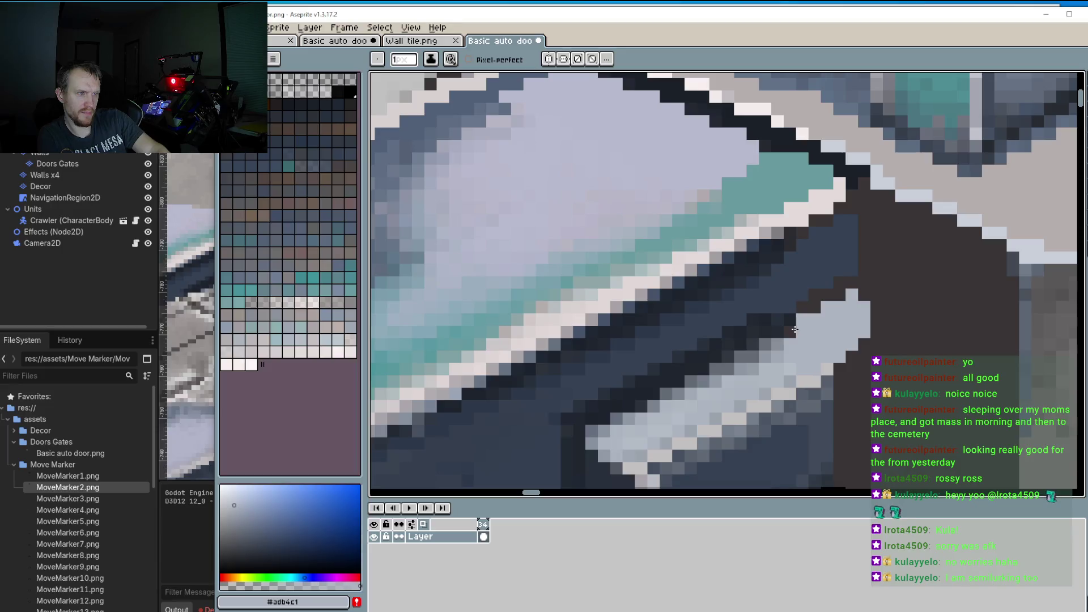
scroll(778, 308, down, 2)
alt+click(775, 290)
mouse_move(785, 232)
mouse_down()
mouse_move(813, 278)
mouse_move(793, 317)
mouse_move(799, 310)
mouse_up()
click(813, 216)
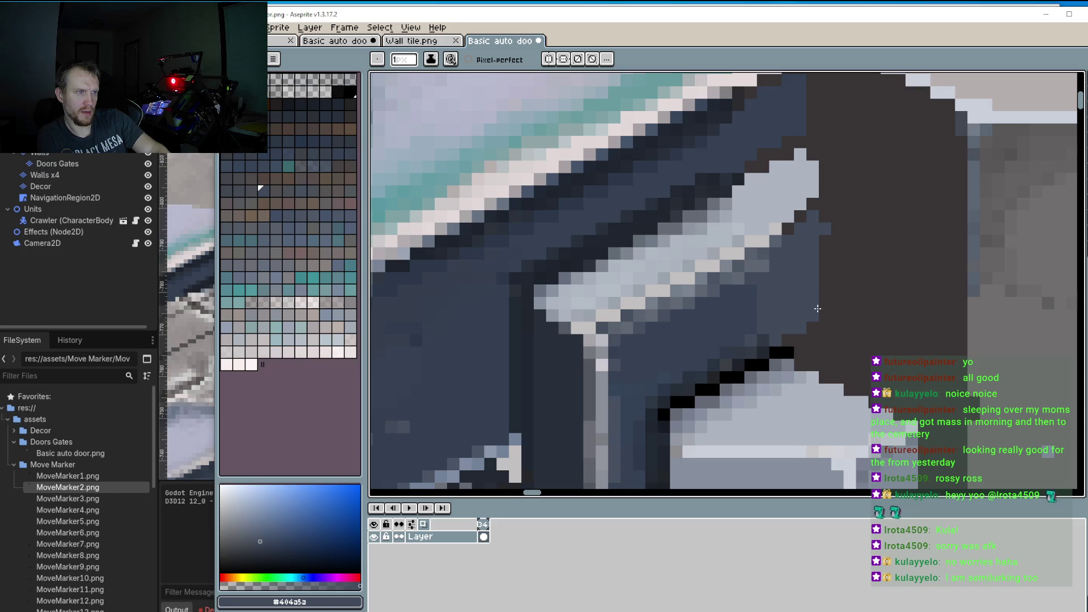
Step: Paint light grey #adb4c1 pixels along the box top and the pillar top
alt+click(800, 379)
mouse_move(814, 375)
mouse_down()
mouse_move(810, 354)
mouse_move(839, 377)
mouse_move(823, 367)
mouse_move(887, 390)
mouse_up()
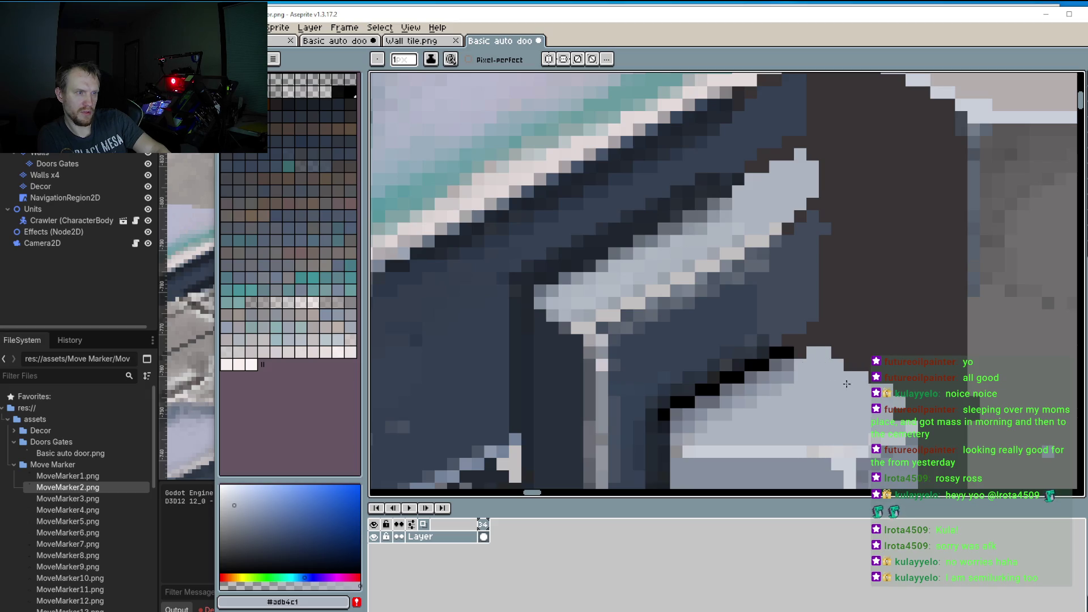
scroll(847, 376, down, 3)
scroll(820, 315, up, 3)
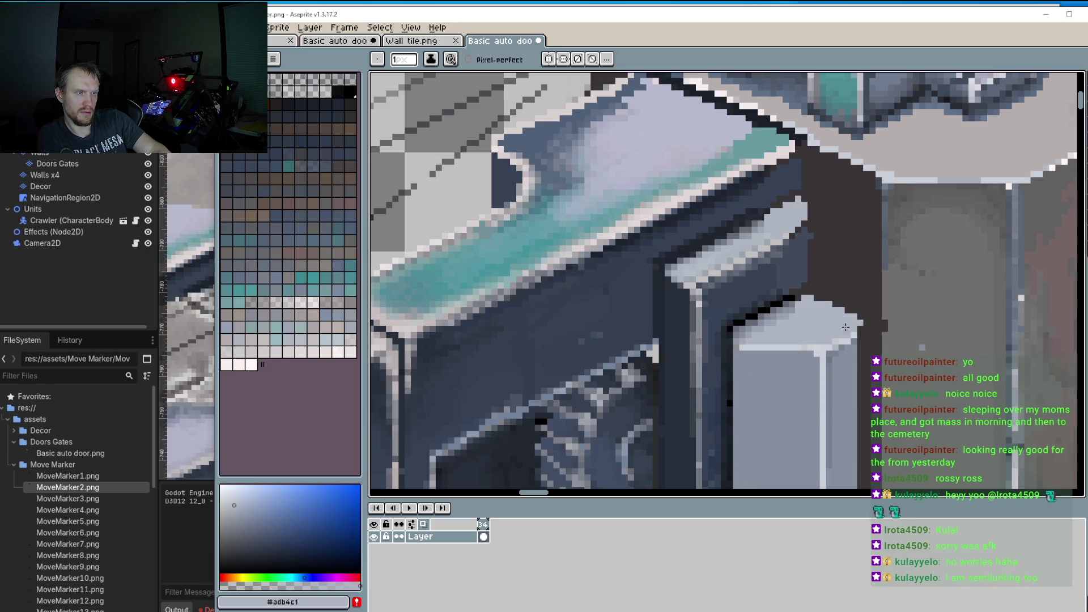
scroll(848, 331, down, 4)
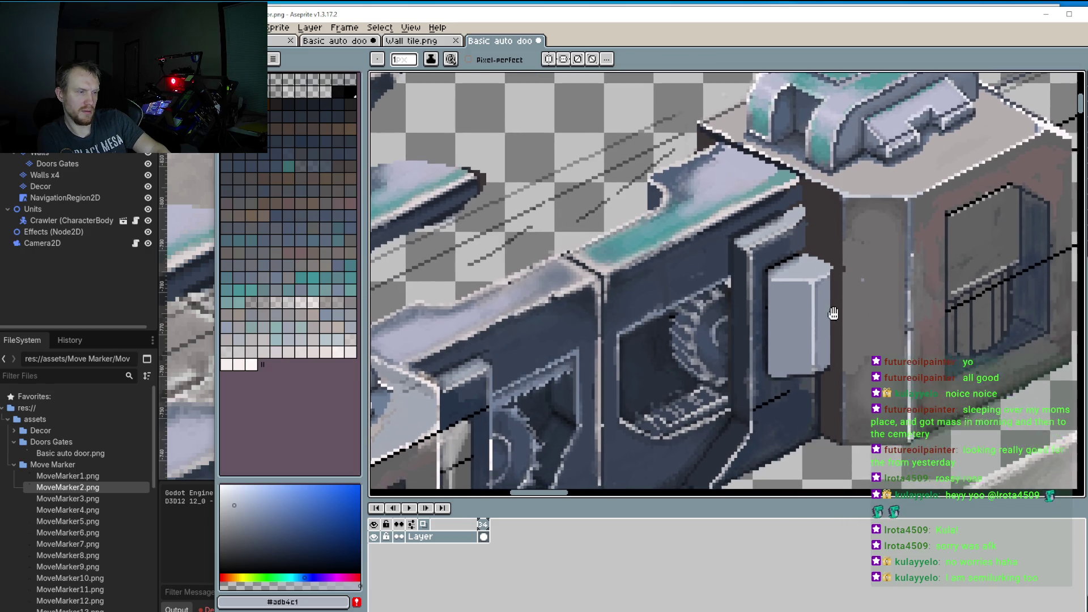
scroll(836, 303, up, 4)
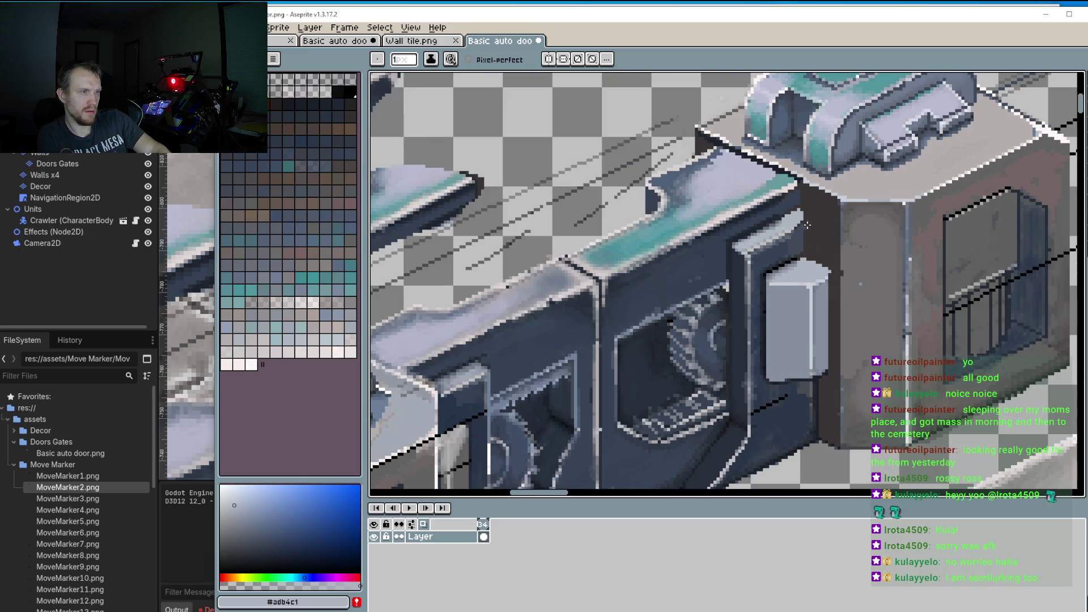
scroll(800, 222, up, 4)
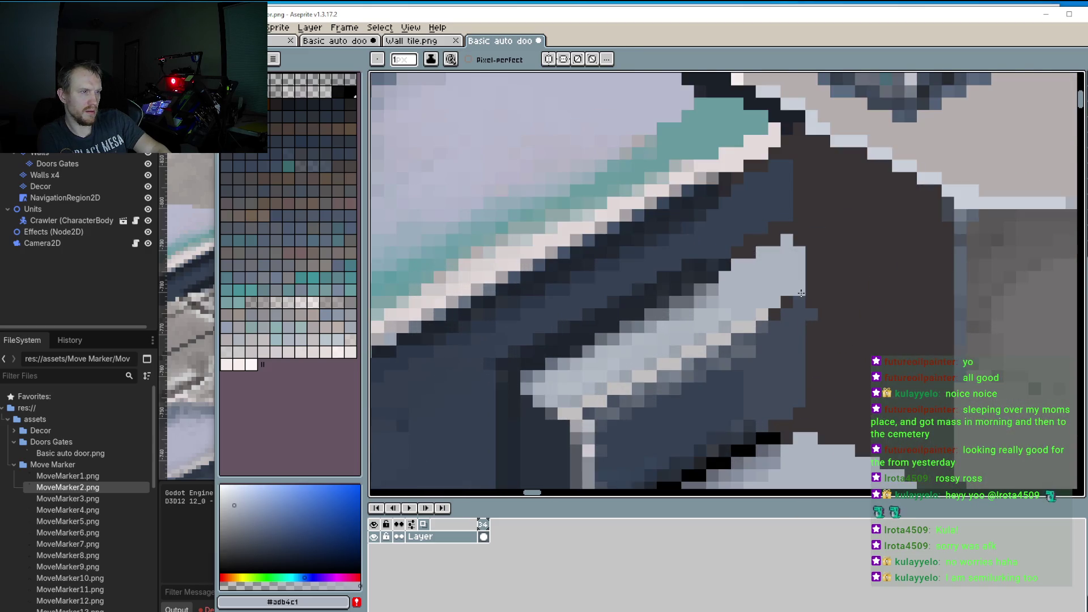
click(810, 266)
drag(810, 262, 820, 274)
scroll(808, 286, down, 3)
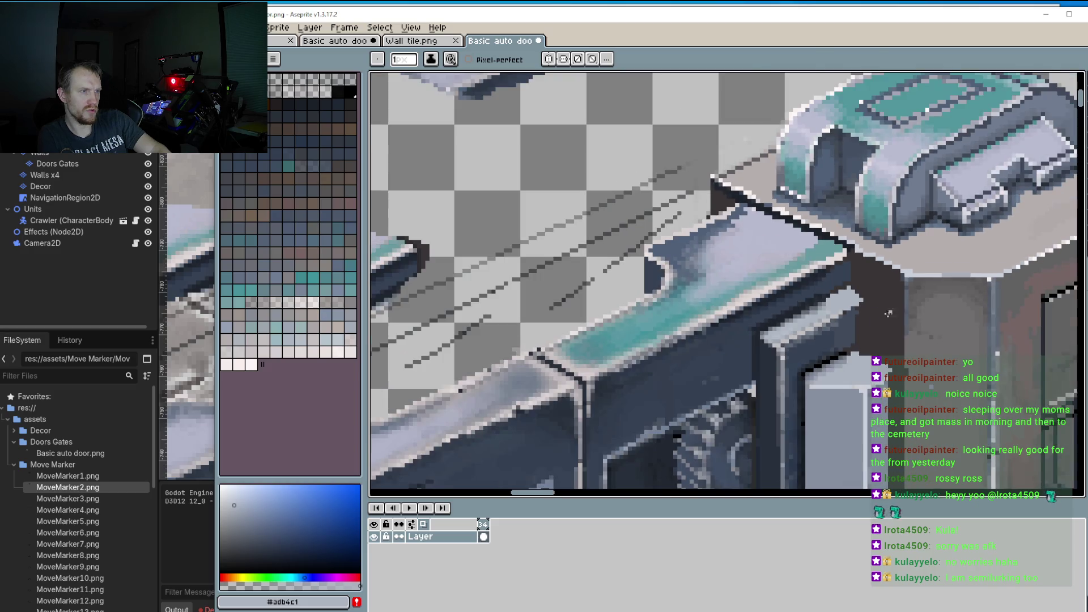
scroll(799, 290, up, 1)
scroll(800, 290, up, 1)
Step: Outline the light shape's right edge with dark slate #404a5a pixels
key(i)
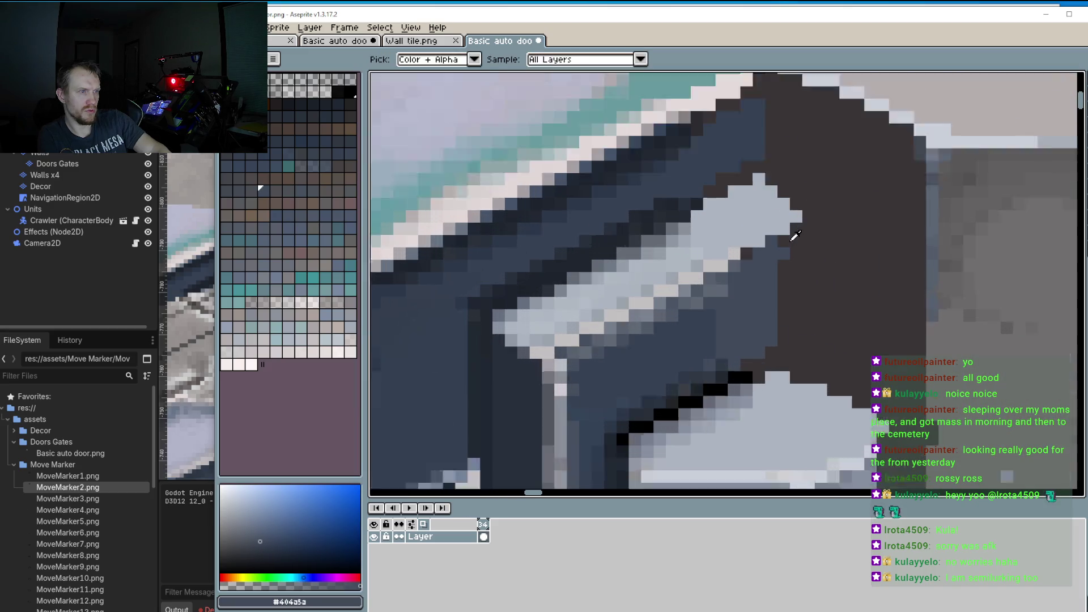
scroll(782, 236, up, 2)
click(784, 250)
key(b)
mouse_move(796, 235)
mouse_down()
mouse_move(797, 335)
mouse_move(781, 281)
mouse_up()
scroll(759, 390, down, 3)
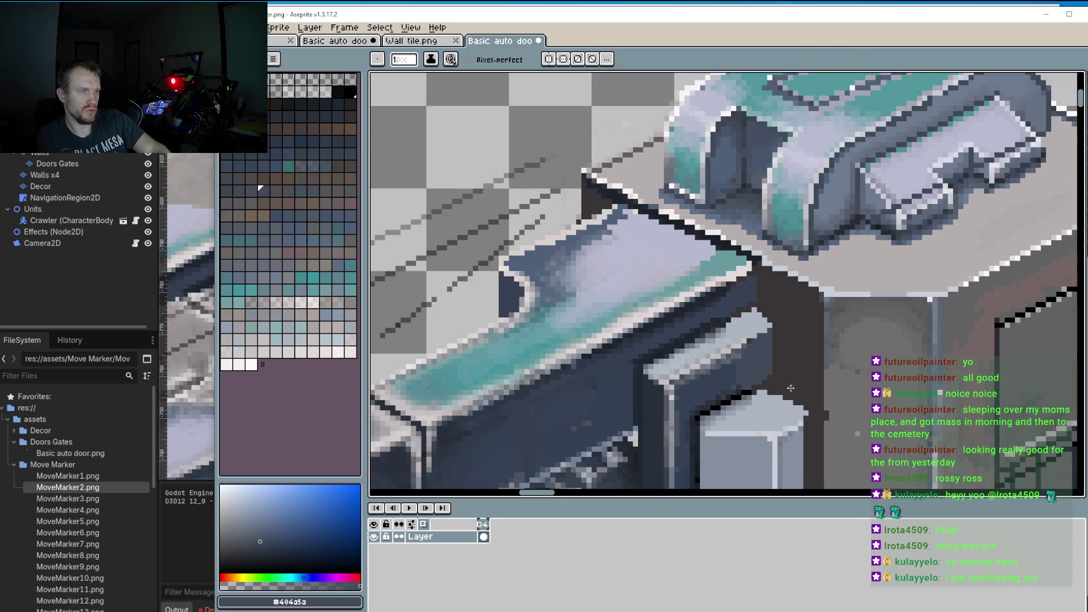
scroll(770, 391, up, 2)
Step: Extend the light grey #adb4c1 shape upward and to the right
key(i)
click(773, 392)
key(b)
drag(771, 389, 766, 375)
mouse_move(771, 373)
mouse_down()
mouse_move(813, 391)
mouse_move(824, 413)
mouse_up()
scroll(816, 411, down, 2)
scroll(787, 376, up, 1)
scroll(788, 376, up, 2)
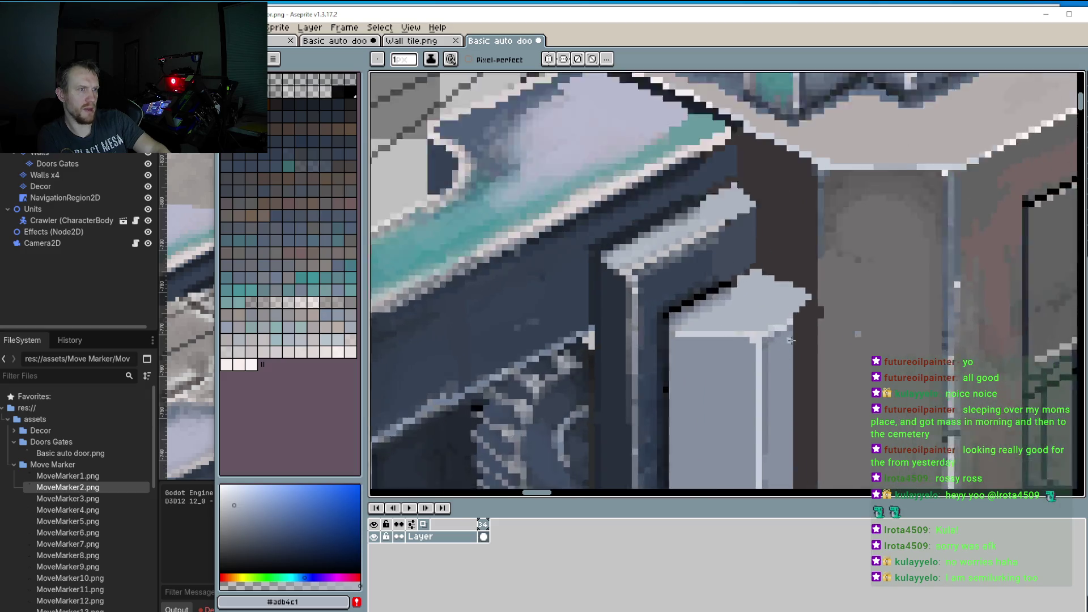
Step: Trim the grey shape's upper-right corner with dark #393535 pixels
alt+click(792, 264)
mouse_move(791, 264)
mouse_down()
mouse_move(815, 283)
mouse_move(806, 290)
mouse_up()
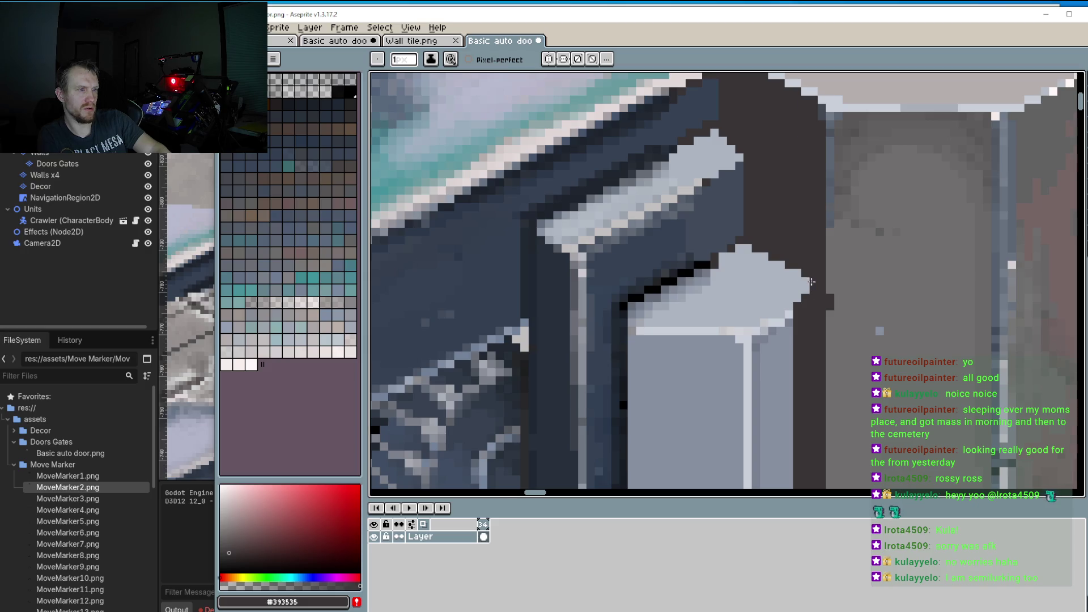
scroll(809, 280, down, 4)
scroll(806, 321, up, 3)
scroll(806, 320, up, 1)
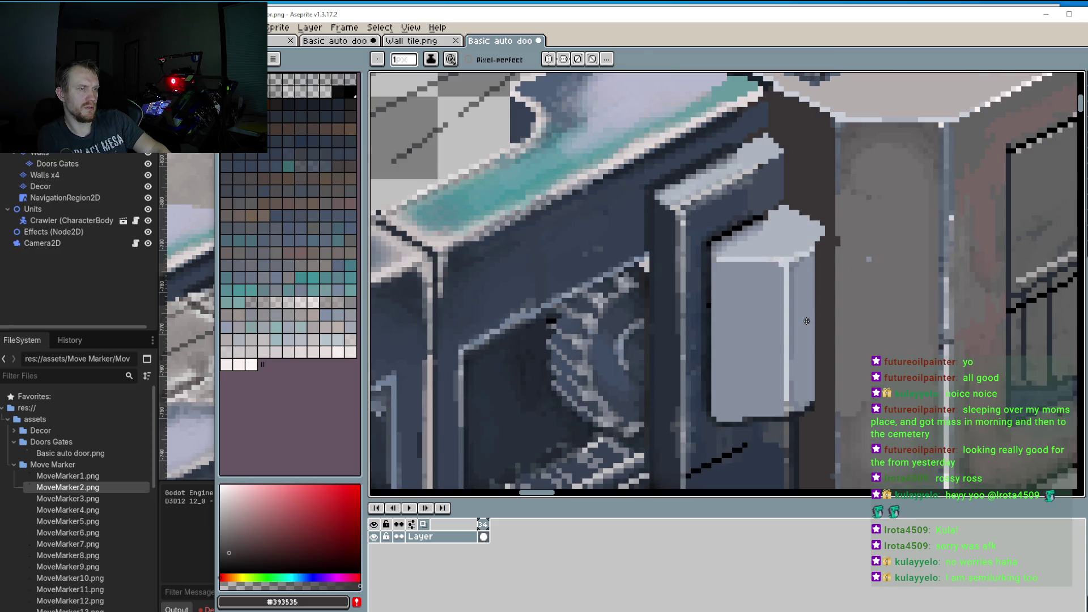
Step: Draw a mid grey #868fa0 line down the box's right edge
alt+click(802, 266)
scroll(814, 238, up, 2)
mouse_move(814, 238)
mouse_down()
mouse_move(815, 473)
mouse_move(820, 462)
mouse_up()
scroll(788, 395, down, 2)
scroll(788, 395, down, 1)
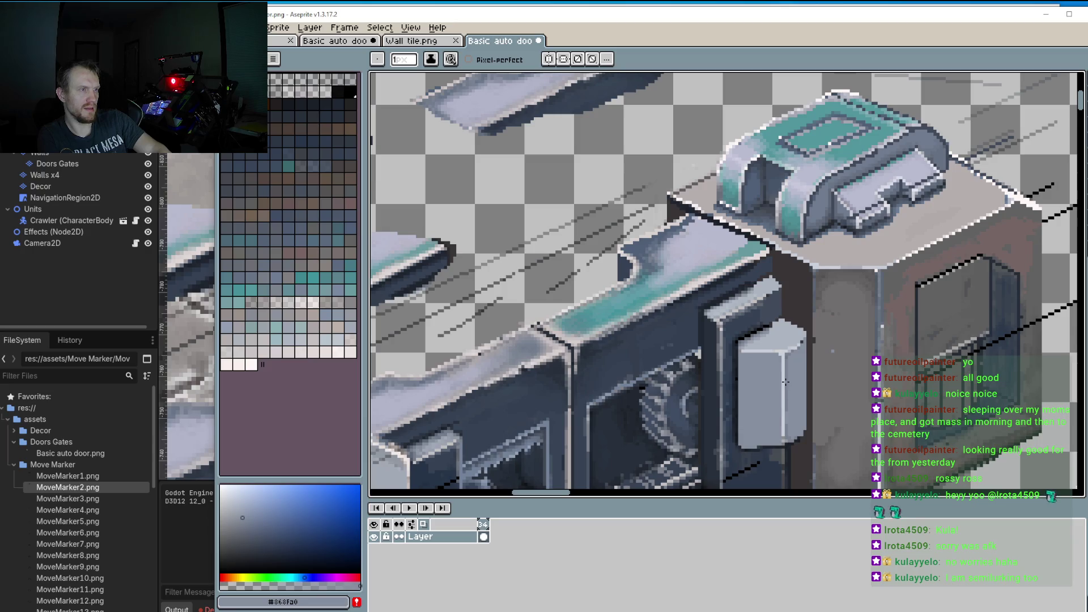
scroll(786, 381, down, 1)
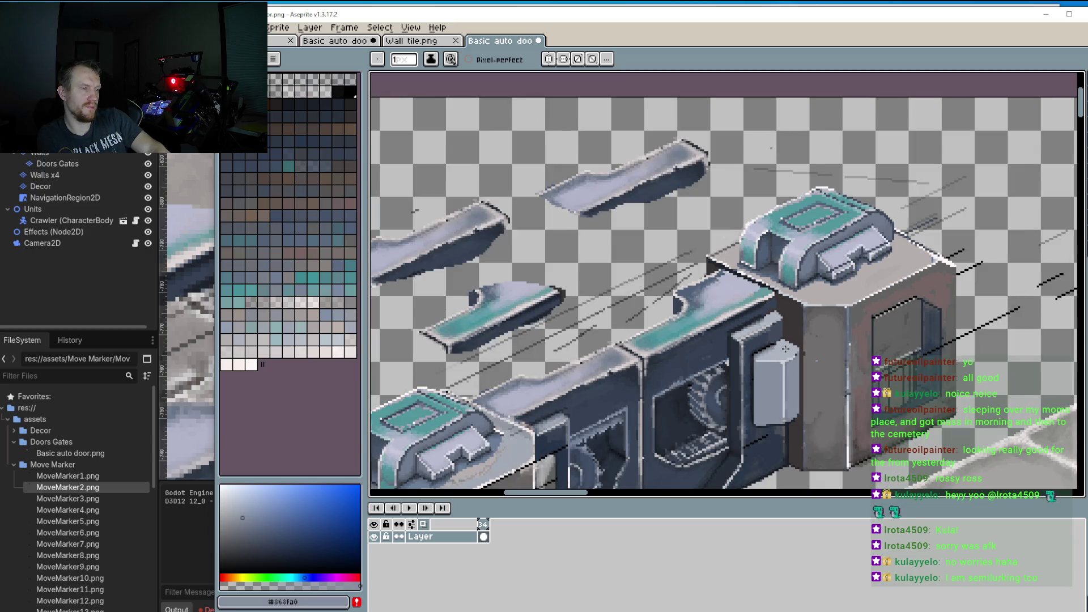
drag(781, 351, 853, 218)
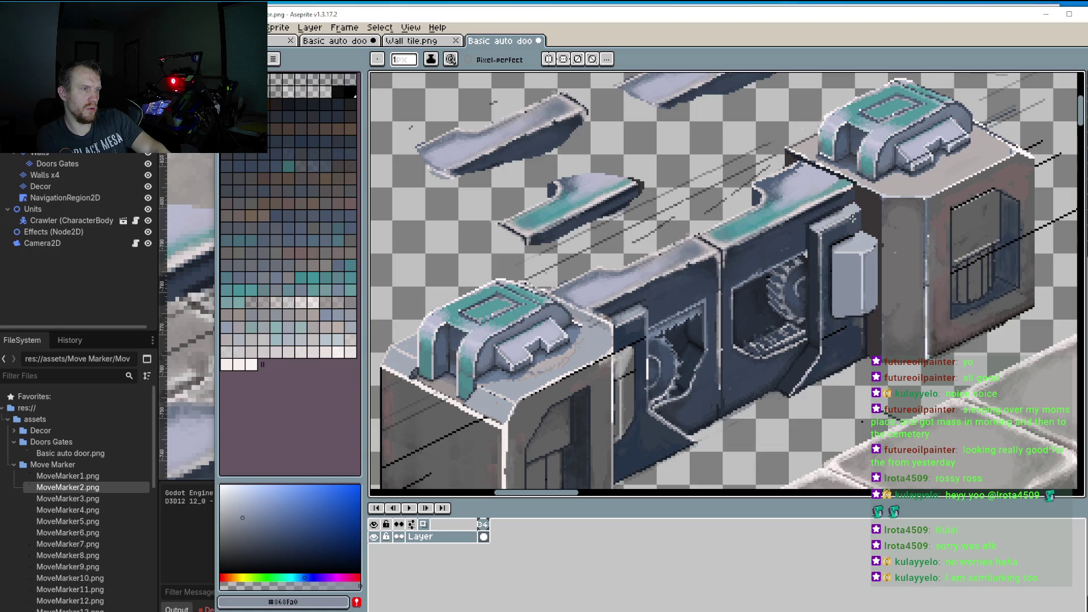
Step: Lasso the wall-top cap piece and shift it down-left, nudging it up one pixel
key(w)
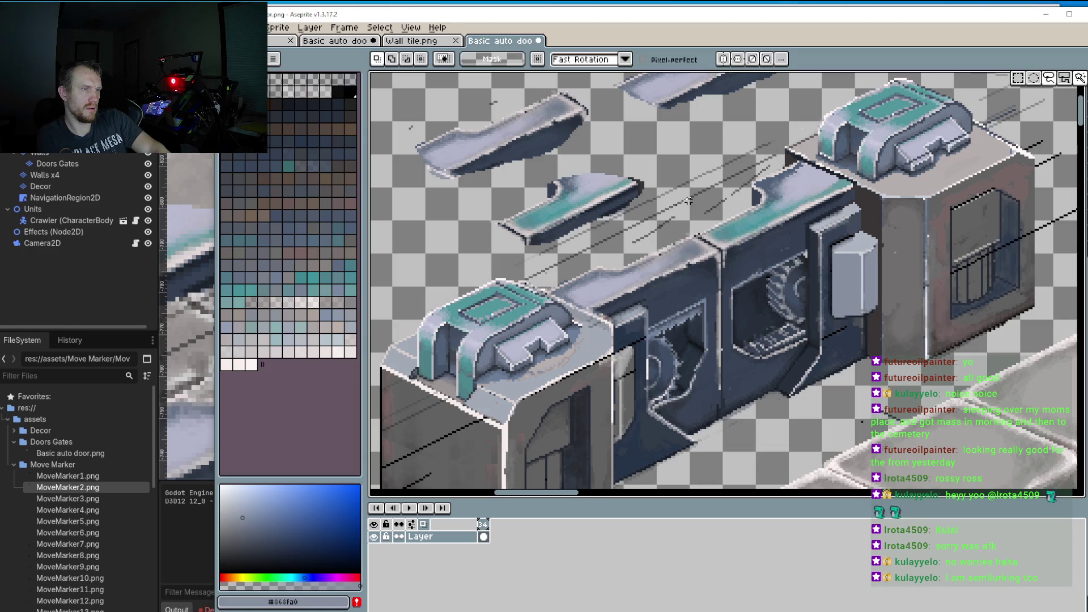
scroll(701, 228, up, 1)
mouse_move(673, 234)
mouse_down()
mouse_move(721, 260)
mouse_move(765, 262)
mouse_move(903, 210)
mouse_move(938, 173)
mouse_move(881, 142)
mouse_move(760, 164)
mouse_move(675, 237)
mouse_up()
mouse_move(799, 215)
mouse_down()
mouse_move(703, 232)
mouse_move(560, 299)
mouse_move(583, 296)
mouse_up()
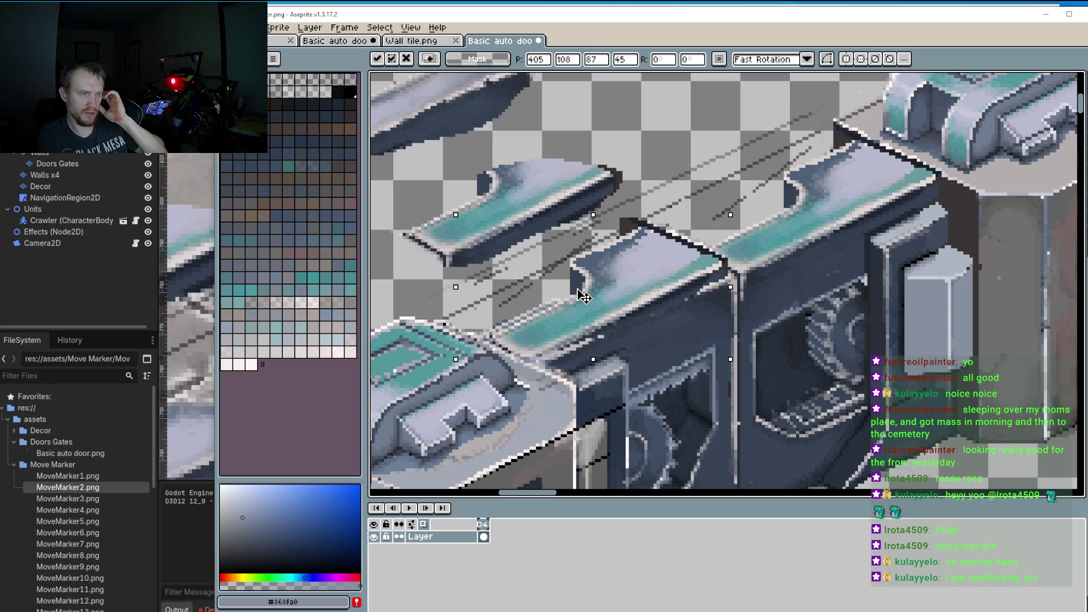
key(Up)
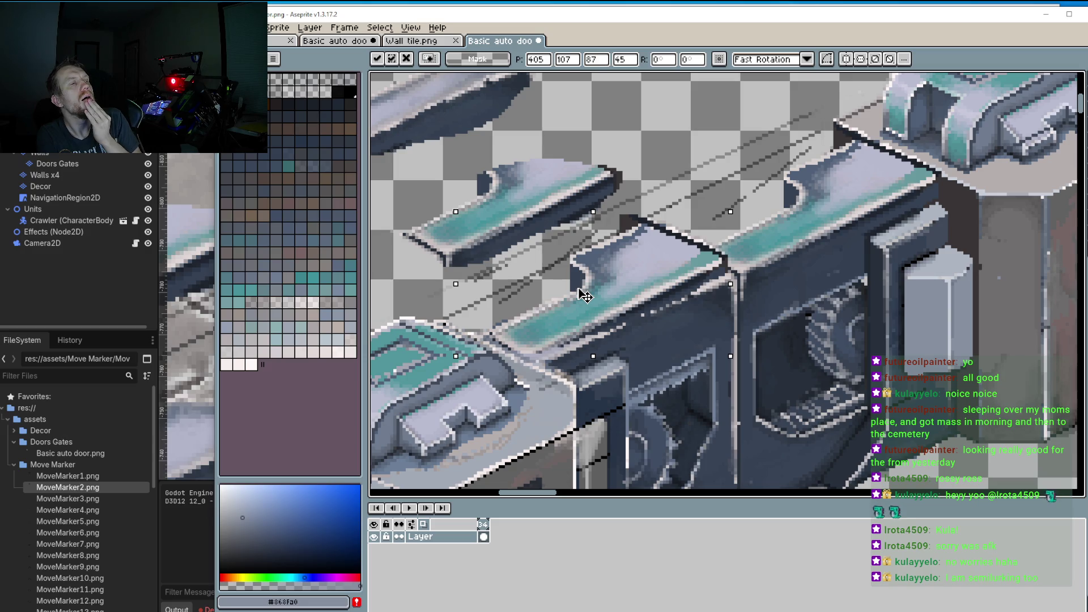
mouse_move(585, 295)
mouse_down()
mouse_move(574, 307)
mouse_move(534, 218)
mouse_up()
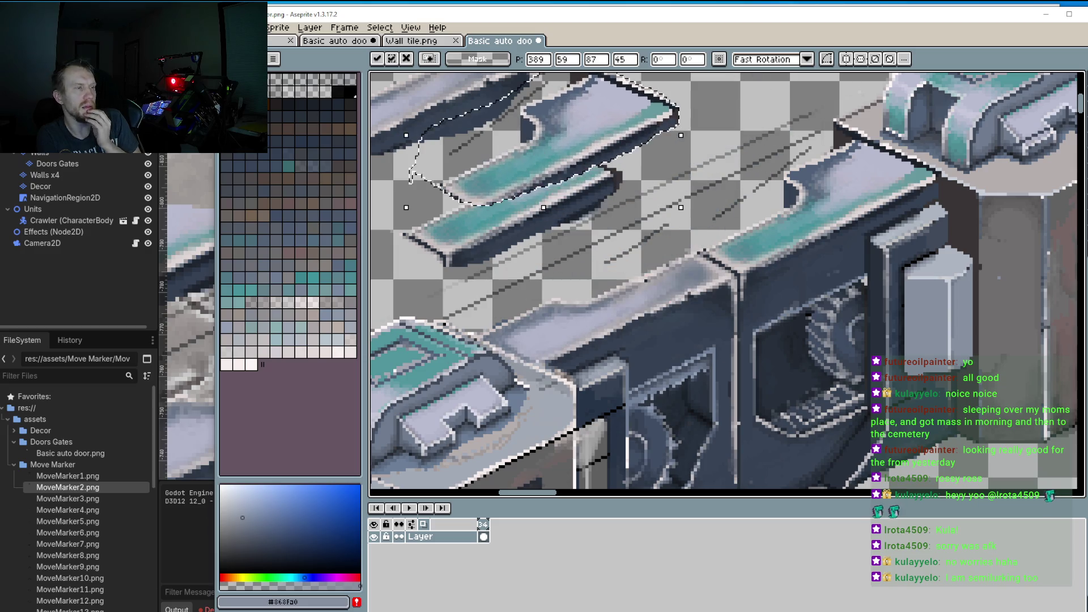
key(Escape)
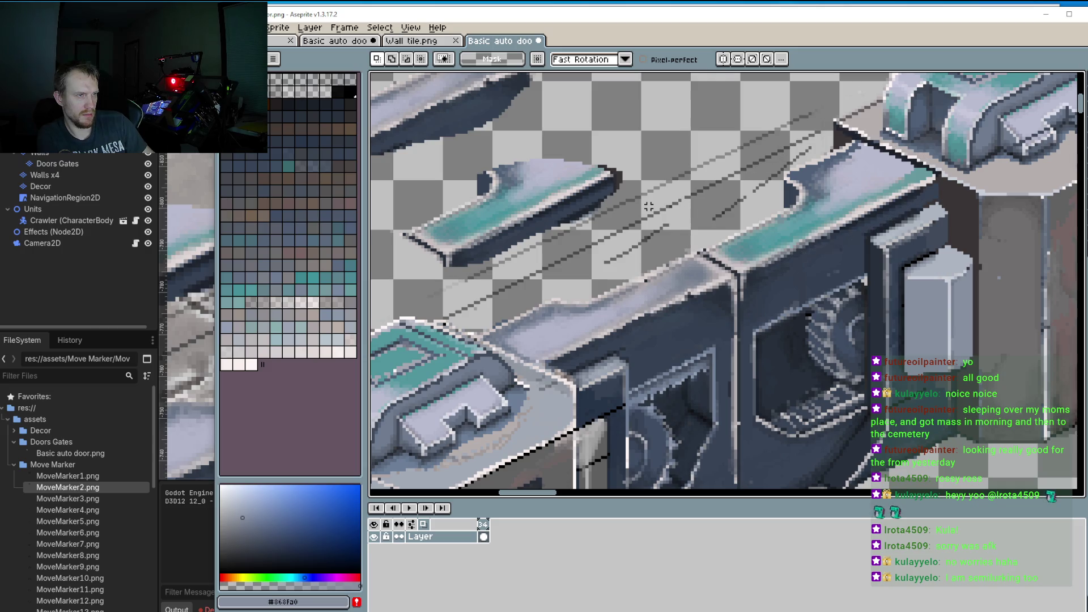
Step: Zoom in on the loose cap pieces and pick light grey #adb4c1 for the pencil
scroll(649, 207, down, 4)
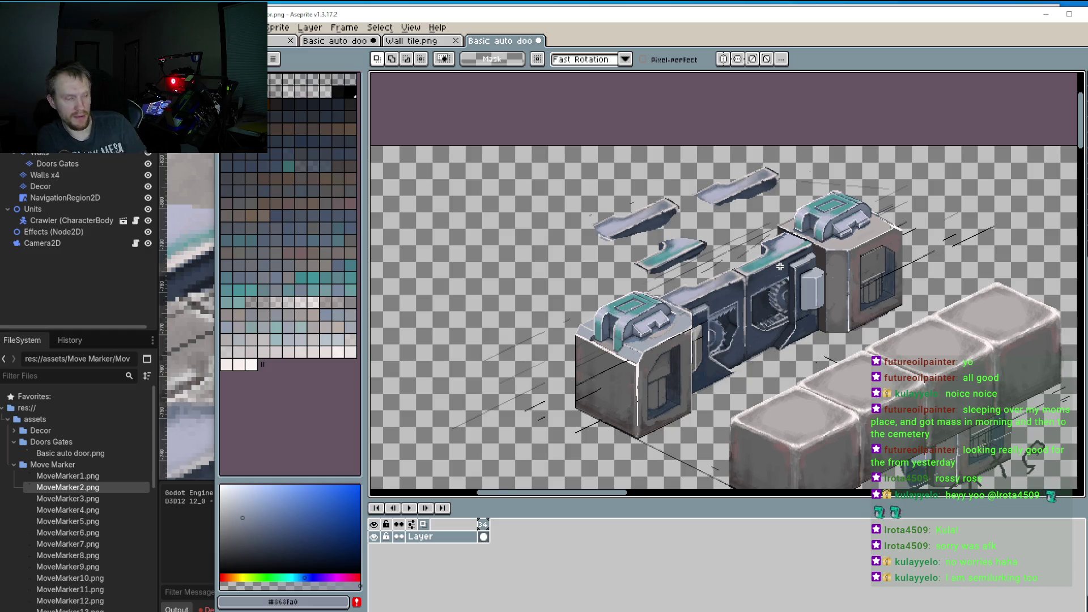
scroll(782, 267, up, 3)
scroll(768, 288, down, 1)
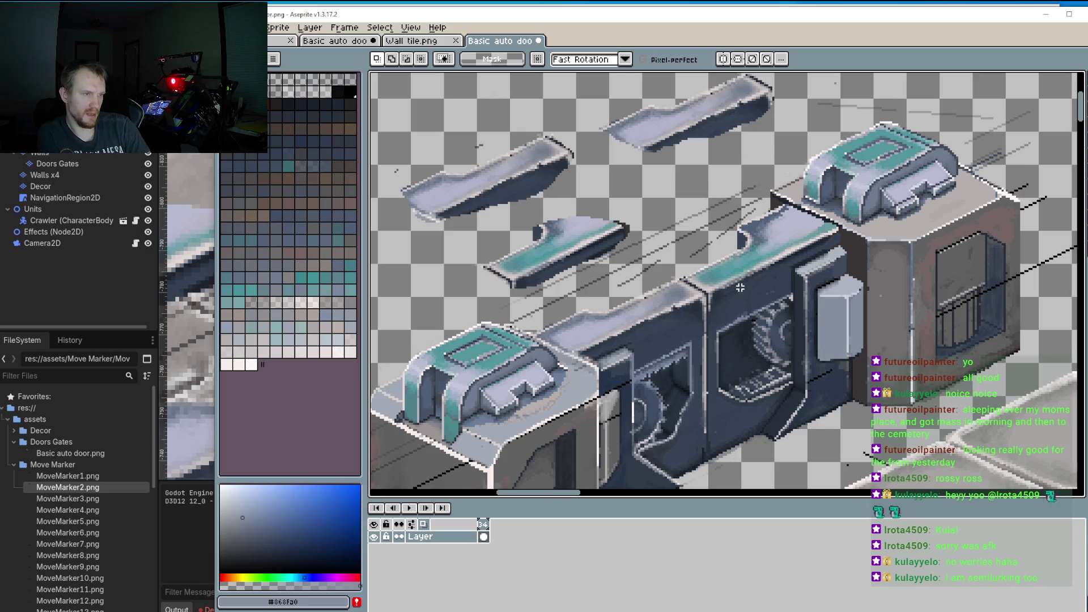
drag(701, 299, 699, 272)
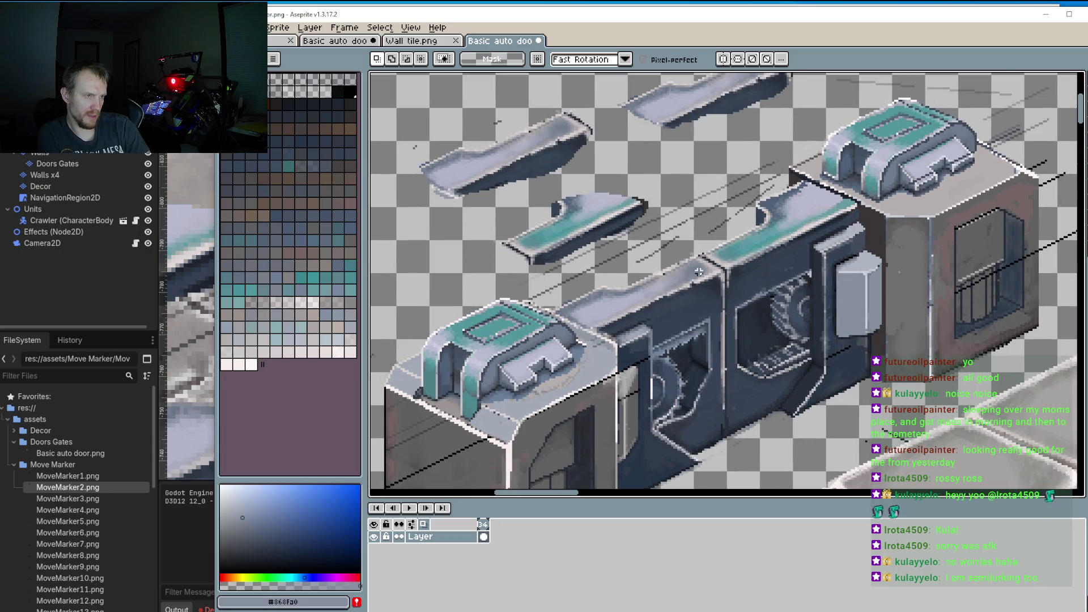
scroll(905, 255, up, 3)
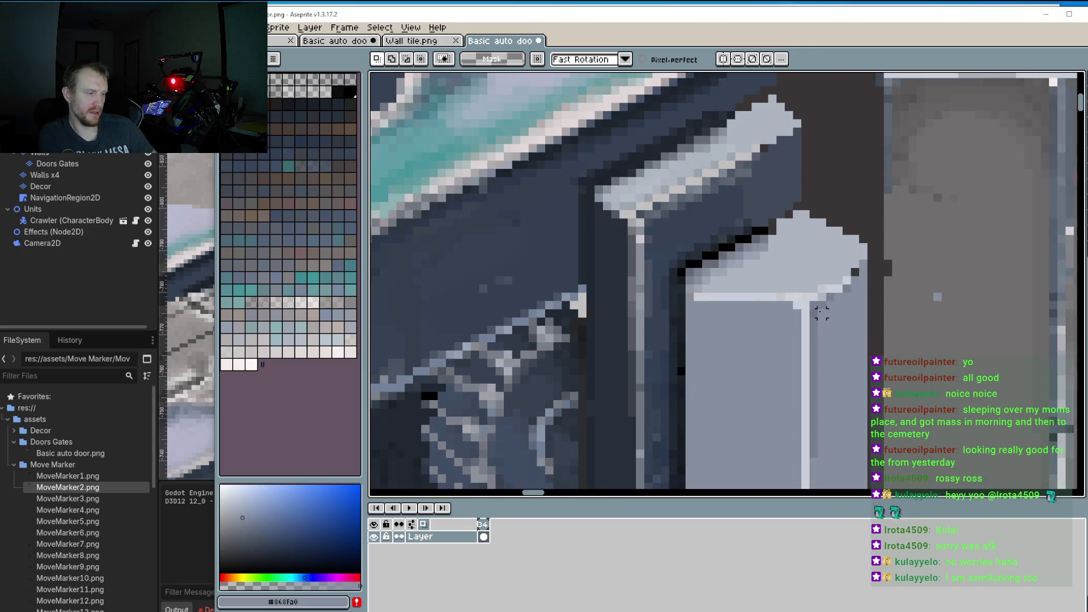
key(b)
alt+click(807, 266)
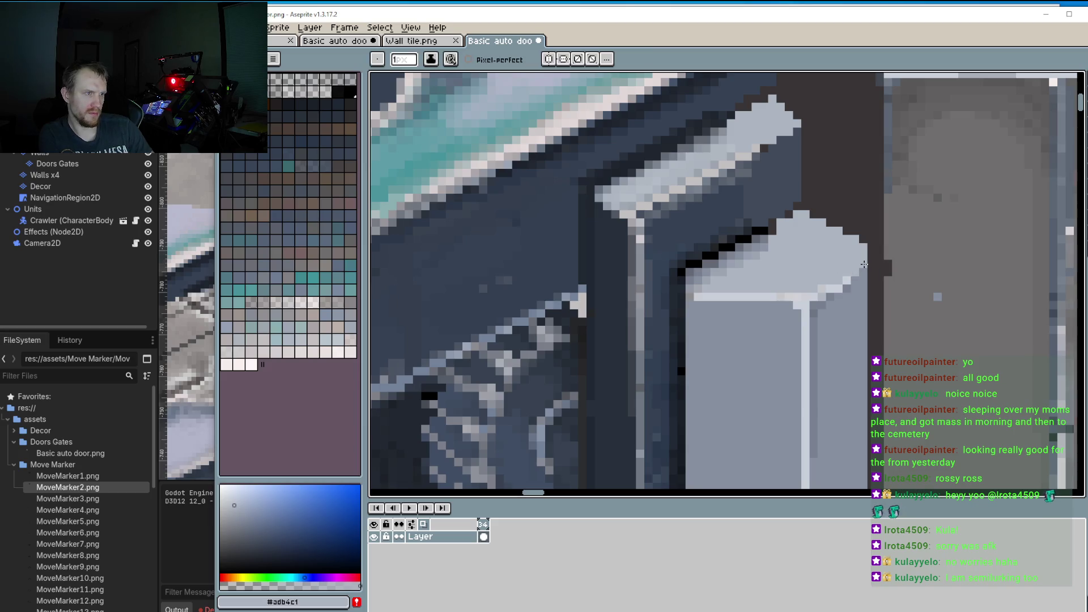
scroll(870, 264, down, 4)
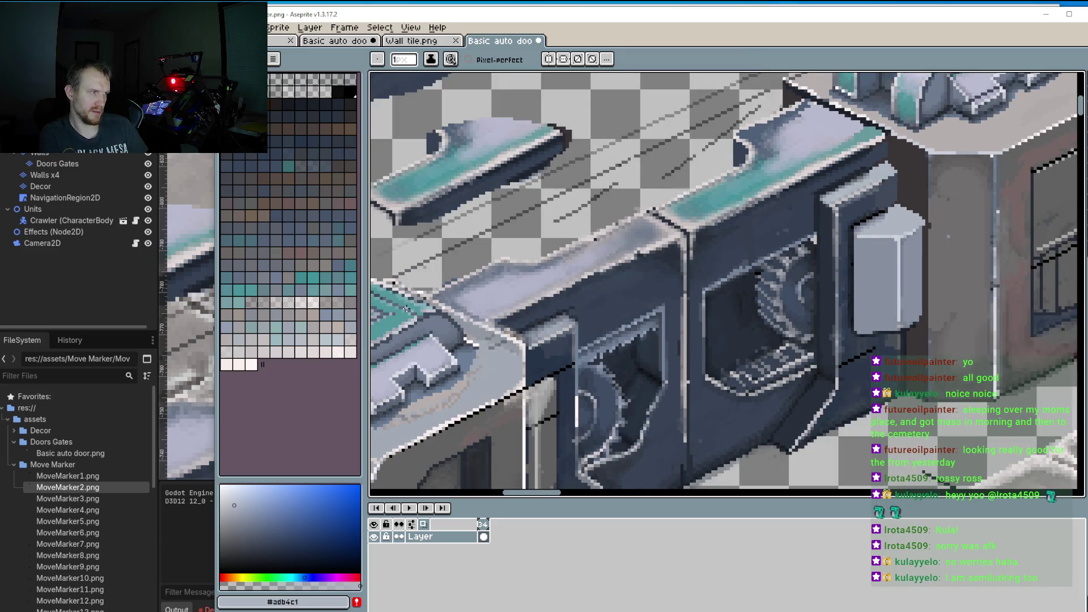
drag(406, 309, 453, 245)
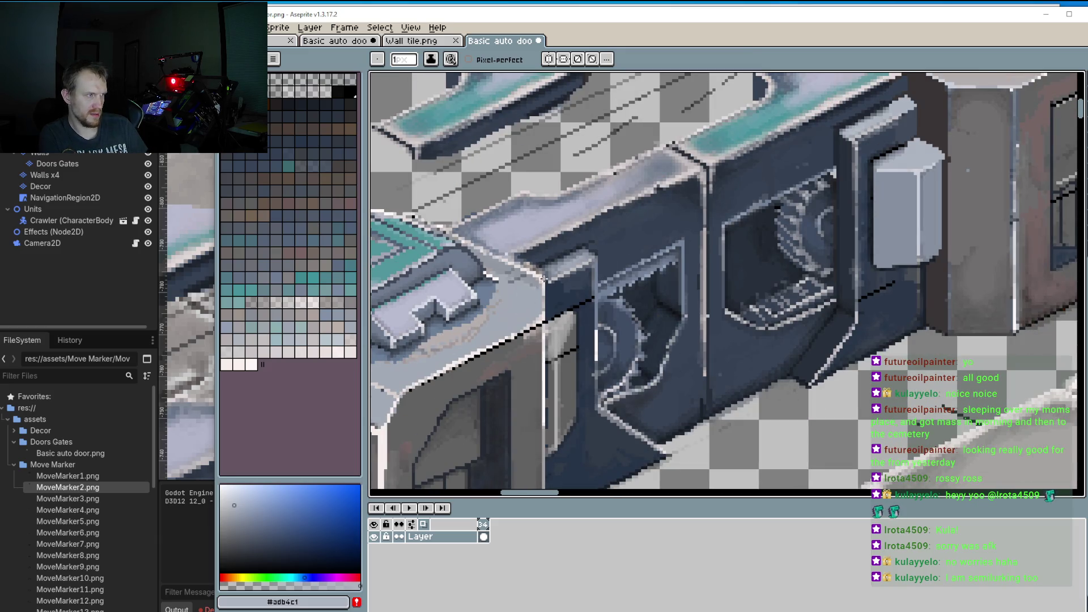
scroll(573, 370, up, 3)
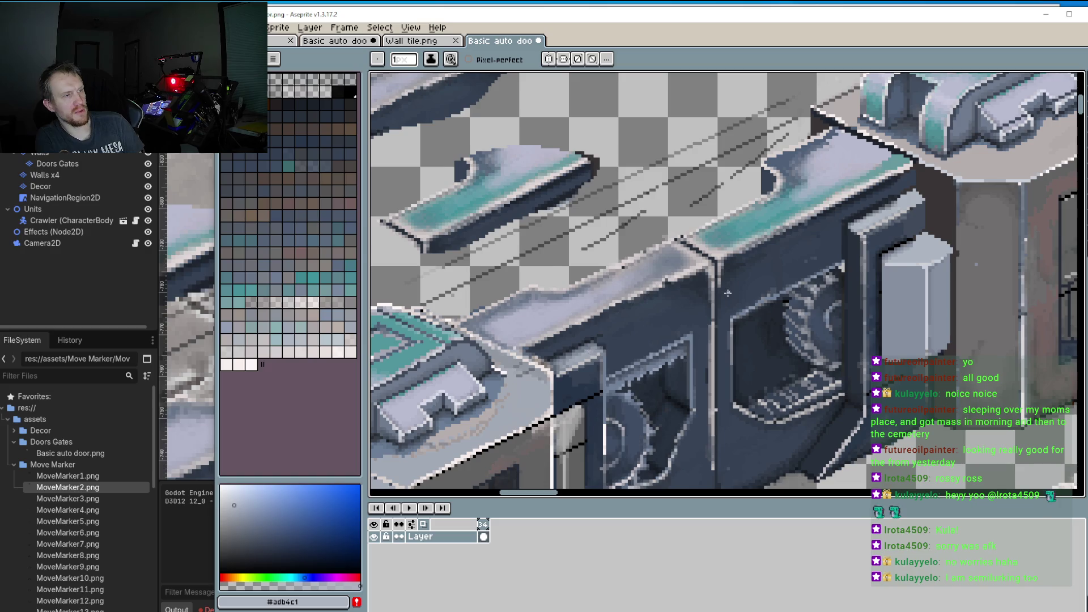
Step: Fill the missing light-grey pixels at the cap's corner and top edge
scroll(736, 298, down, 3)
scroll(909, 263, up, 5)
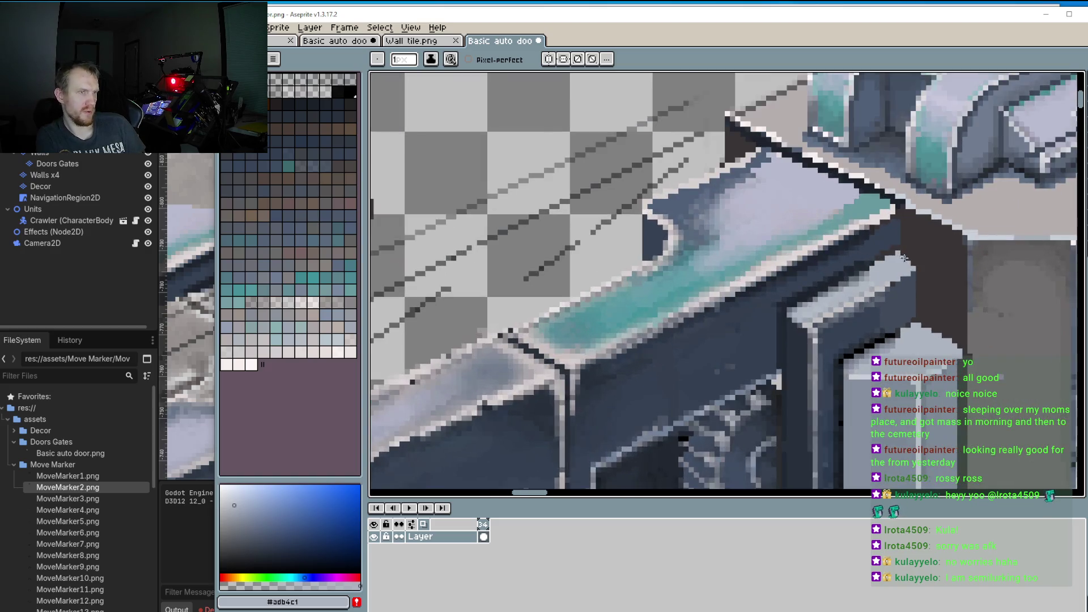
click(909, 255)
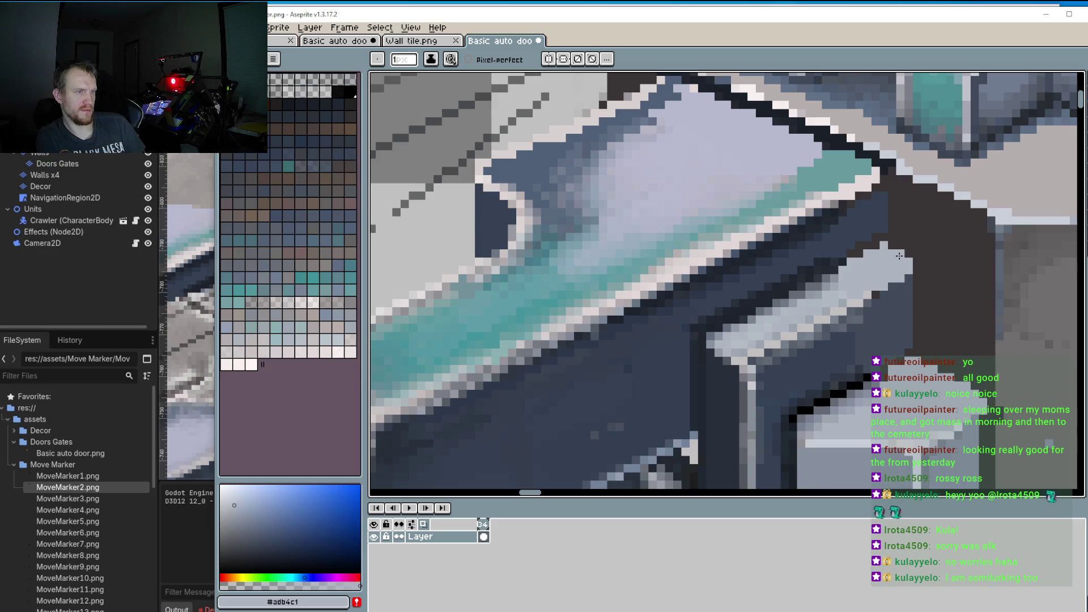
click(892, 244)
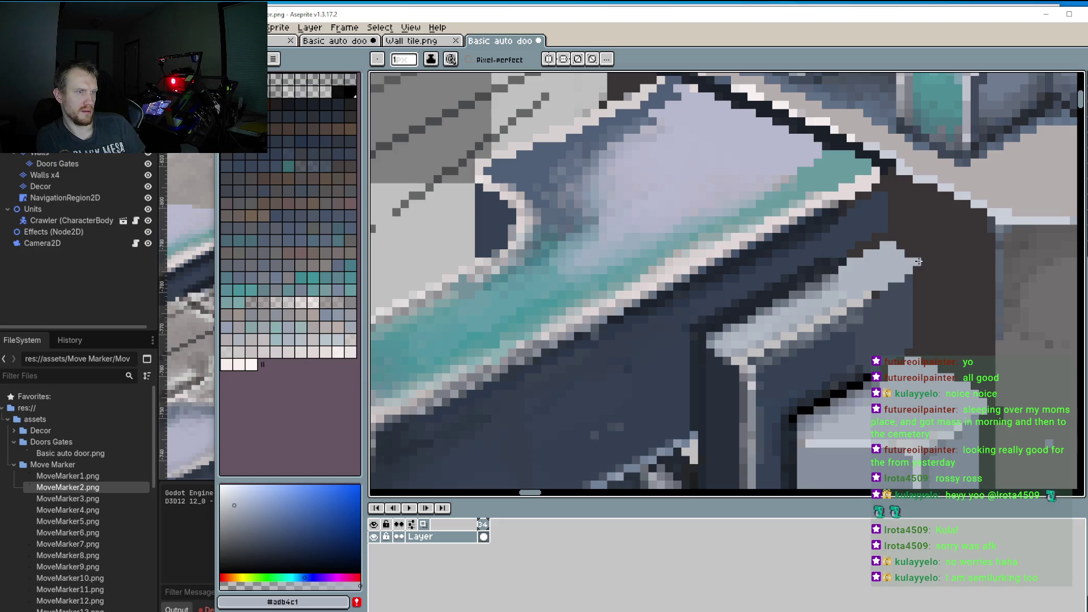
scroll(749, 356, down, 4)
scroll(749, 356, down, 1)
scroll(740, 297, down, 1)
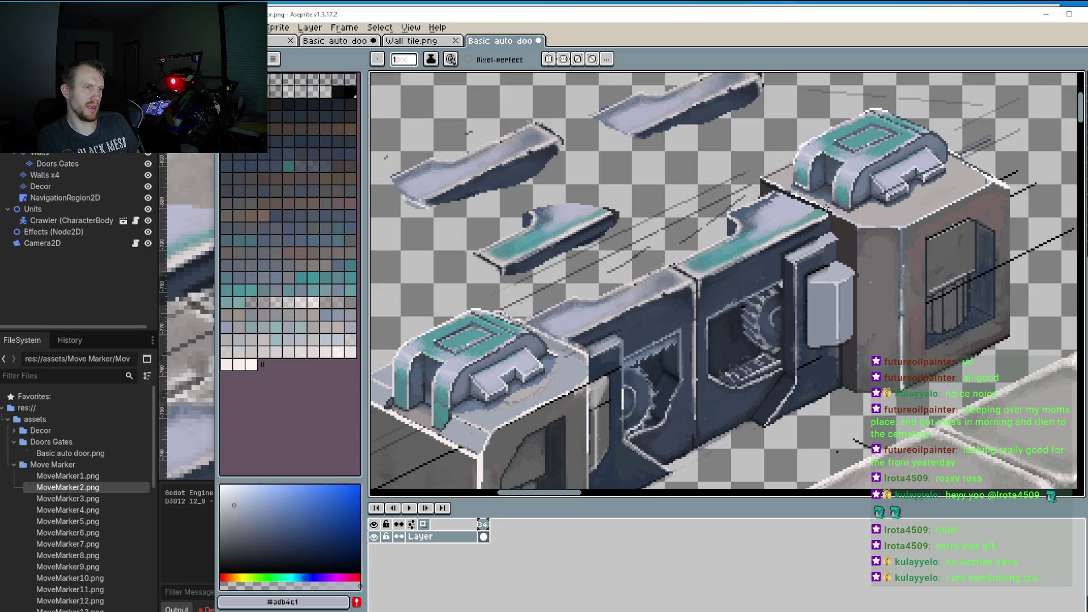
scroll(785, 172, up, 2)
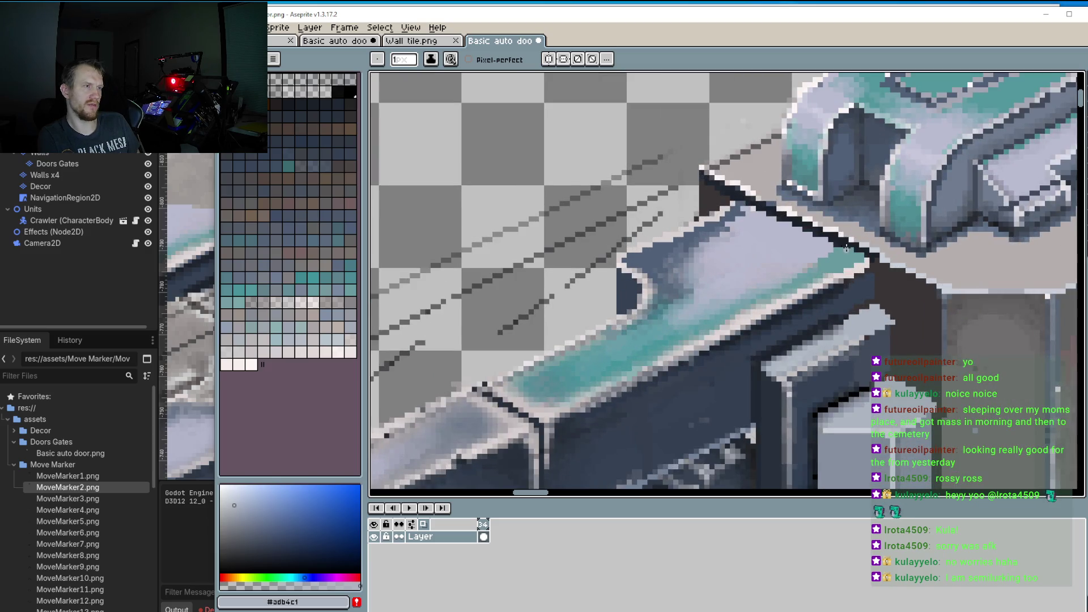
scroll(829, 226, down, 3)
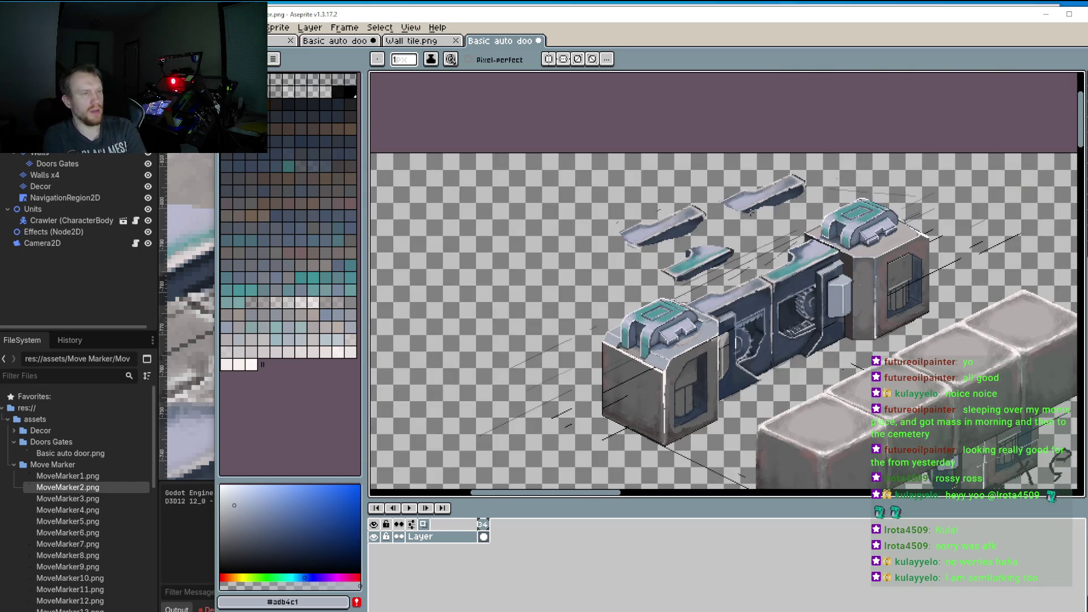
drag(754, 208, 720, 265)
scroll(745, 363, up, 3)
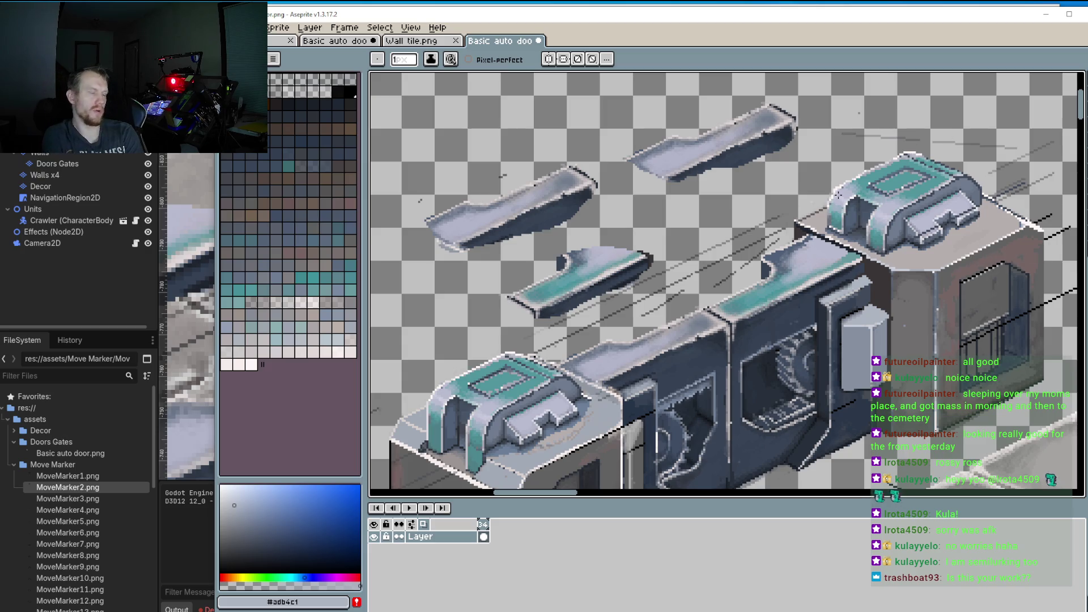
scroll(837, 196, down, 2)
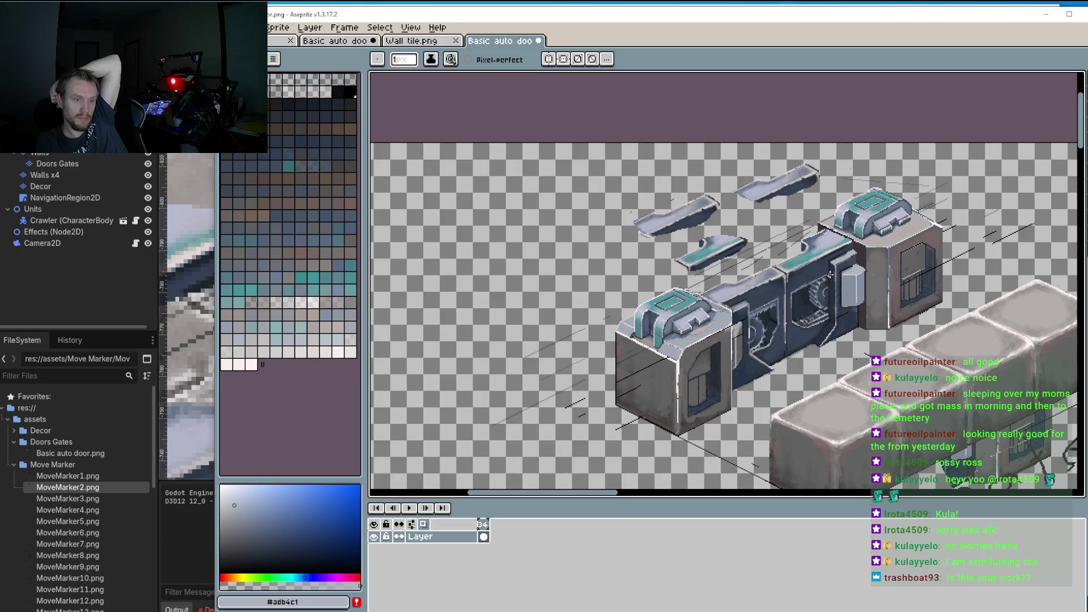
mouse_move(803, 247)
mouse_down()
mouse_move(778, 294)
mouse_move(754, 306)
mouse_move(732, 281)
mouse_up()
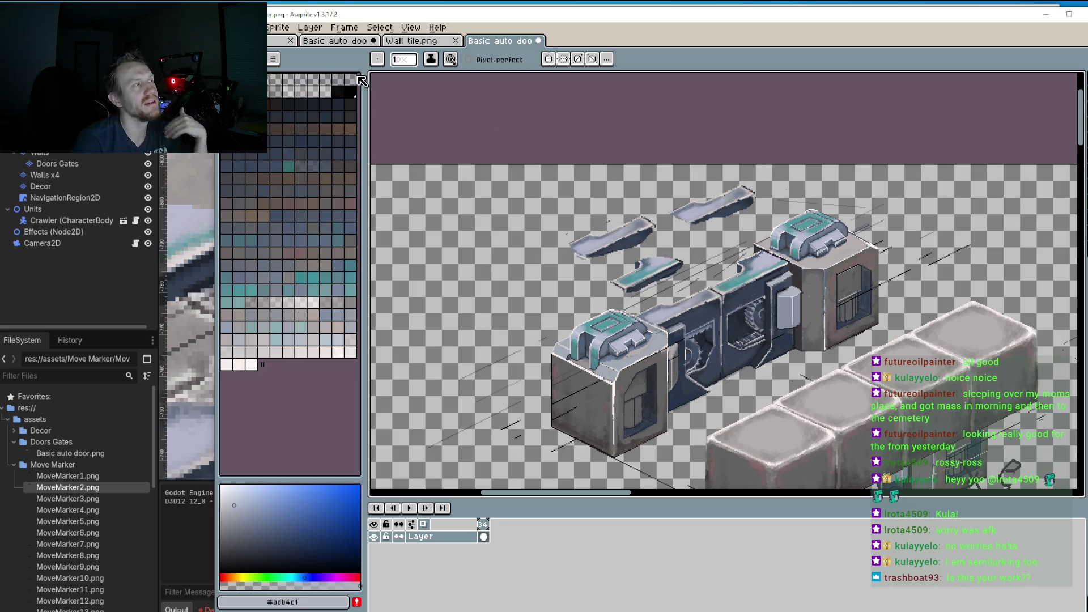
Step: Save the door sprite and zoom in on the reimported door in the Godot level
key(alt+f)
key(s)
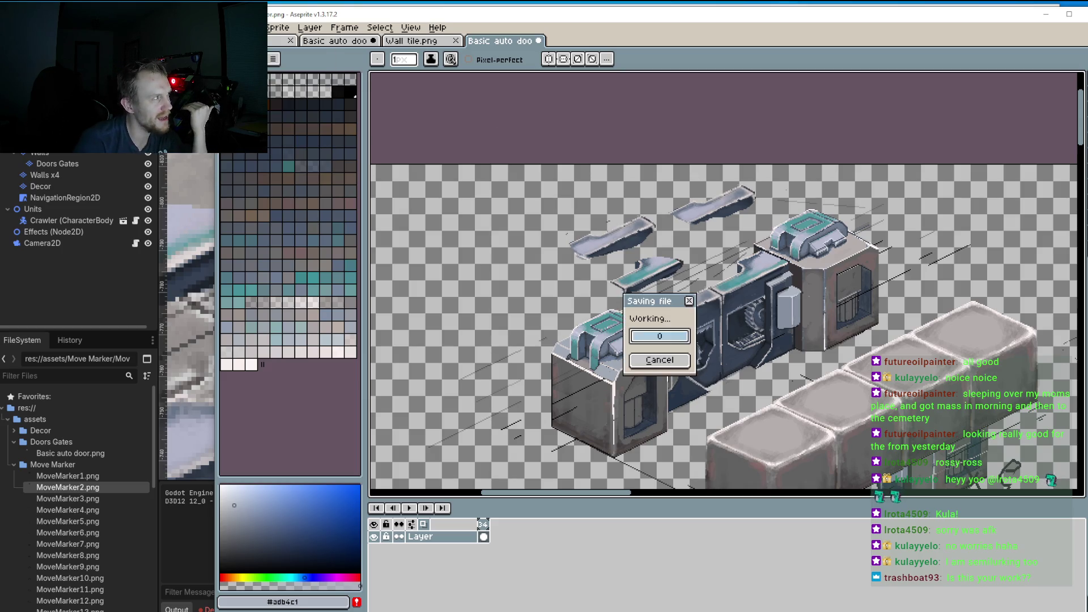
key(alt+Tab)
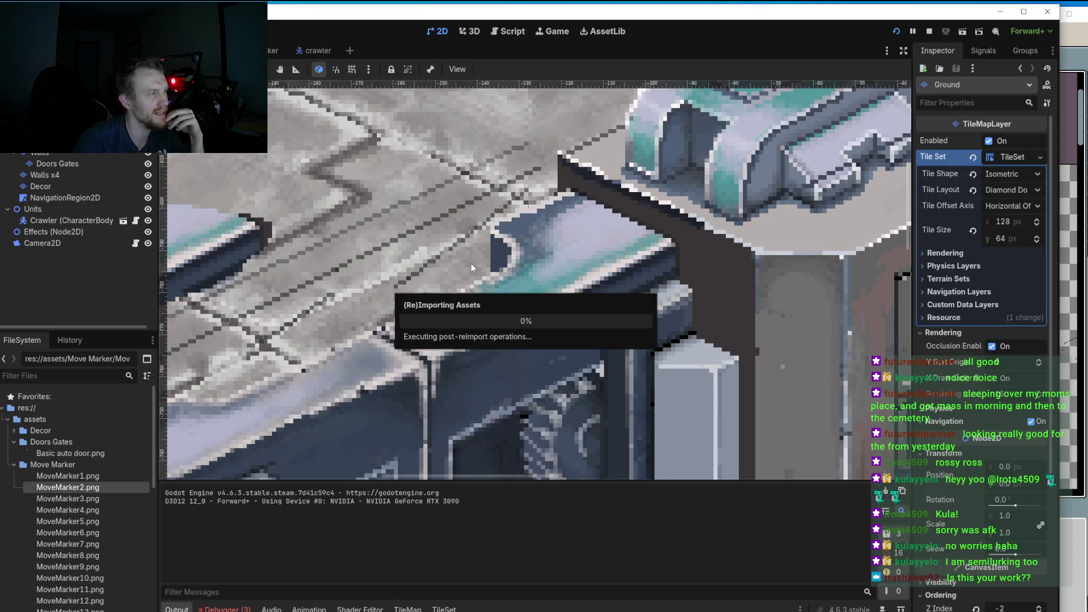
scroll(748, 136, down, 3)
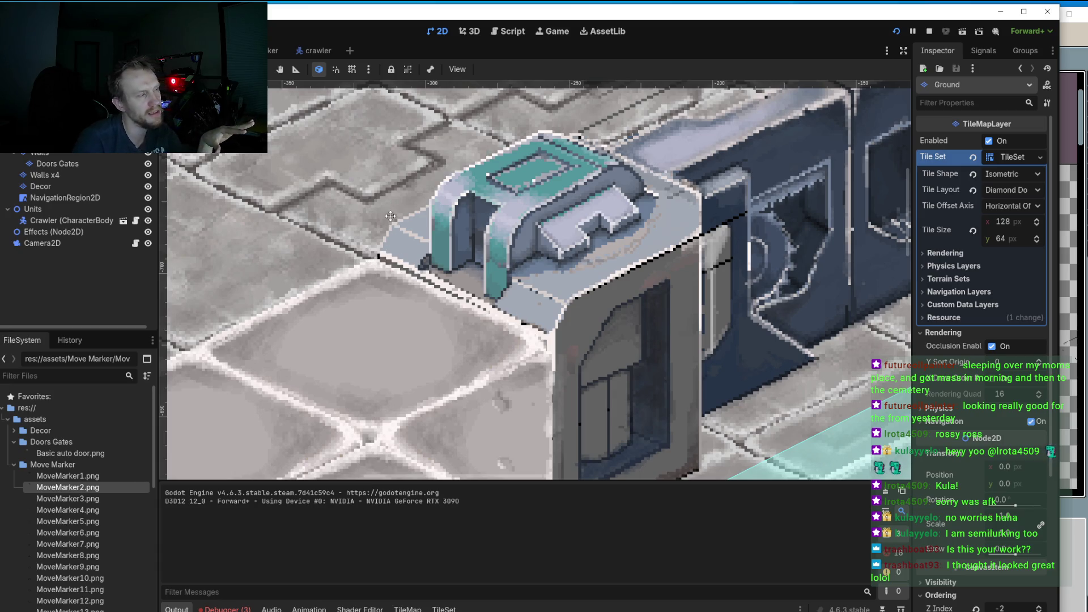
scroll(374, 258, down, 1)
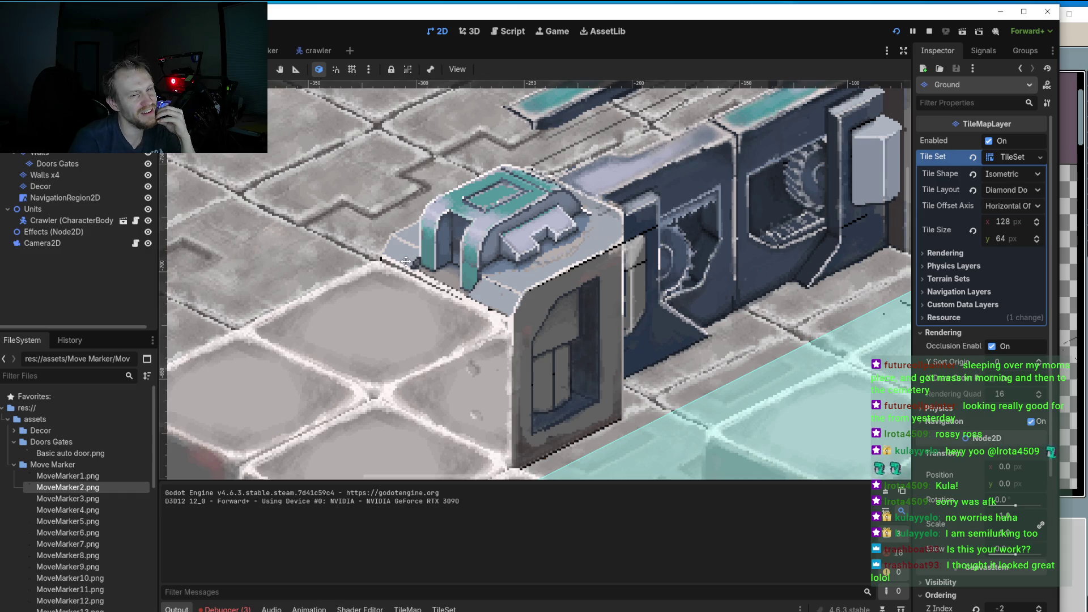
scroll(641, 322, down, 3)
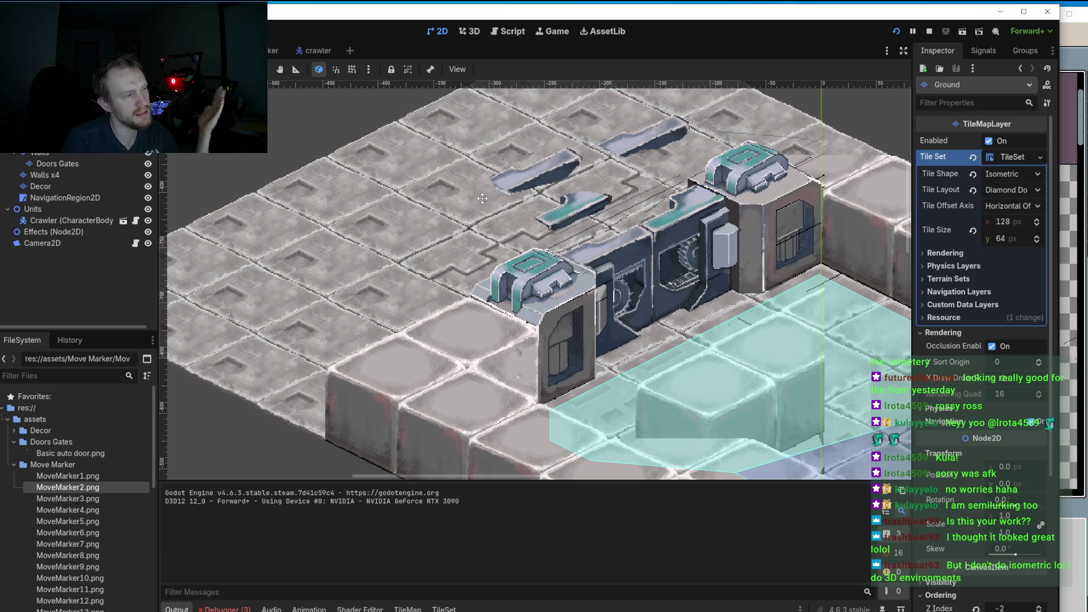
Step: Pan and zoom the Godot map to center the door, then return to Aseprite
scroll(554, 256, up, 3)
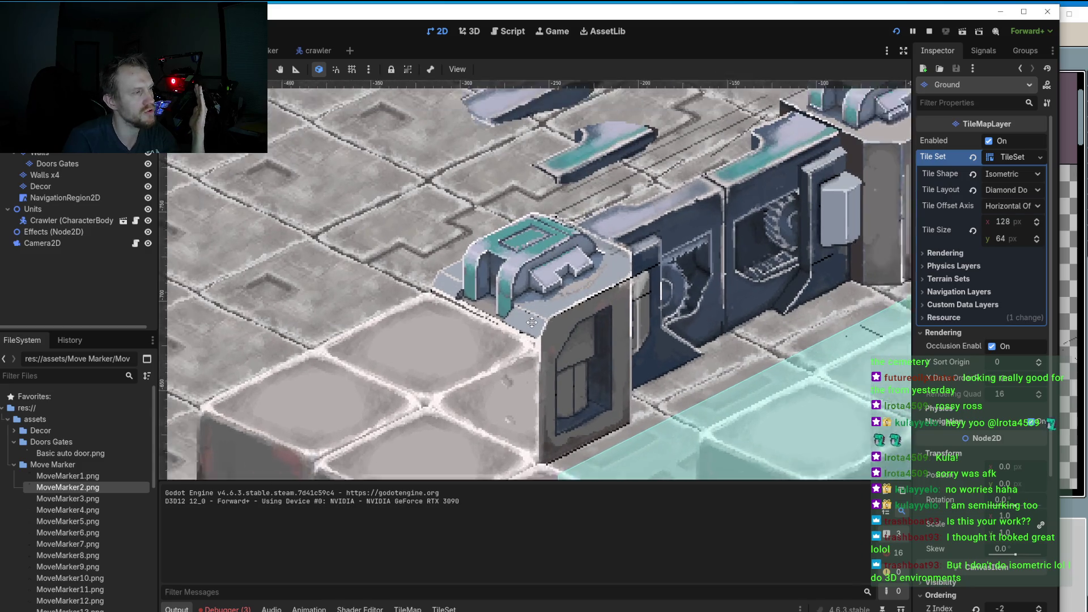
scroll(532, 322, down, 3)
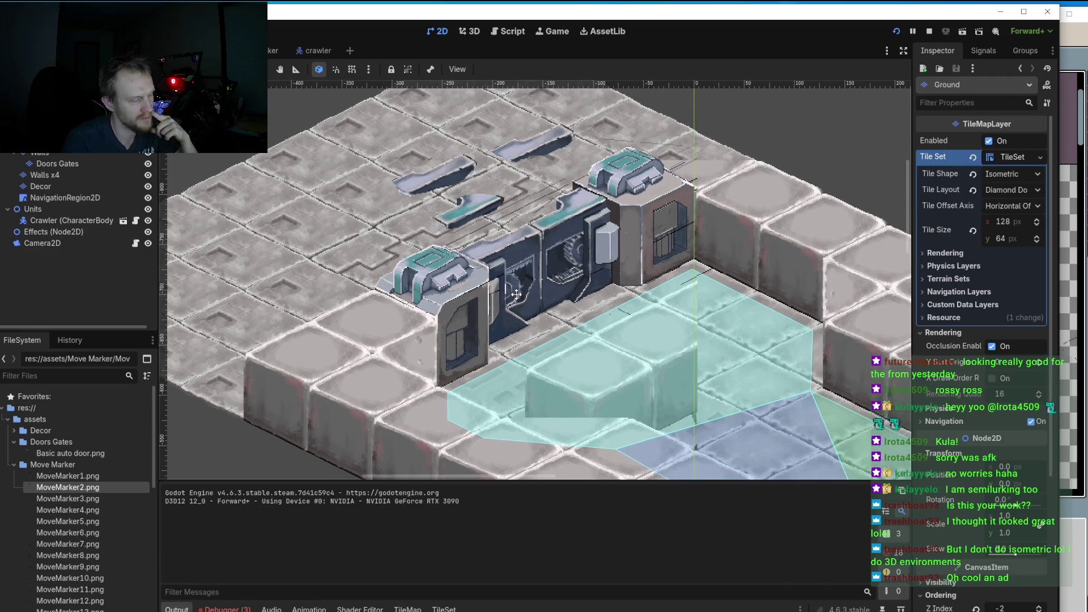
drag(610, 310, 515, 293)
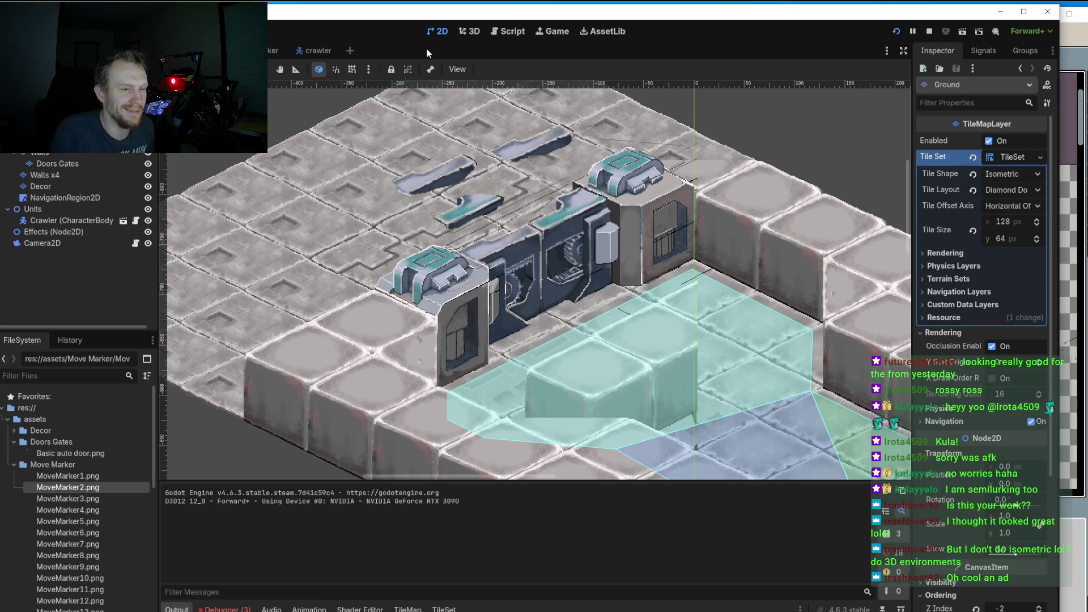
scroll(383, 253, up, 2)
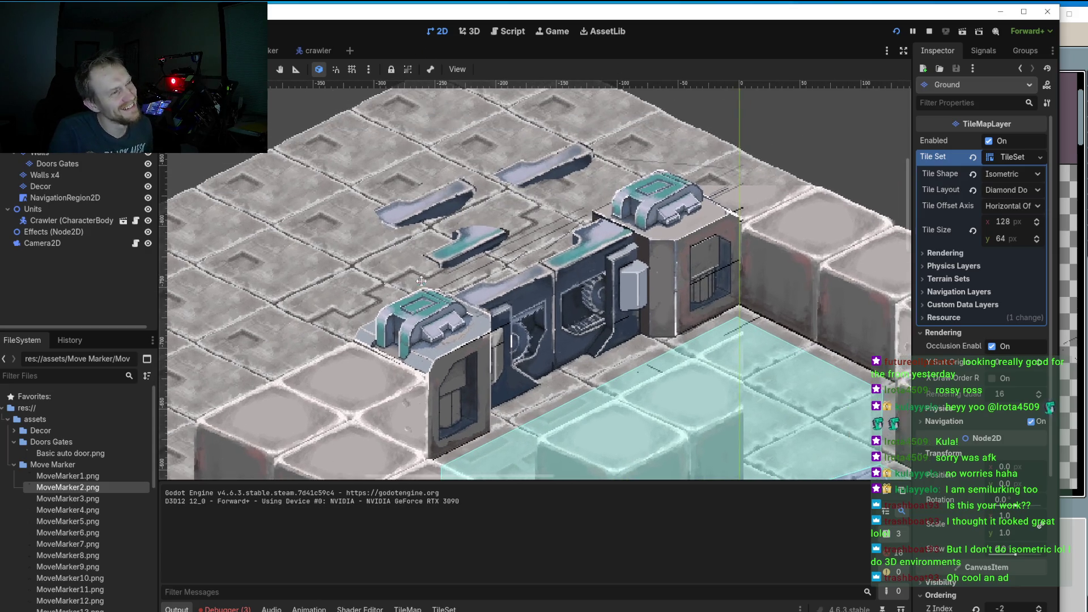
drag(454, 238, 420, 280)
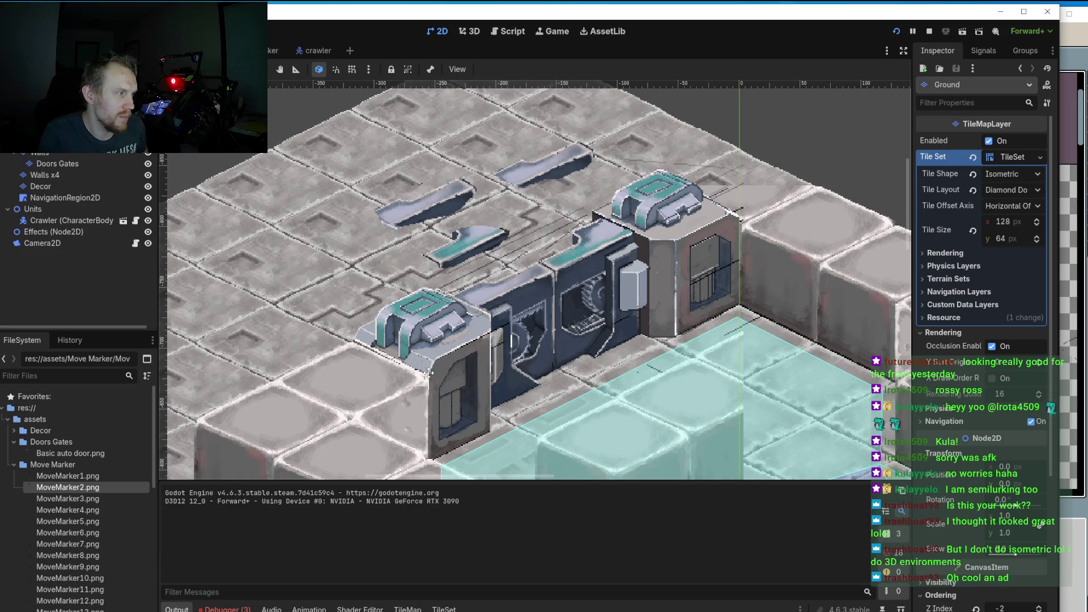
scroll(424, 387, up, 3)
scroll(424, 387, up, 2)
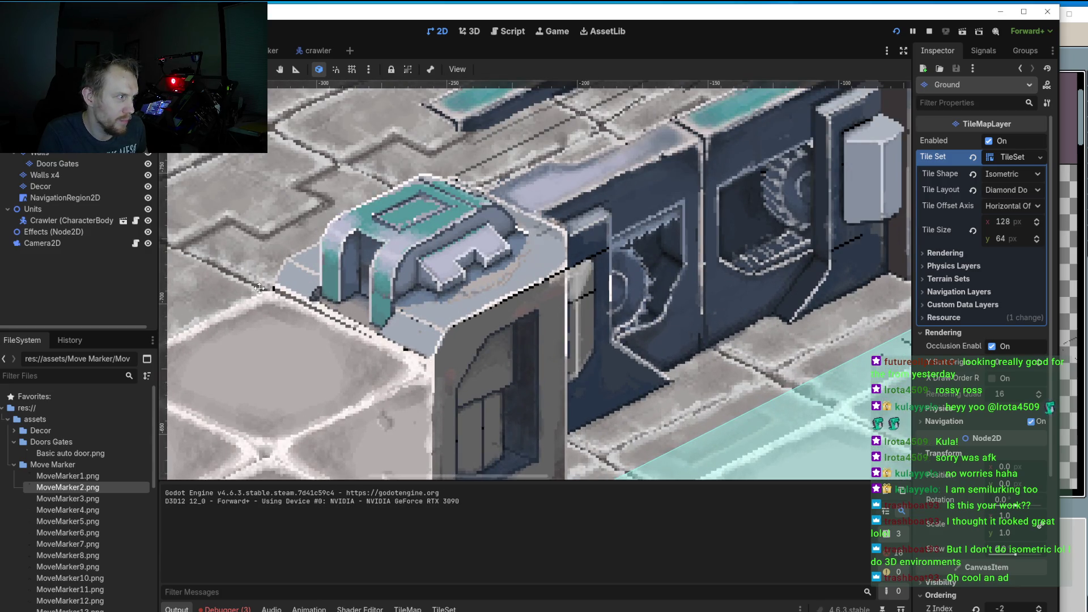
scroll(400, 298, down, 1)
scroll(399, 298, down, 1)
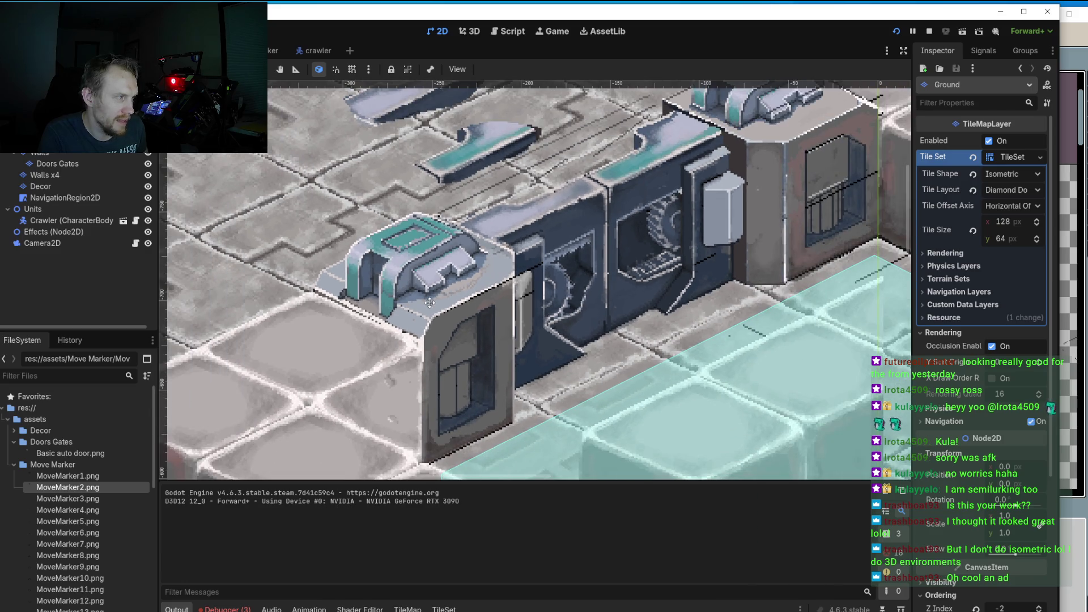
scroll(366, 355, down, 1)
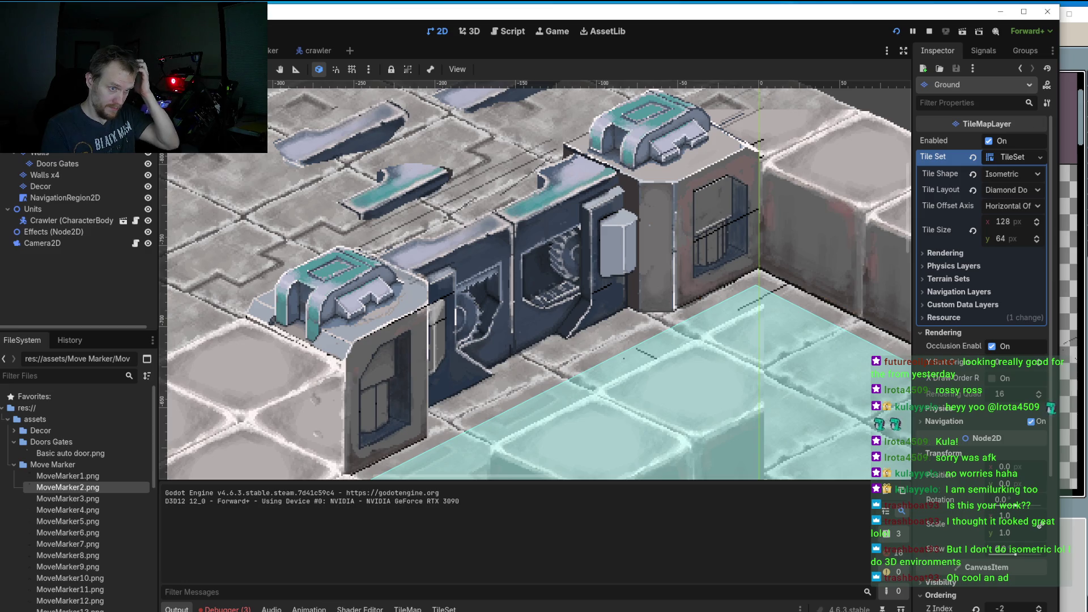
key(alt+Tab)
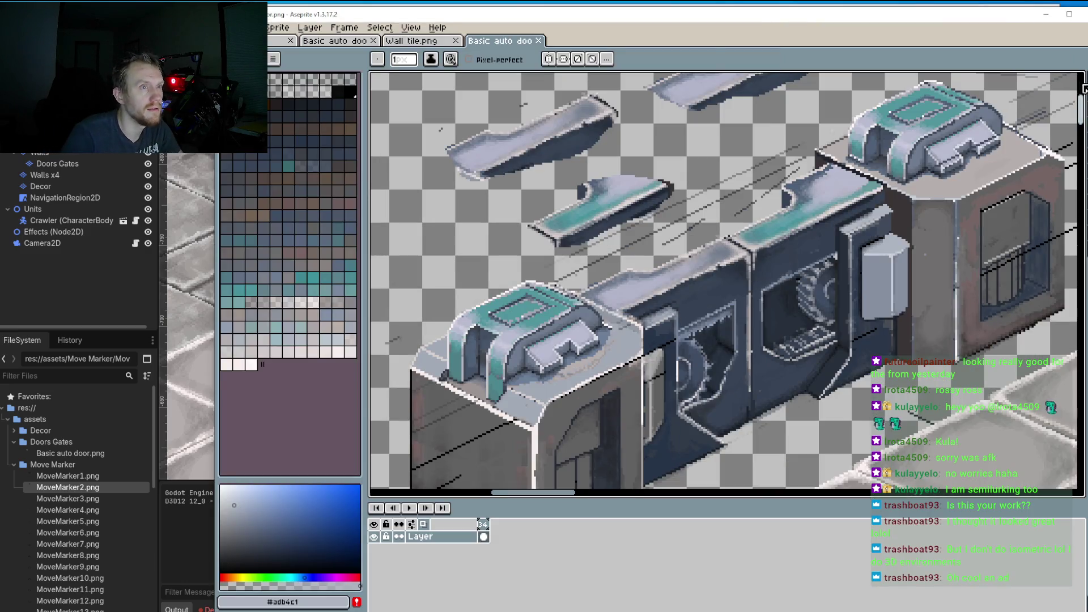
Step: Lasso-trace an outline around the front block's top cap, first freehand, then corner by corner
key(m)
scroll(417, 308, down, 1)
mouse_move(417, 308)
mouse_down()
mouse_move(562, 383)
mouse_move(638, 343)
mouse_move(416, 309)
mouse_up()
click(423, 316)
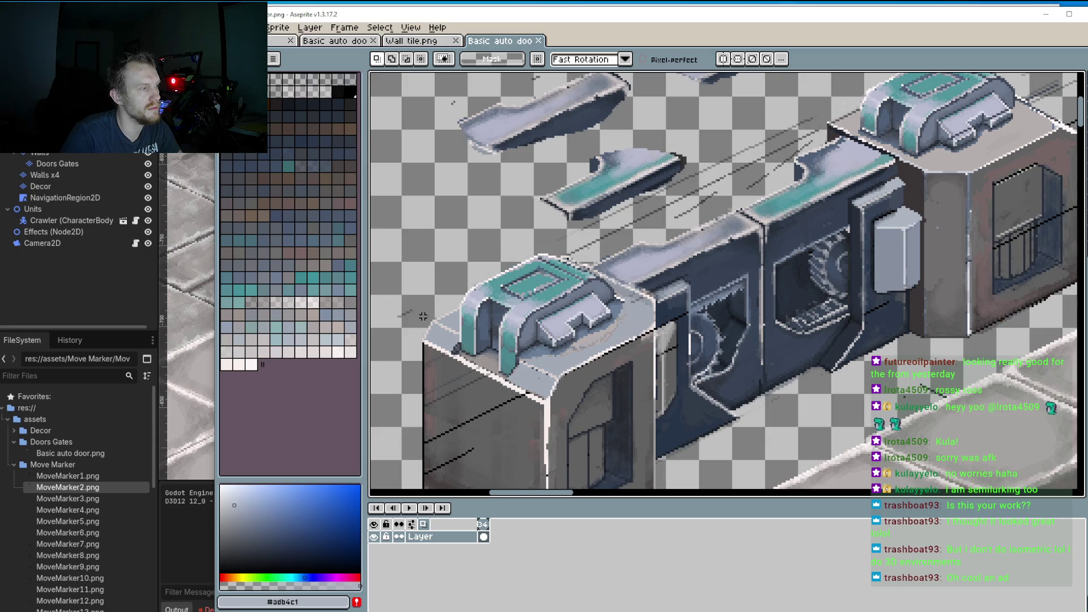
drag(410, 311, 460, 335)
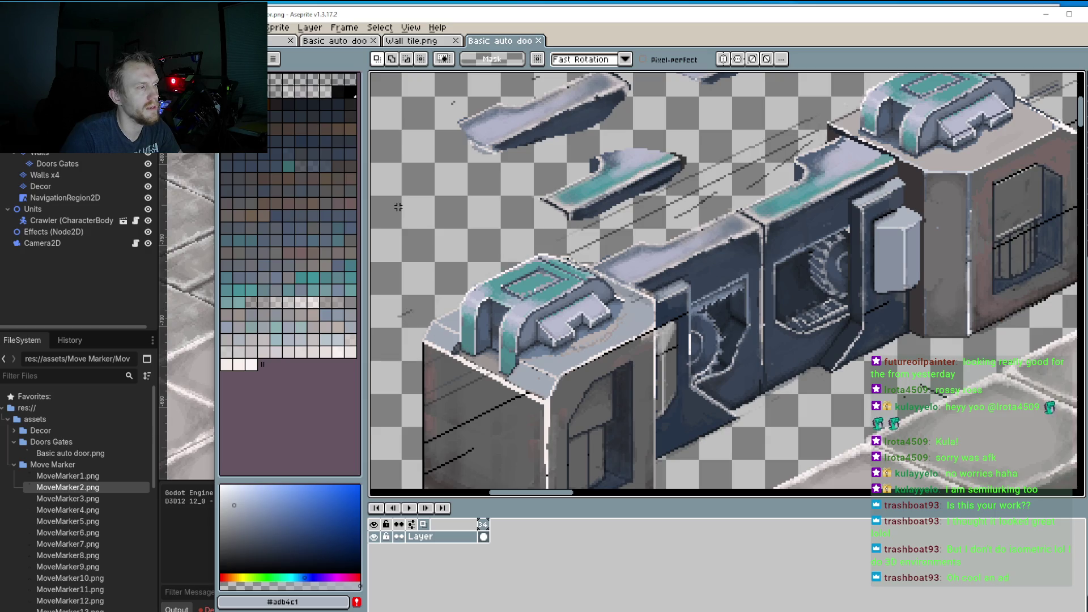
key(ctrl+d)
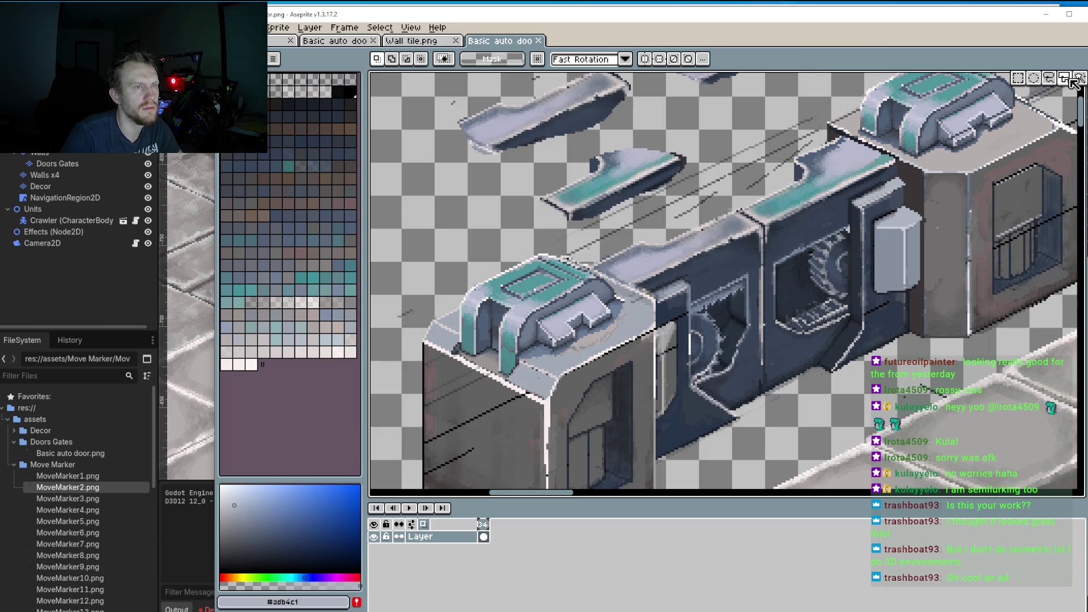
drag(420, 238, 406, 308)
mouse_move(408, 181)
mouse_down()
mouse_move(382, 254)
mouse_move(392, 316)
mouse_move(423, 317)
mouse_up()
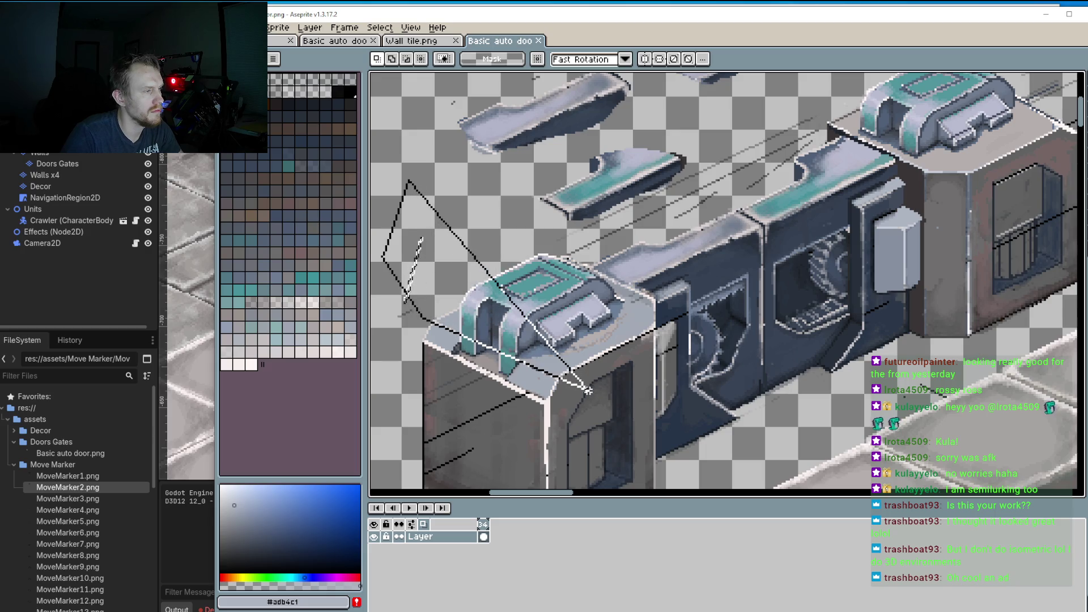
click(590, 391)
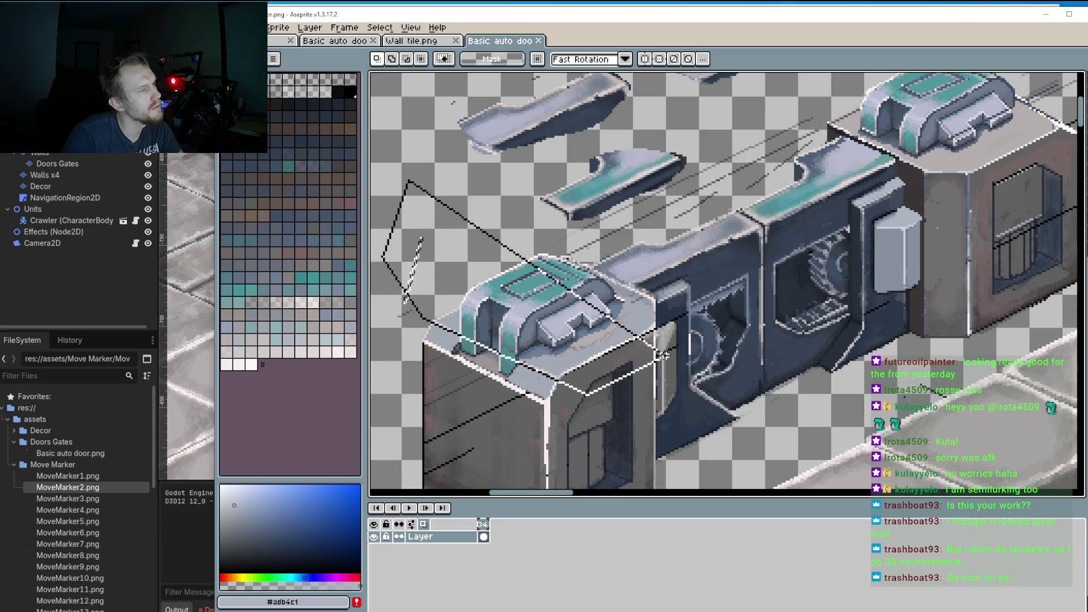
click(659, 353)
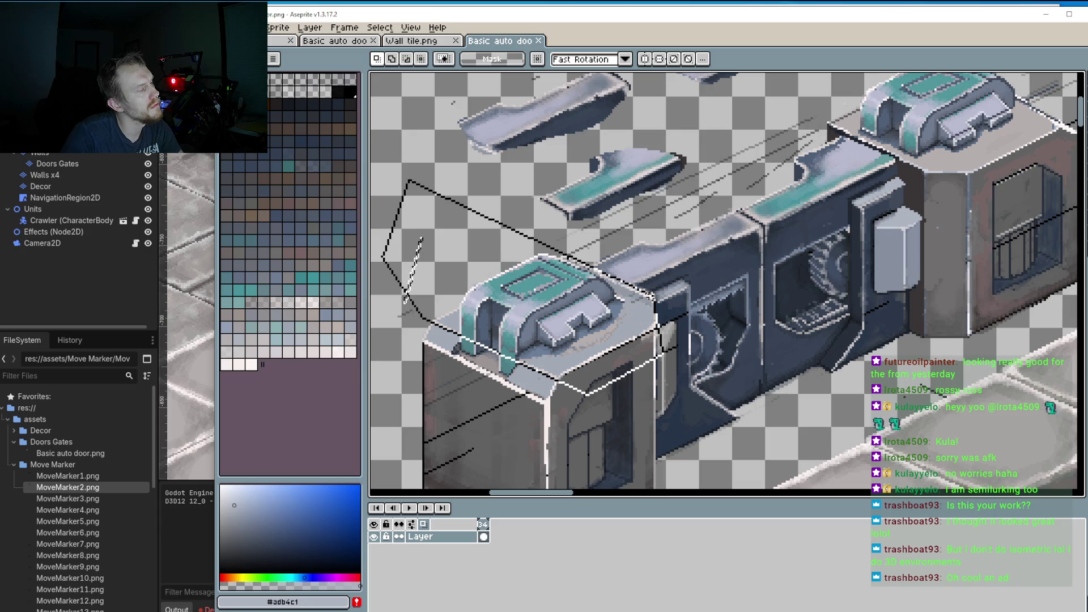
double_click(442, 105)
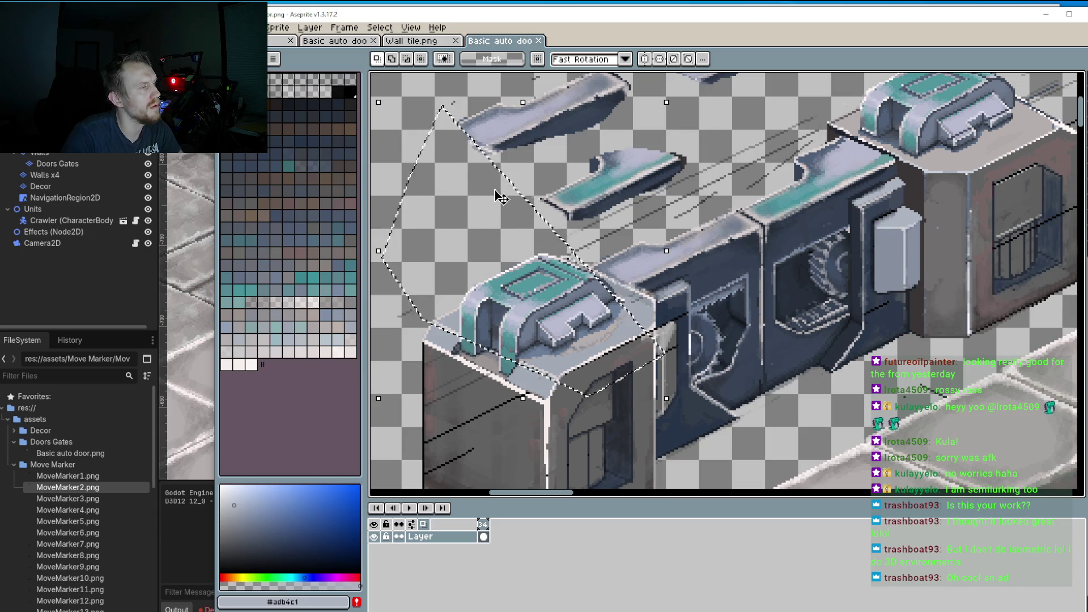
Step: Clear and retrace the cap outline until it closes into a clean selection
key(ctrl+d)
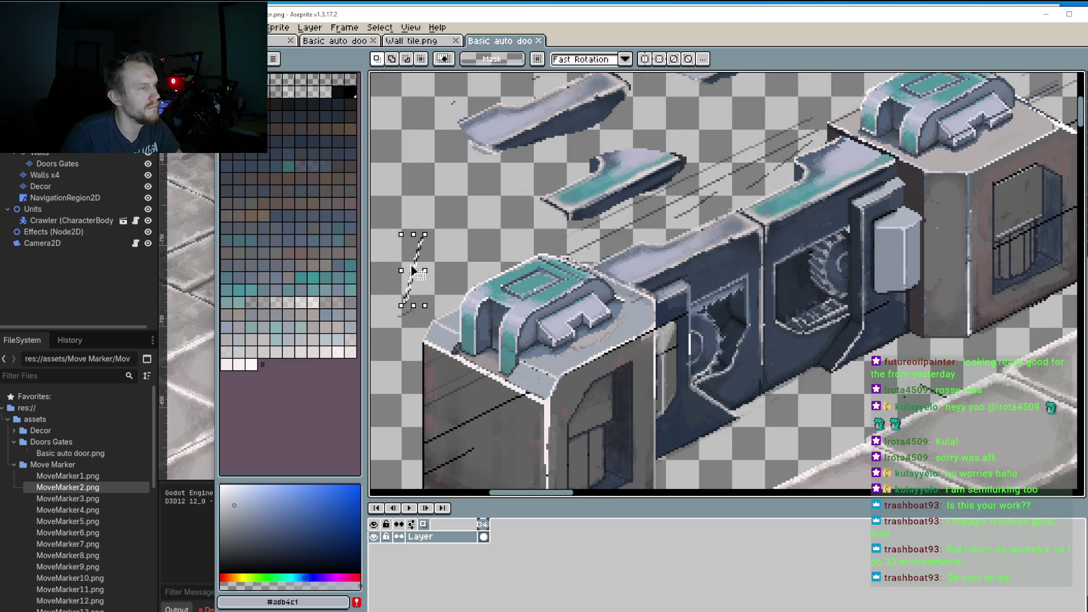
drag(417, 195, 406, 270)
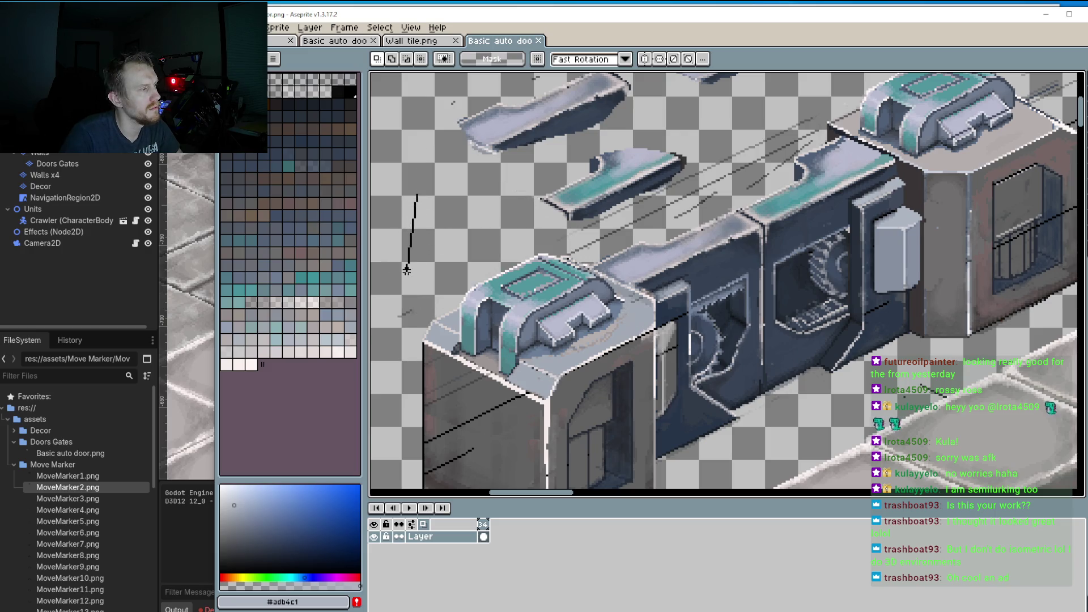
click(402, 270)
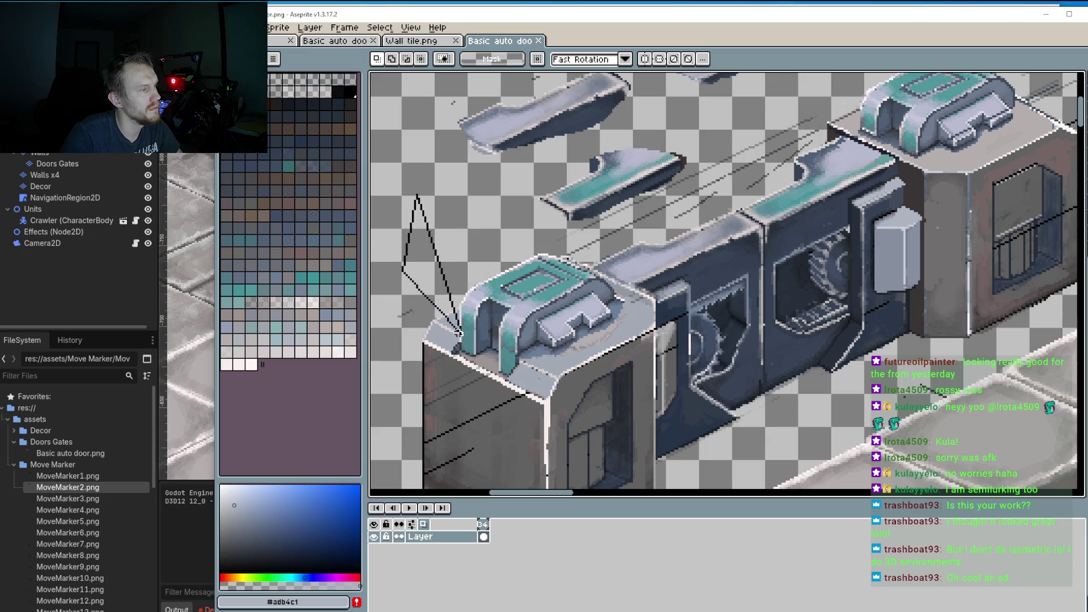
click(422, 313)
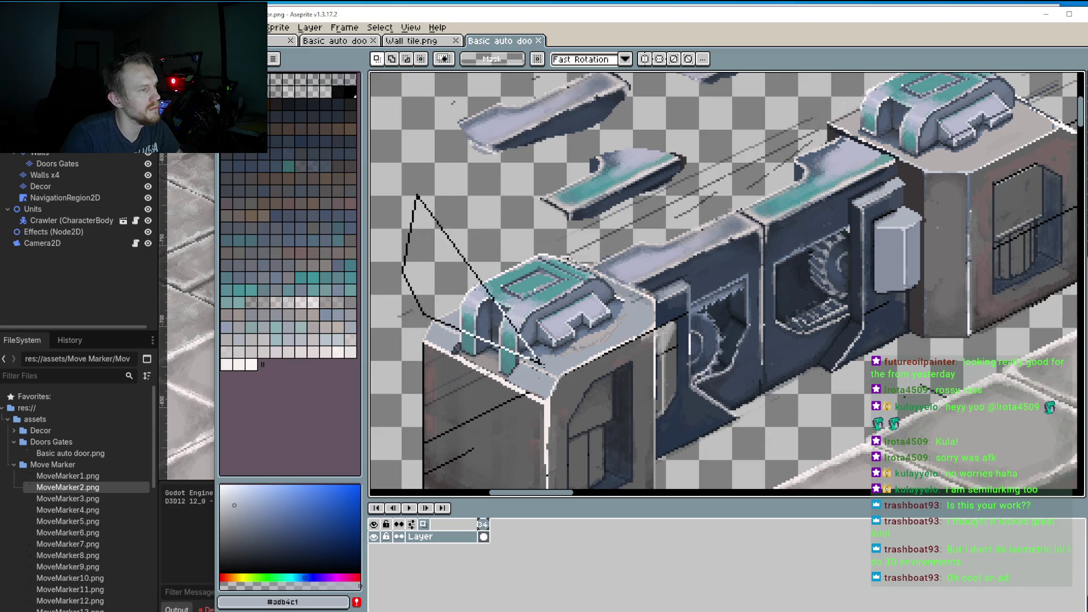
click(568, 385)
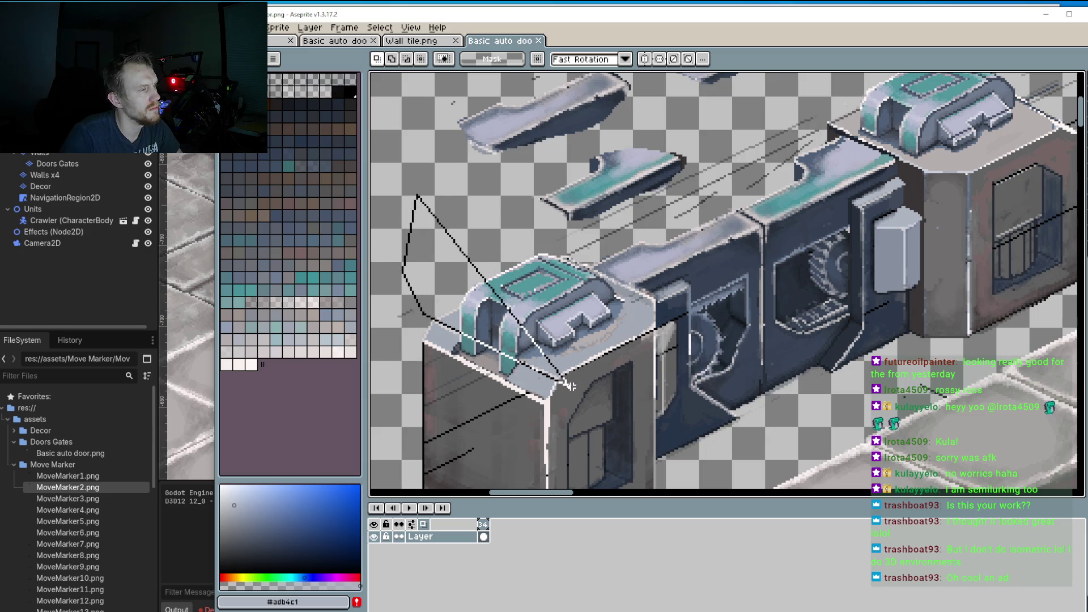
click(645, 356)
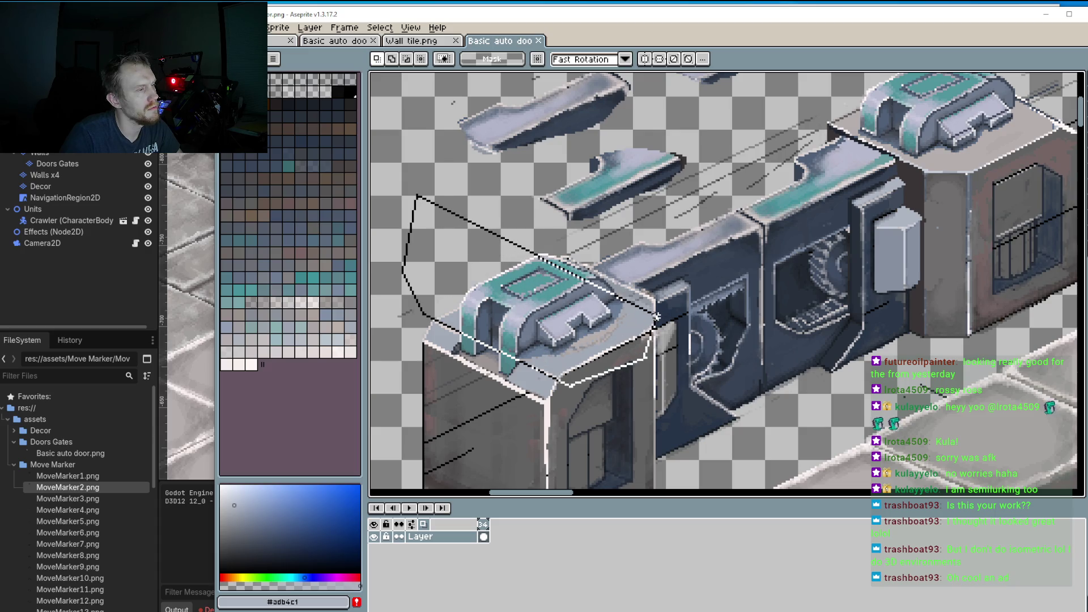
double_click(654, 318)
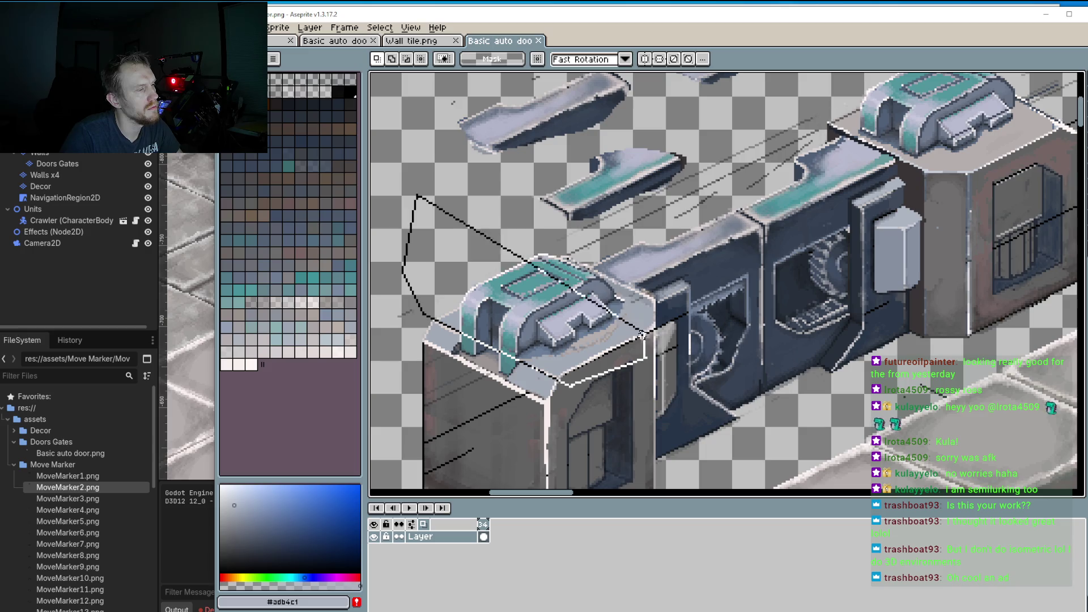
click(636, 324)
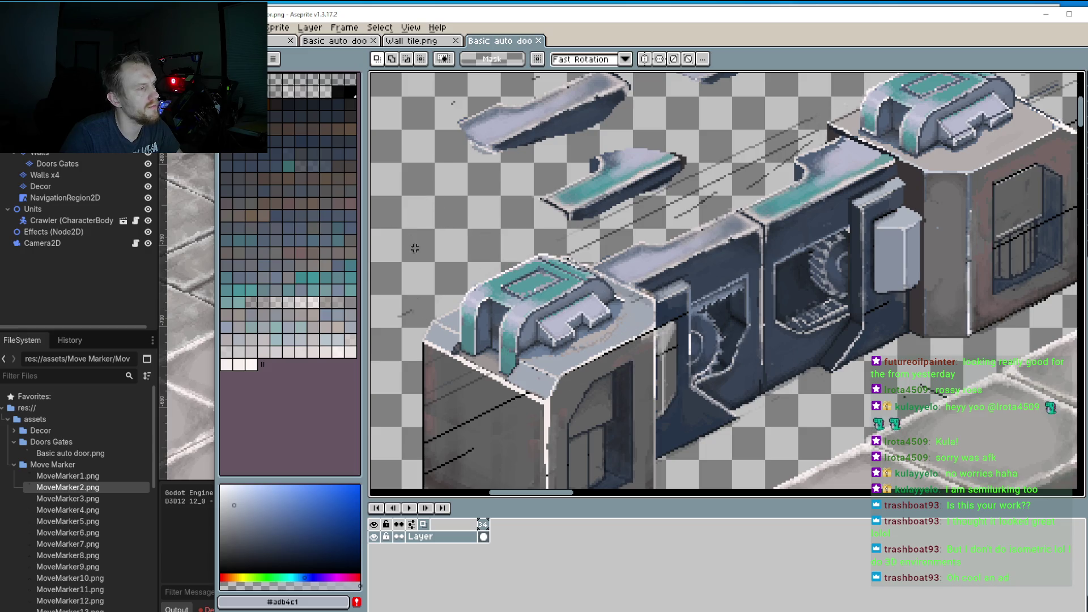
mouse_move(417, 226)
mouse_down()
mouse_move(402, 292)
mouse_move(414, 313)
mouse_move(568, 381)
mouse_move(651, 344)
mouse_up()
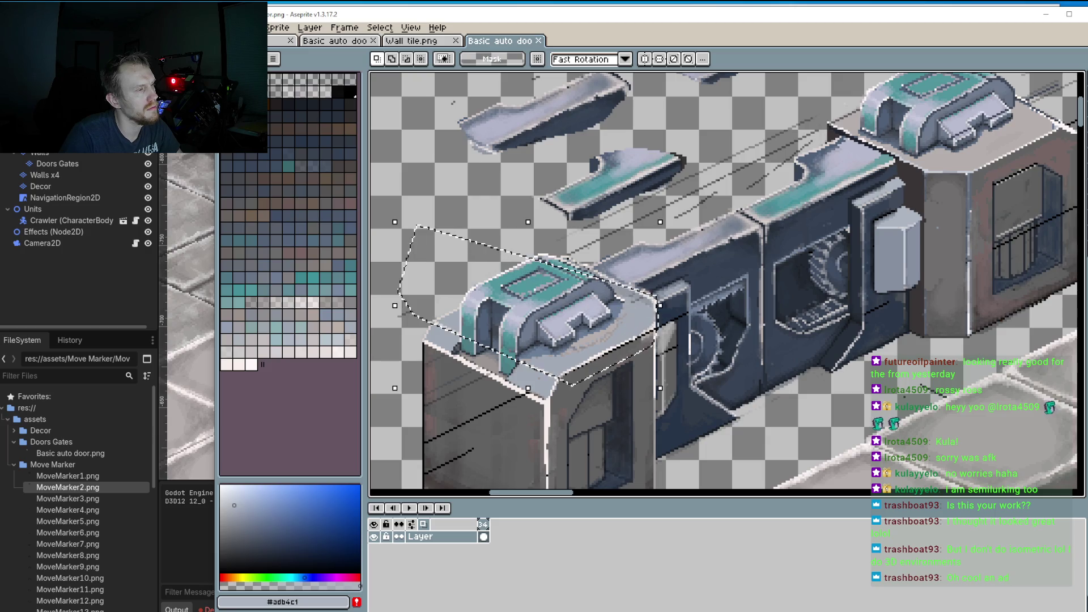
key(ctrl+d)
mouse_move(408, 263)
mouse_down()
mouse_move(419, 306)
mouse_move(441, 326)
mouse_move(566, 385)
mouse_move(652, 339)
mouse_move(651, 294)
mouse_move(567, 217)
mouse_move(507, 186)
mouse_up()
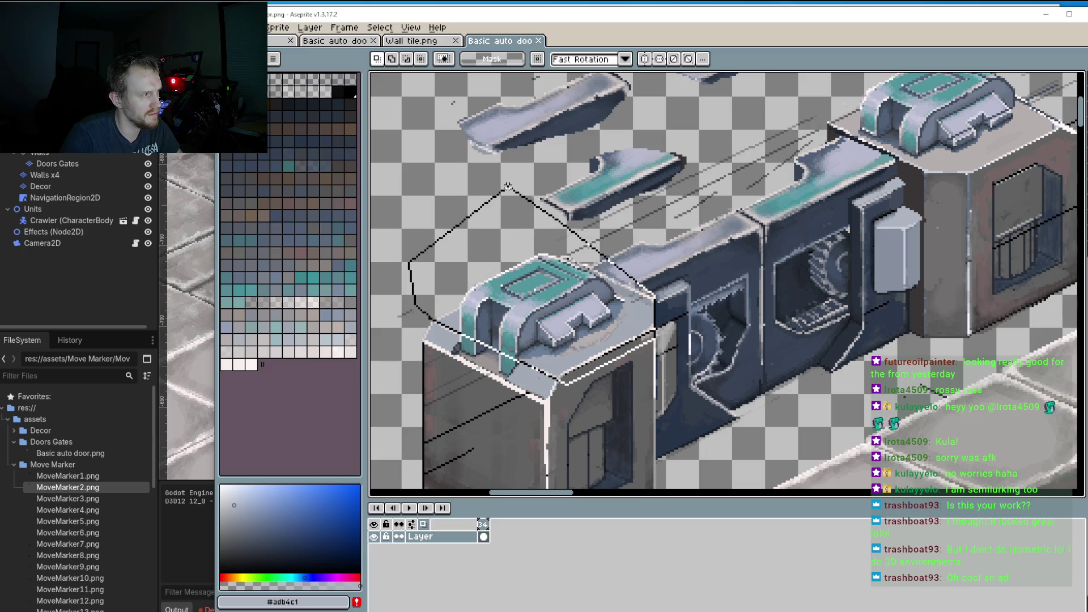
drag(508, 186, 533, 169)
Step: Nudge the selected left cap up two pixels and apply the move
key(Up)
key(Up)
key(Up)
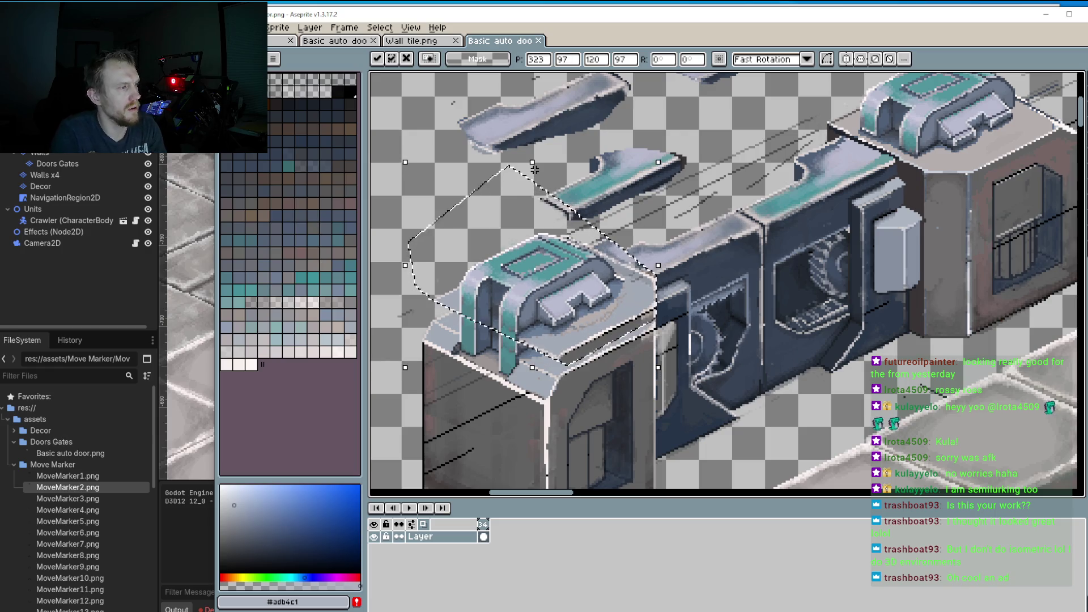
key(Up)
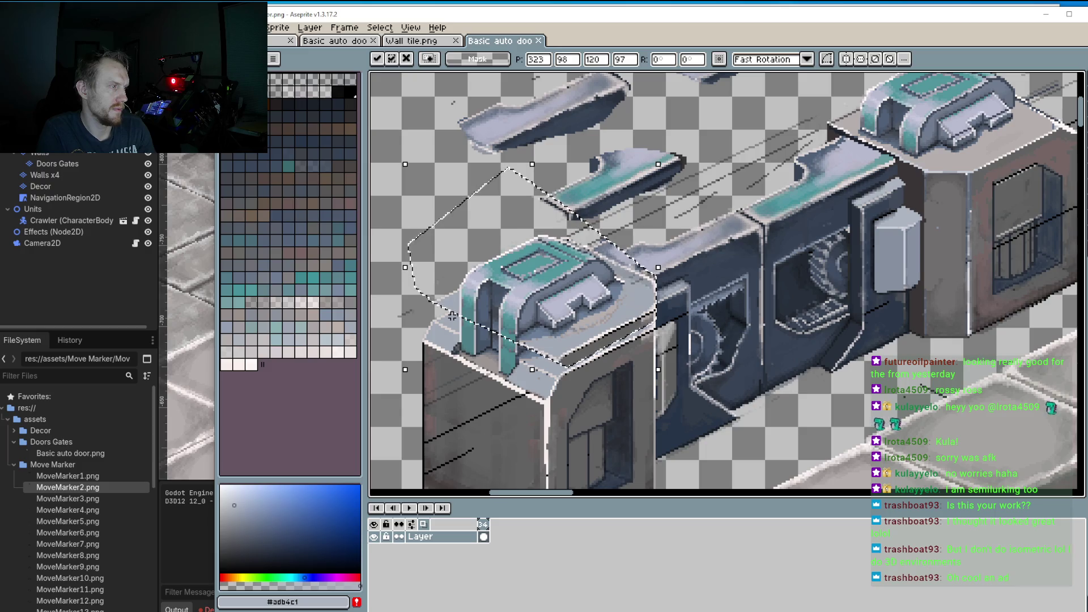
click(396, 314)
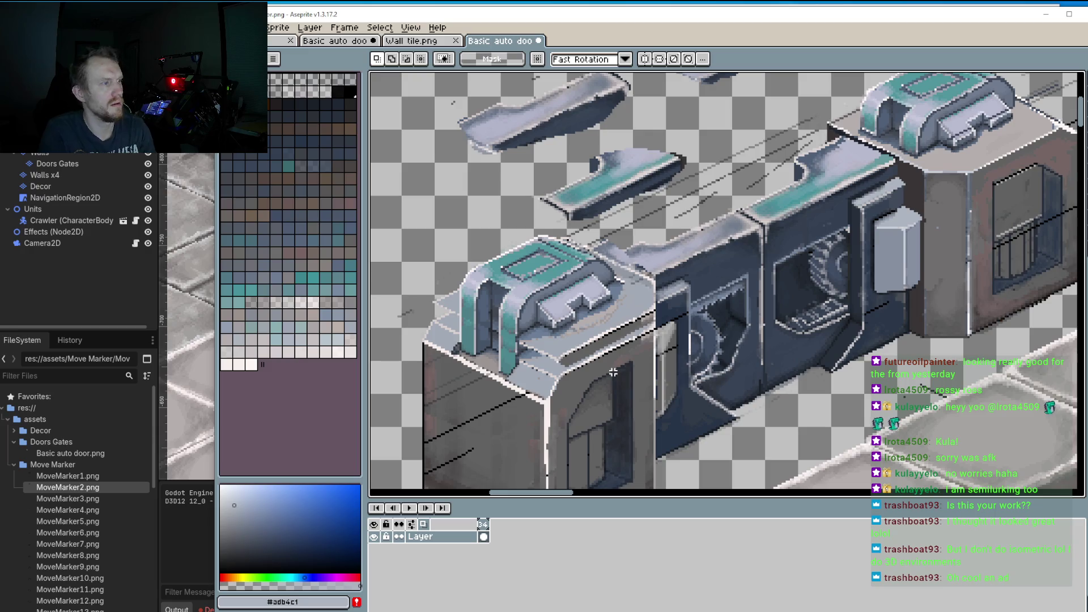
Step: Zoom in on the raised cap's lower corner with the pencil ready
drag(720, 416, 735, 338)
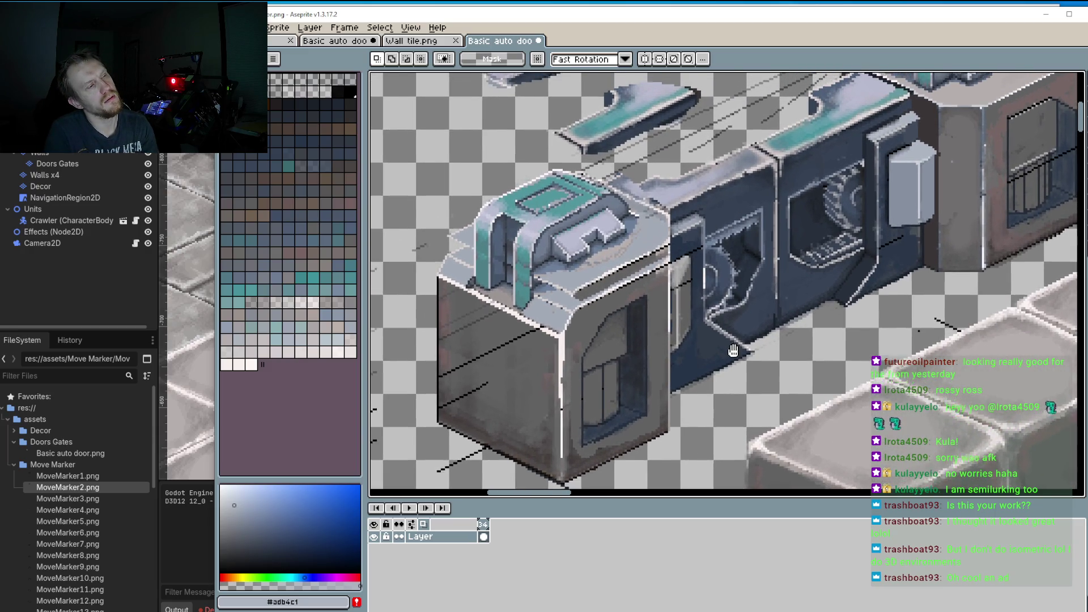
scroll(652, 227, up, 2)
scroll(652, 227, up, 2)
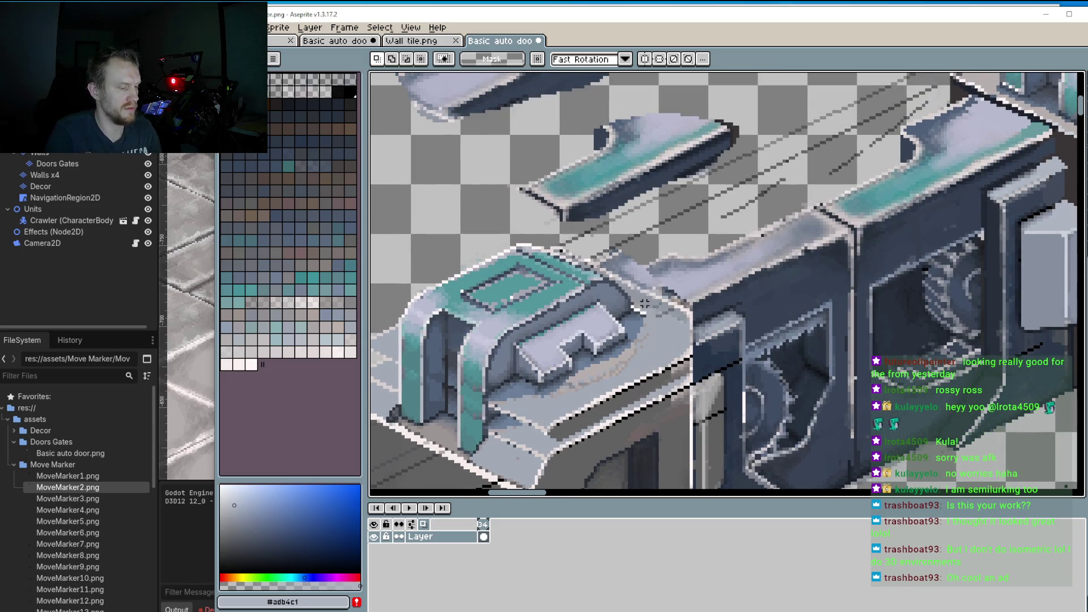
key(i)
click(647, 250)
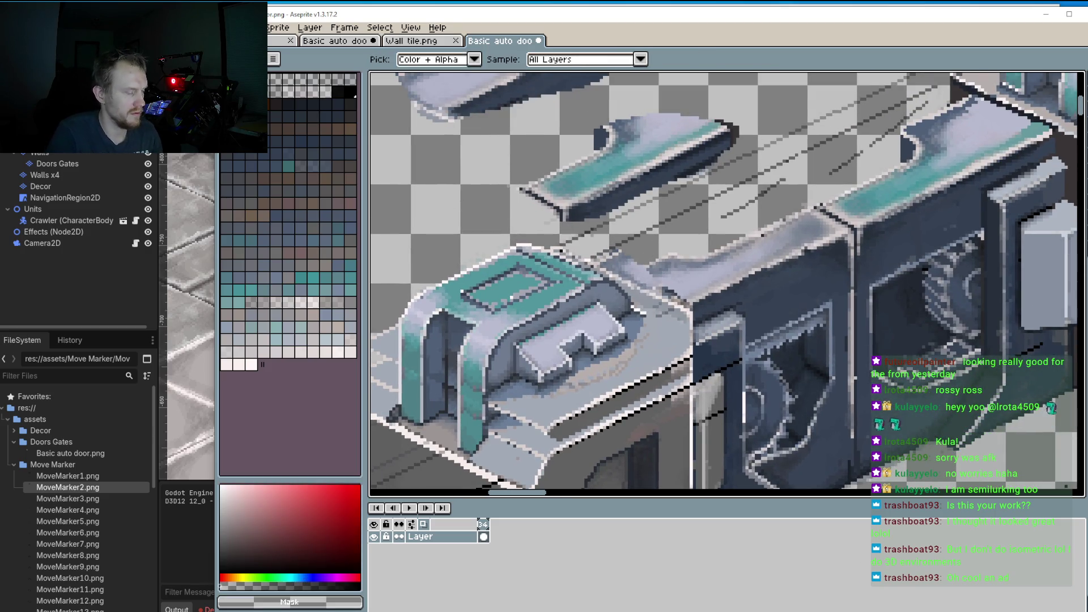
key(b)
scroll(626, 255, up, 1)
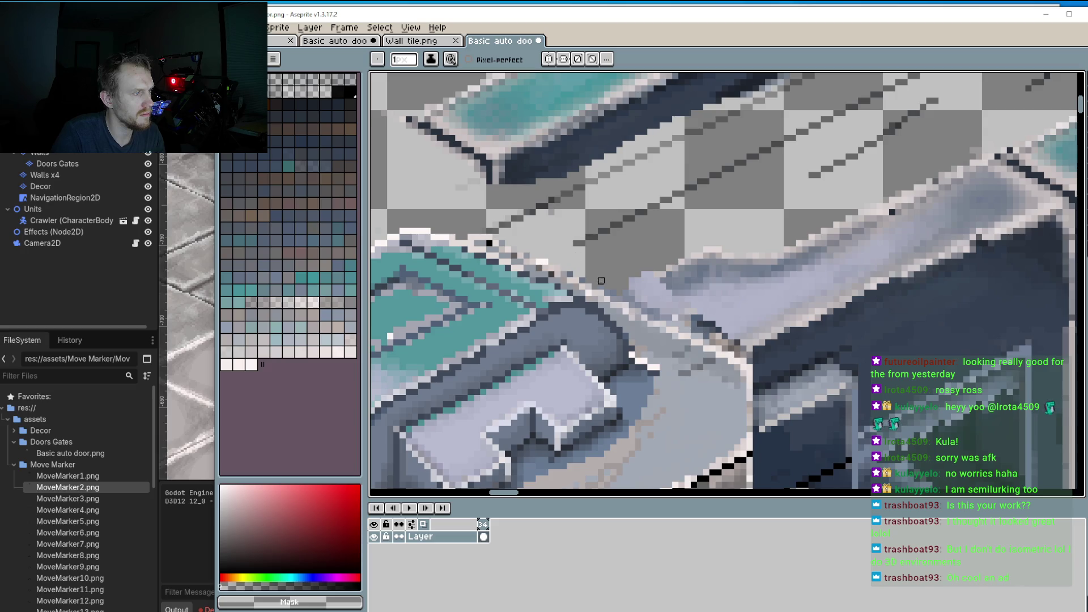
scroll(576, 401, down, 2)
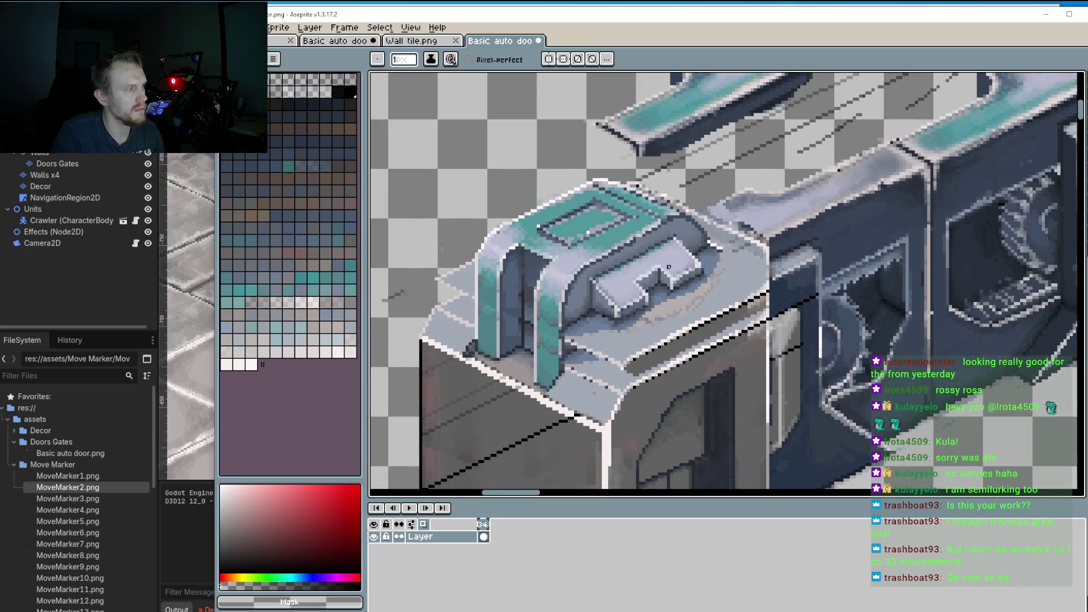
scroll(575, 400, up, 1)
drag(575, 400, 646, 333)
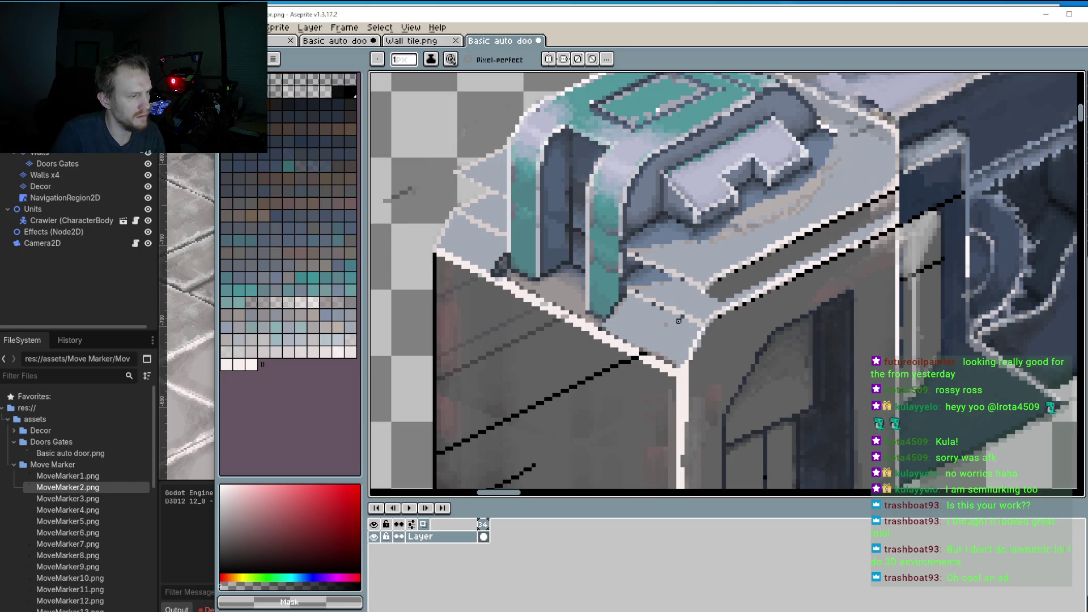
Step: Paint the cap's light edge pixels dark grey #626262, undoing a bad stroke, then set brush size 4
alt+click(712, 300)
scroll(705, 287, up, 2)
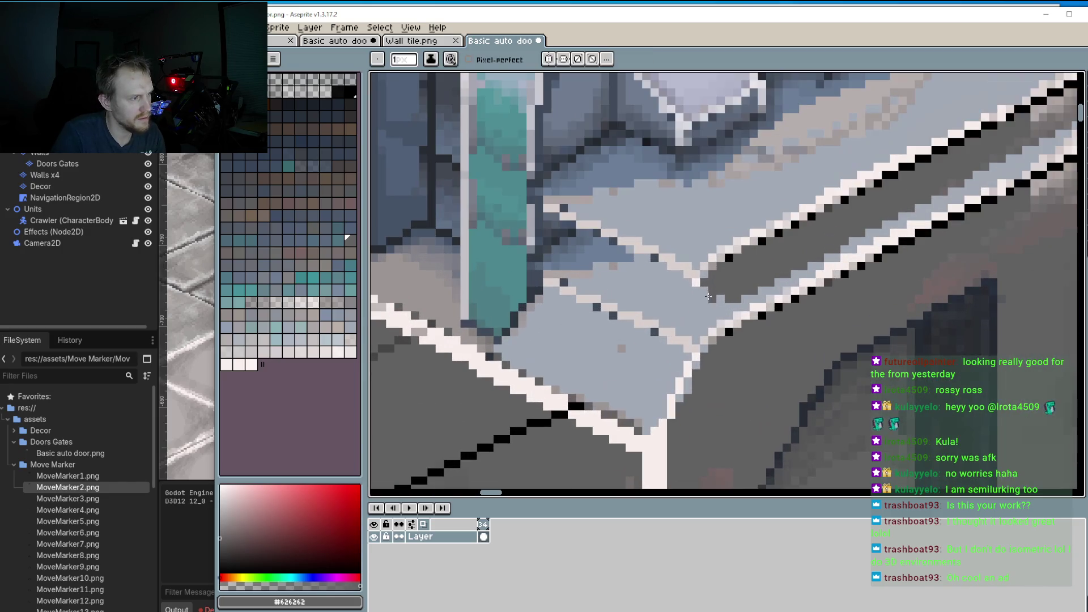
drag(703, 282, 704, 335)
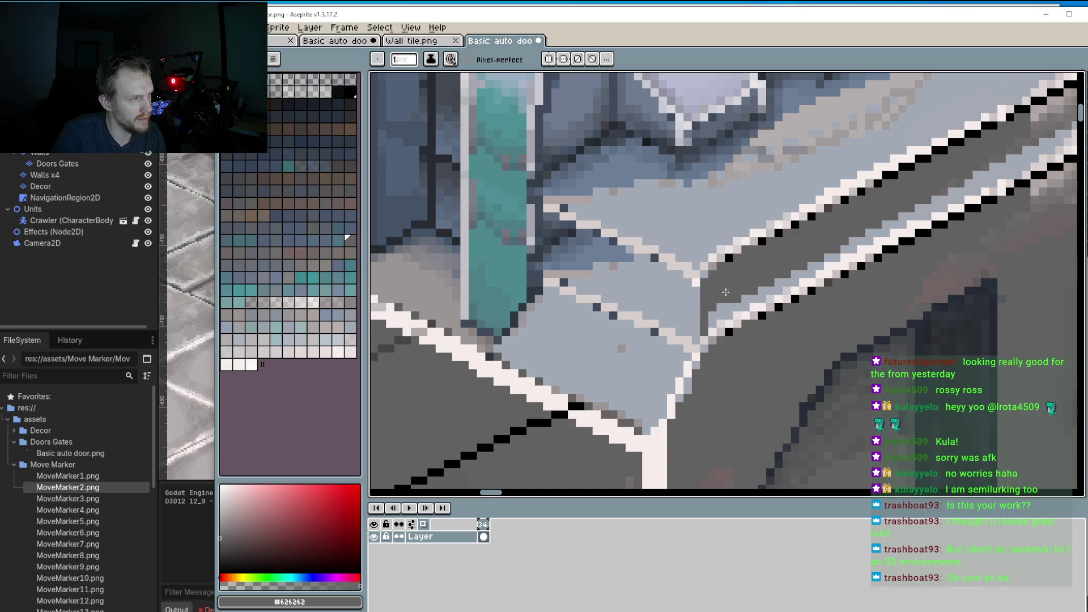
scroll(713, 313, down, 1)
mouse_move(830, 268)
mouse_down()
mouse_move(744, 302)
mouse_move(686, 354)
mouse_move(713, 321)
mouse_move(894, 235)
mouse_move(890, 227)
mouse_move(934, 218)
mouse_move(941, 249)
mouse_move(949, 187)
mouse_move(943, 247)
mouse_move(952, 241)
mouse_move(929, 262)
mouse_up()
key(ctrl+z)
key(plus)
key(plus)
key(plus)
scroll(909, 281, down, 5)
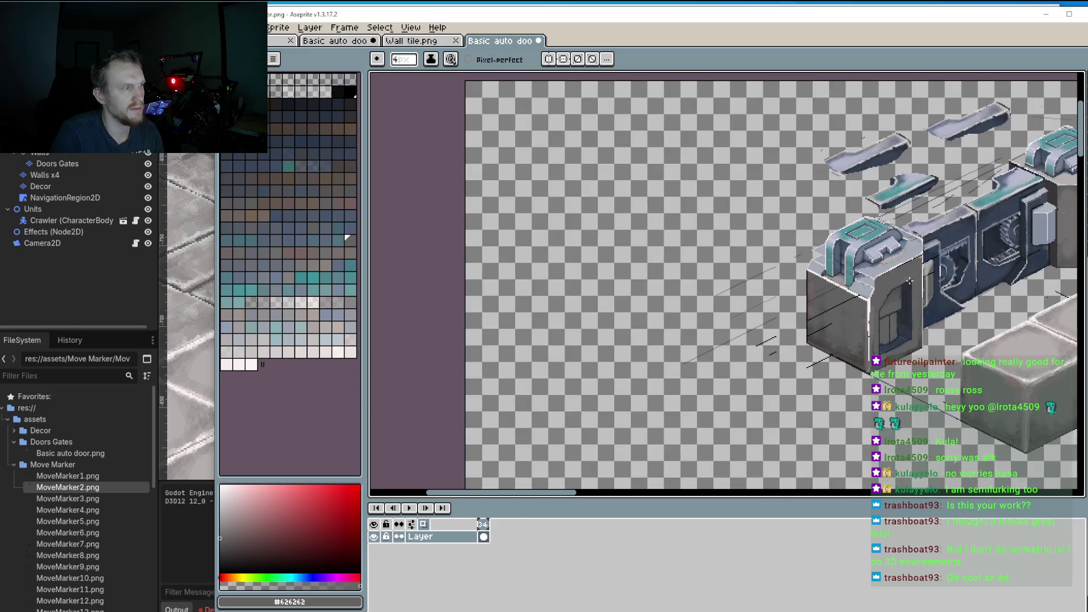
Step: Repaint the cap's edge pixels light blue-grey #a2a9b6 with a 1-pixel brush
drag(856, 320, 714, 356)
drag(815, 348, 758, 369)
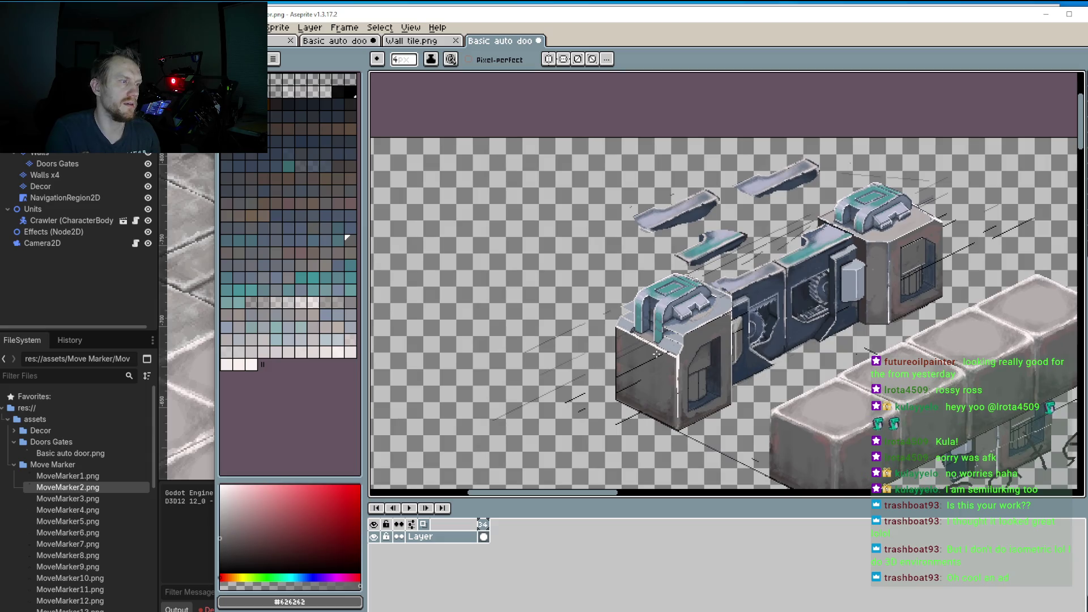
scroll(624, 379, up, 4)
key(alt)
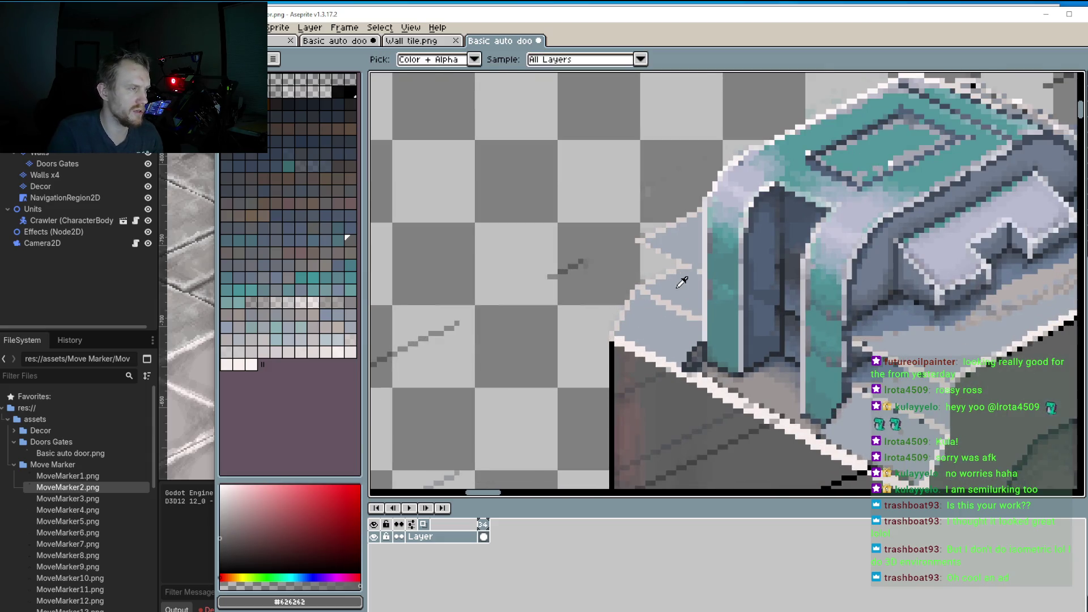
alt+click(682, 283)
scroll(651, 272, up, 1)
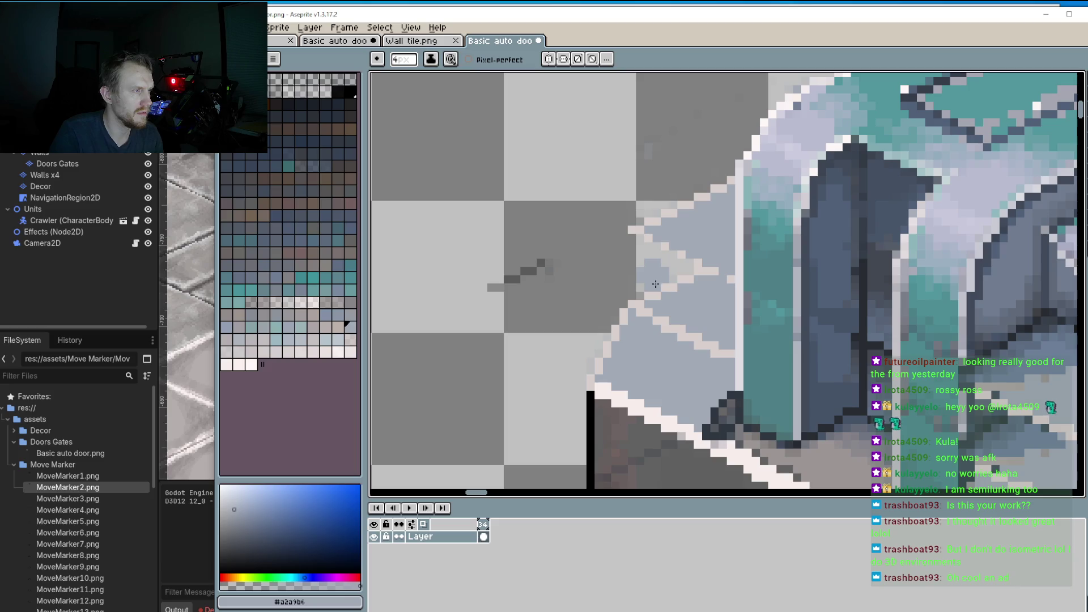
key(minus)
key(minus)
key(minus)
mouse_move(639, 240)
mouse_down()
mouse_move(638, 293)
mouse_move(688, 272)
mouse_move(651, 246)
mouse_move(691, 267)
mouse_move(655, 279)
mouse_up()
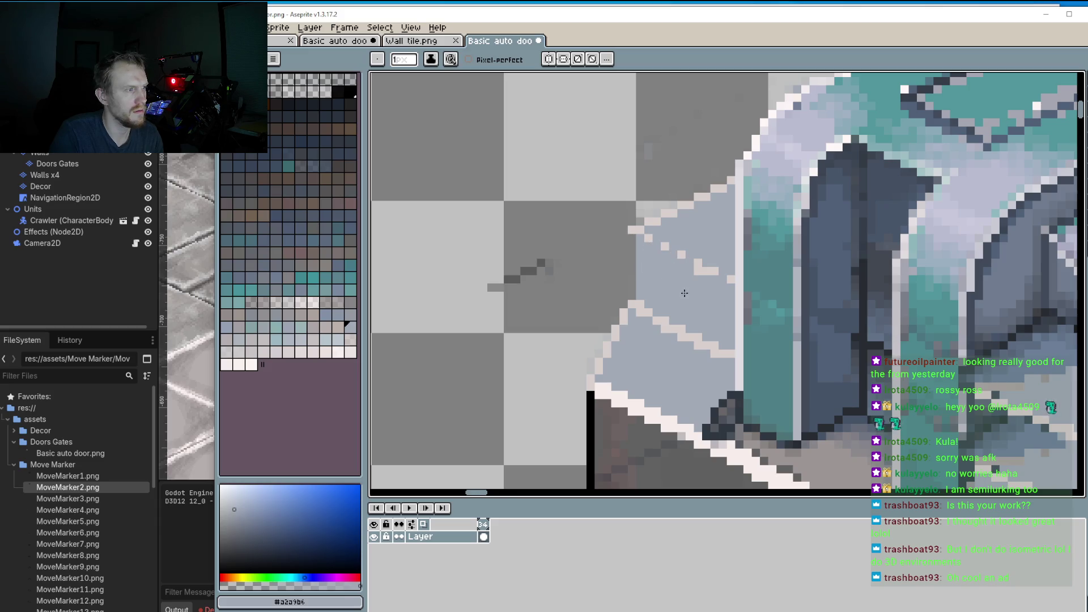
scroll(685, 293, down, 2)
scroll(737, 340, up, 2)
mouse_move(783, 365)
mouse_down()
mouse_move(725, 332)
mouse_move(724, 354)
mouse_move(742, 348)
mouse_move(729, 339)
mouse_up()
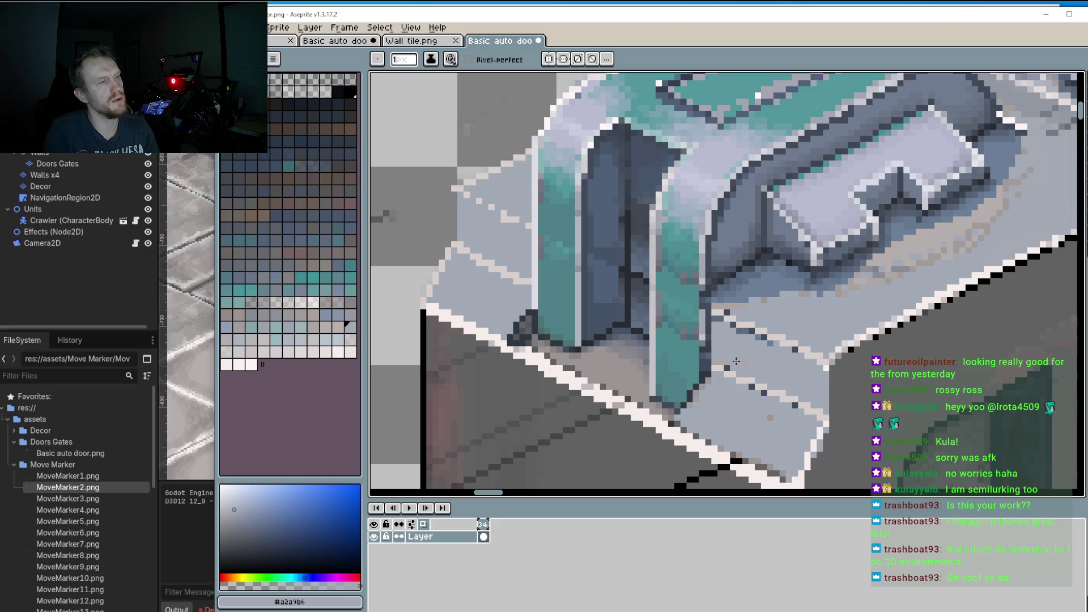
scroll(748, 363, down, 3)
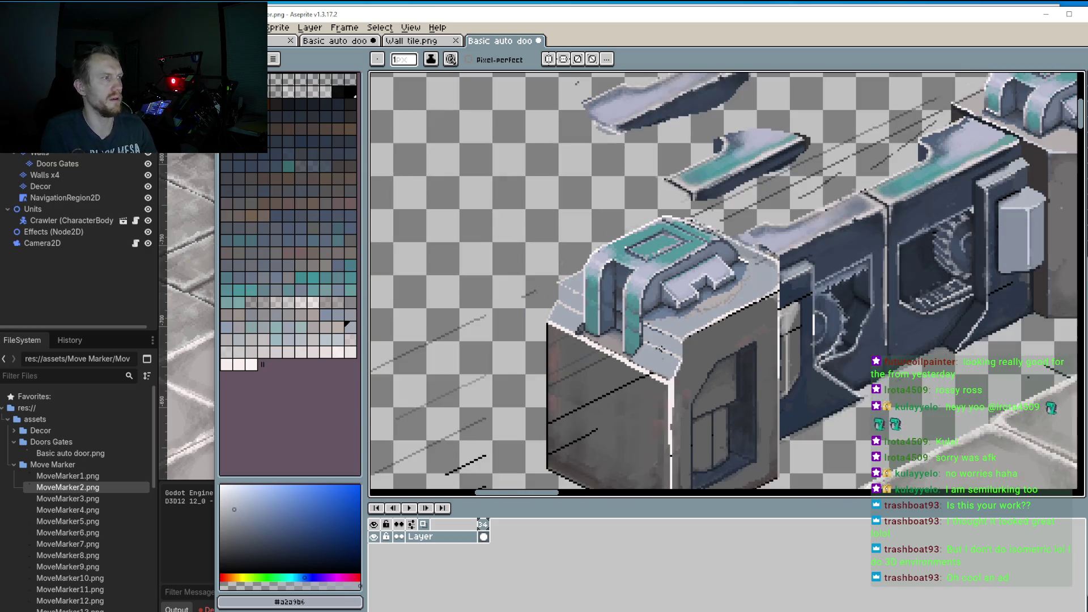
scroll(662, 360, up, 1)
Step: Lighten dark pixels on the wall's top edge with light grey-blue #b3b5ca
drag(662, 360, 573, 372)
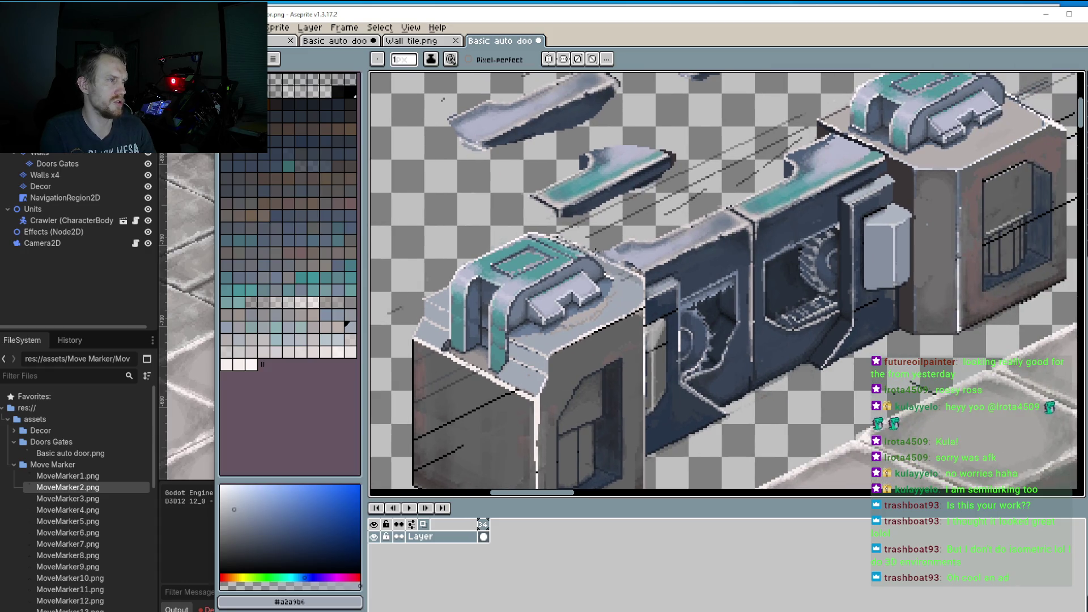
scroll(609, 252, up, 2)
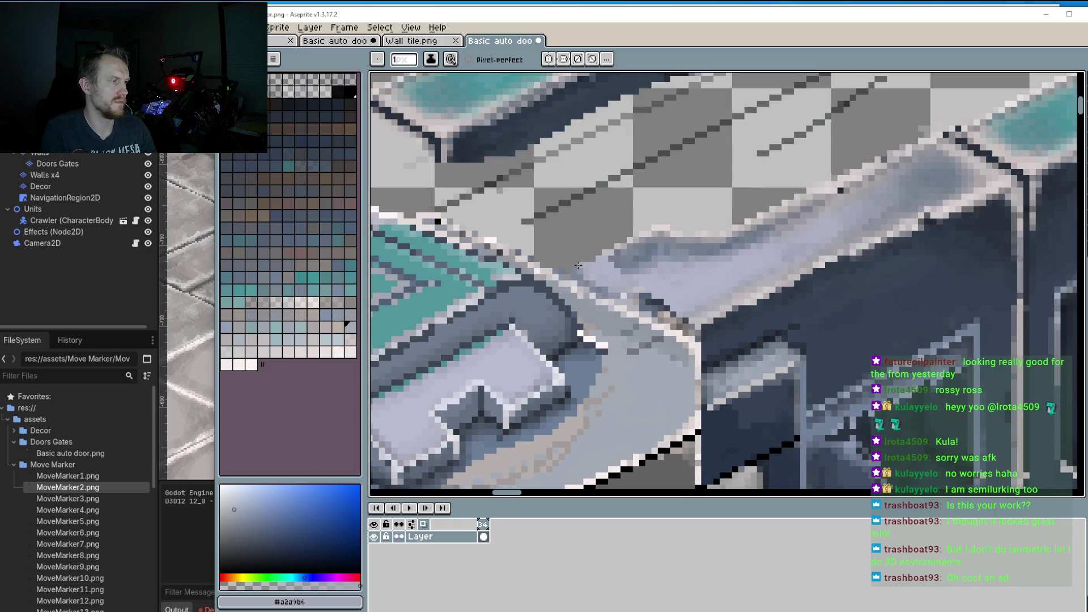
alt+click(593, 252)
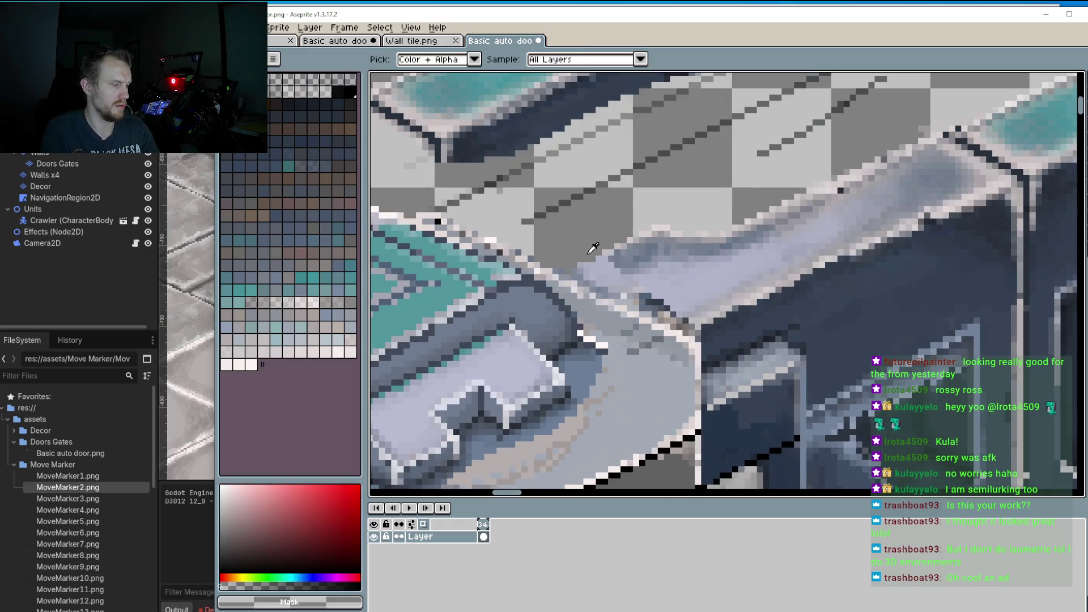
scroll(580, 266, right, 3)
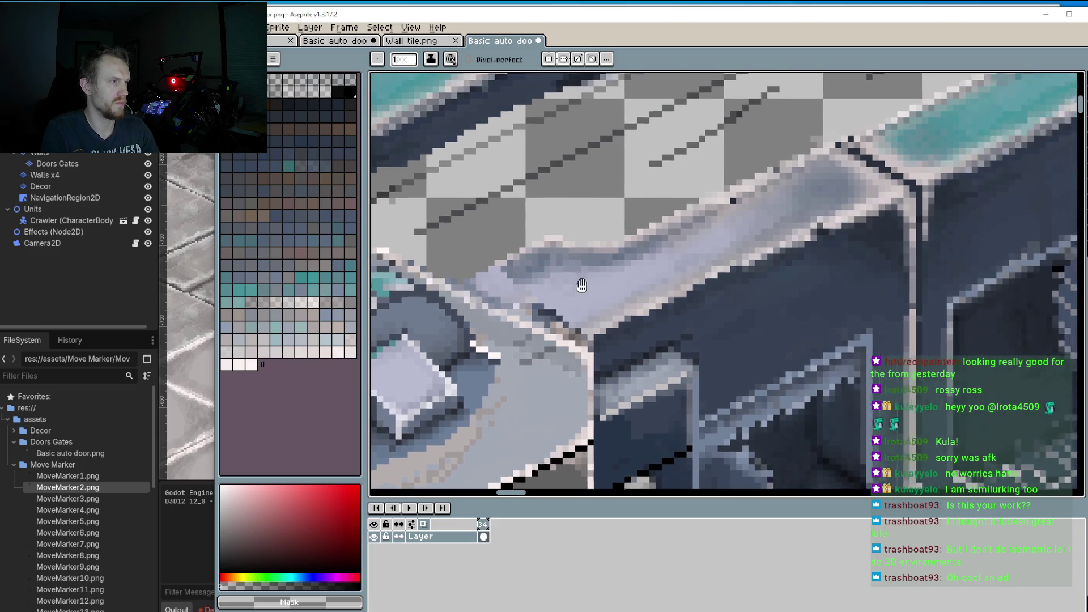
alt+click(579, 289)
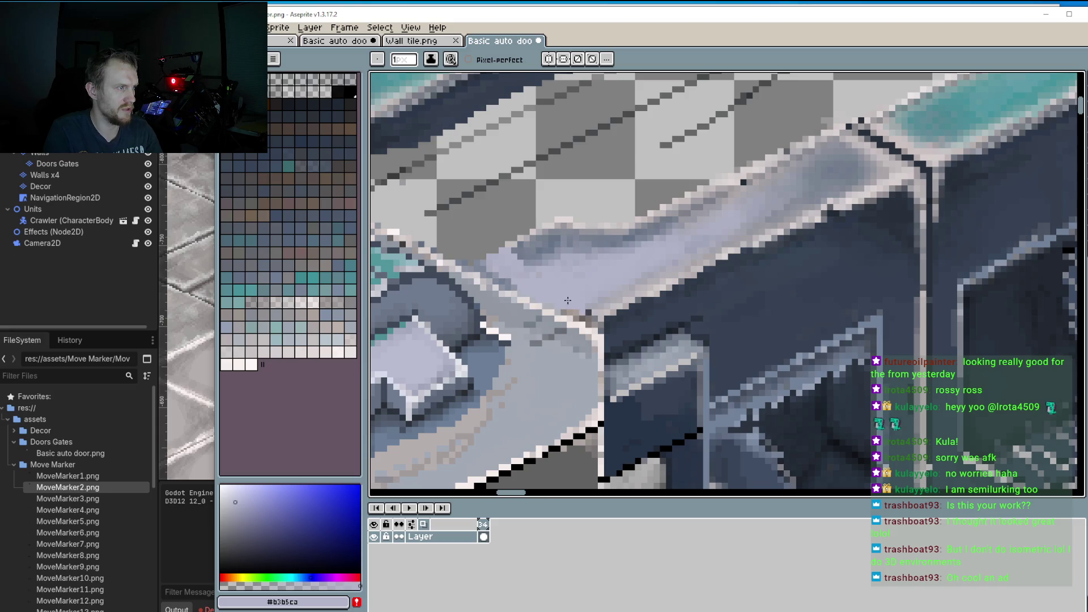
drag(564, 313, 591, 319)
scroll(593, 308, down, 2)
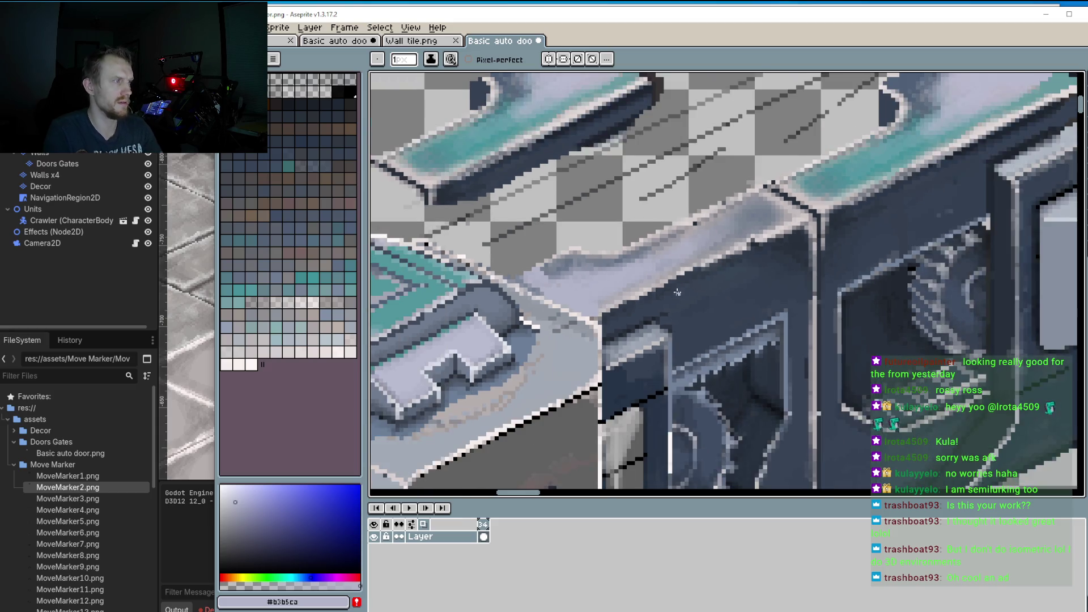
scroll(674, 266, up, 3)
Step: Touch up a few ledge pixels in mid grey #798292
alt+click(673, 265)
drag(674, 266, 640, 283)
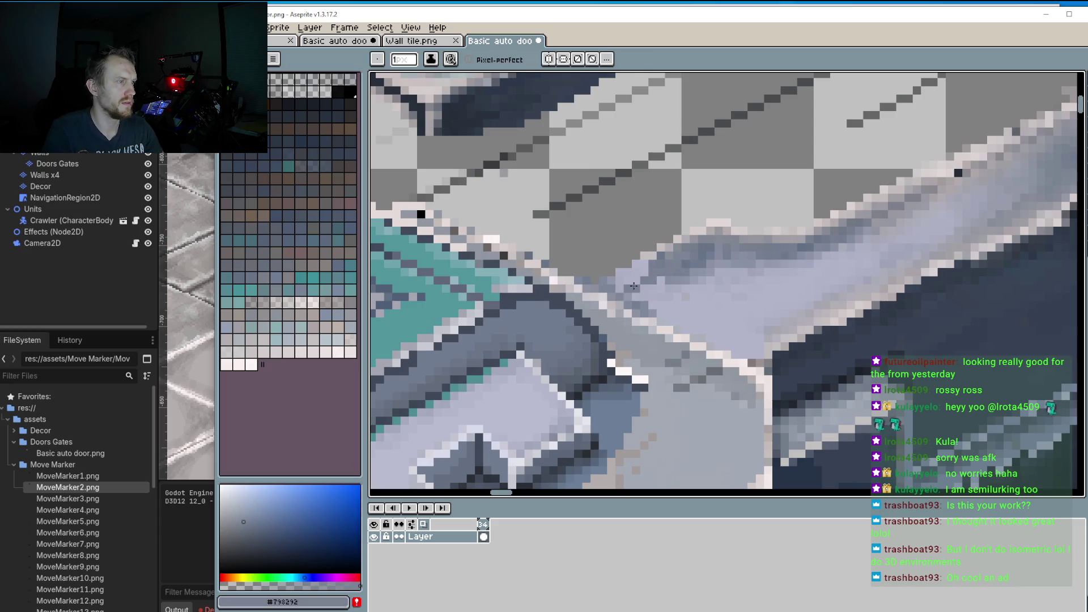
click(640, 295)
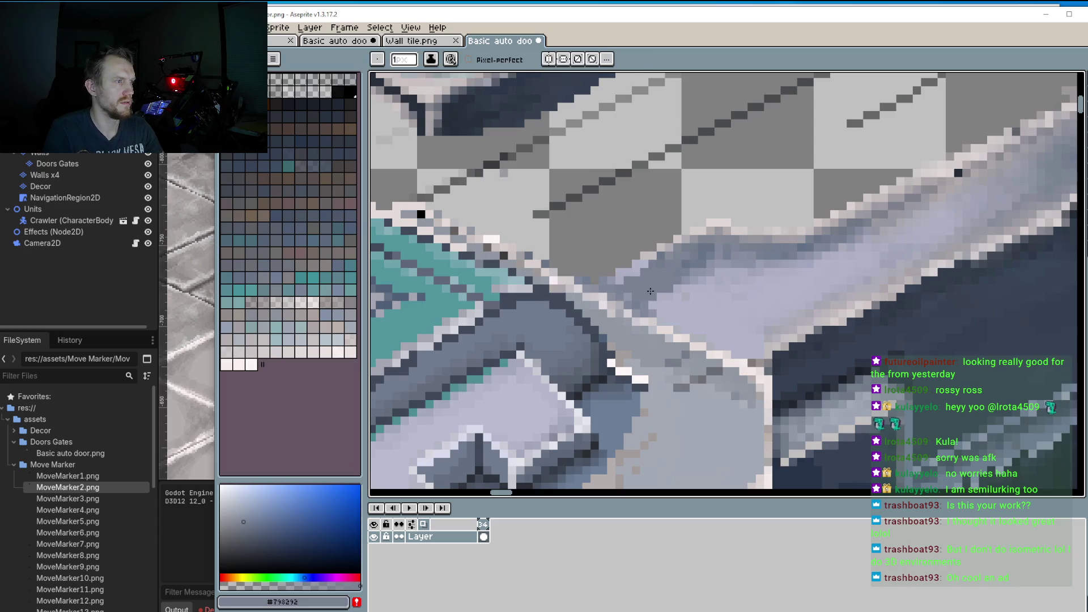
scroll(669, 282, down, 3)
scroll(707, 251, up, 2)
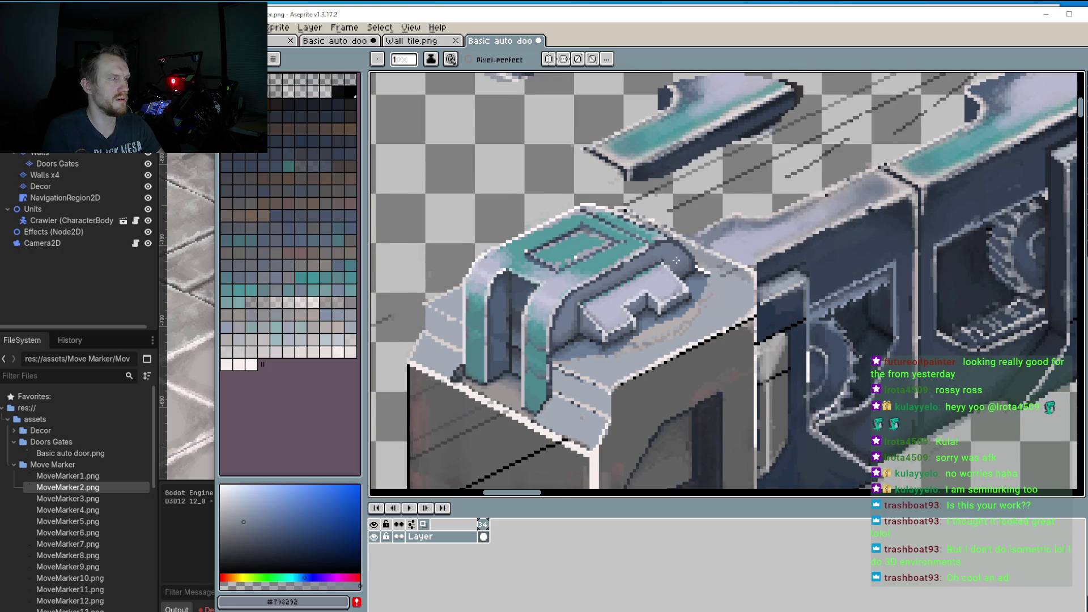
scroll(676, 260, down, 1)
scroll(503, 298, up, 3)
Step: Draw a pale #d8d0ce vertical line down the block's corner
alt+click(498, 246)
drag(496, 250, 497, 314)
scroll(497, 314, down, 3)
drag(850, 243, 694, 305)
drag(827, 213, 766, 258)
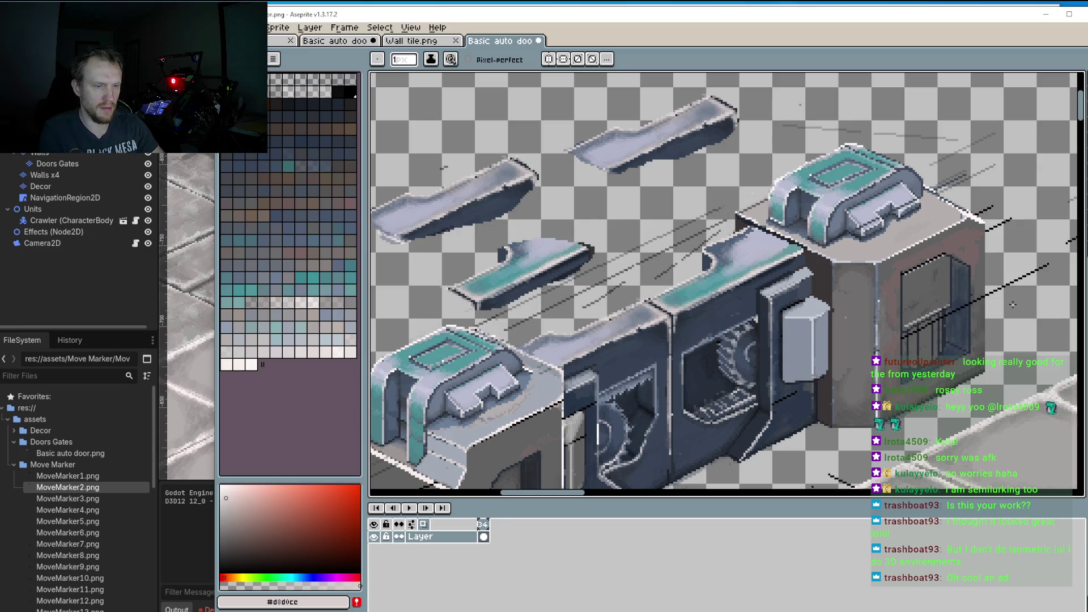
Step: Lasso the right block's top cap, nudge it up two pixels and commit it
key(m)
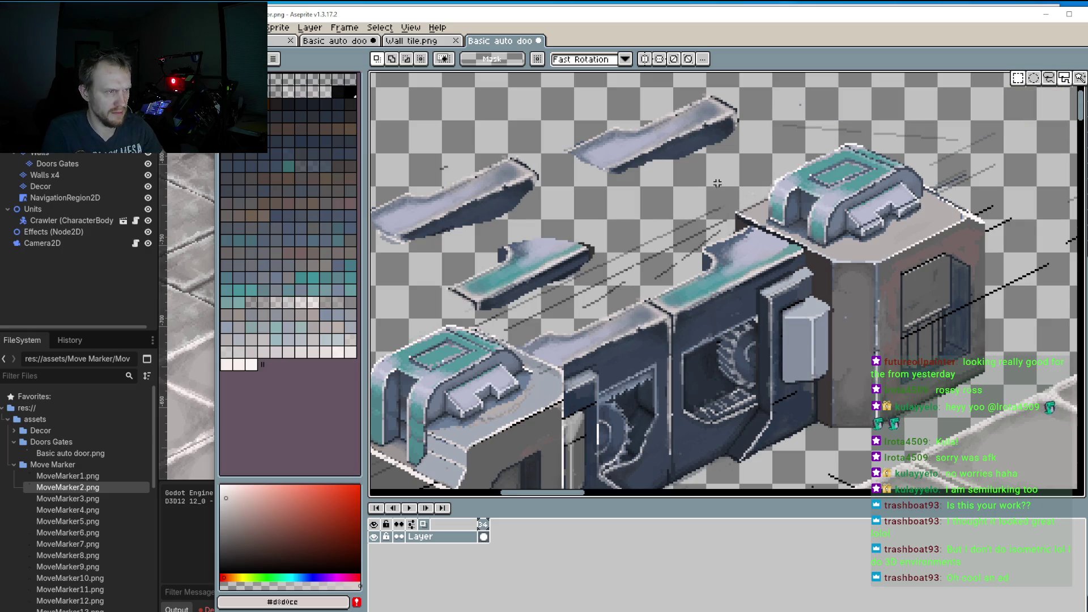
mouse_move(698, 194)
mouse_down()
mouse_move(867, 280)
mouse_move(977, 227)
mouse_move(1034, 144)
mouse_move(897, 78)
mouse_move(839, 81)
mouse_up()
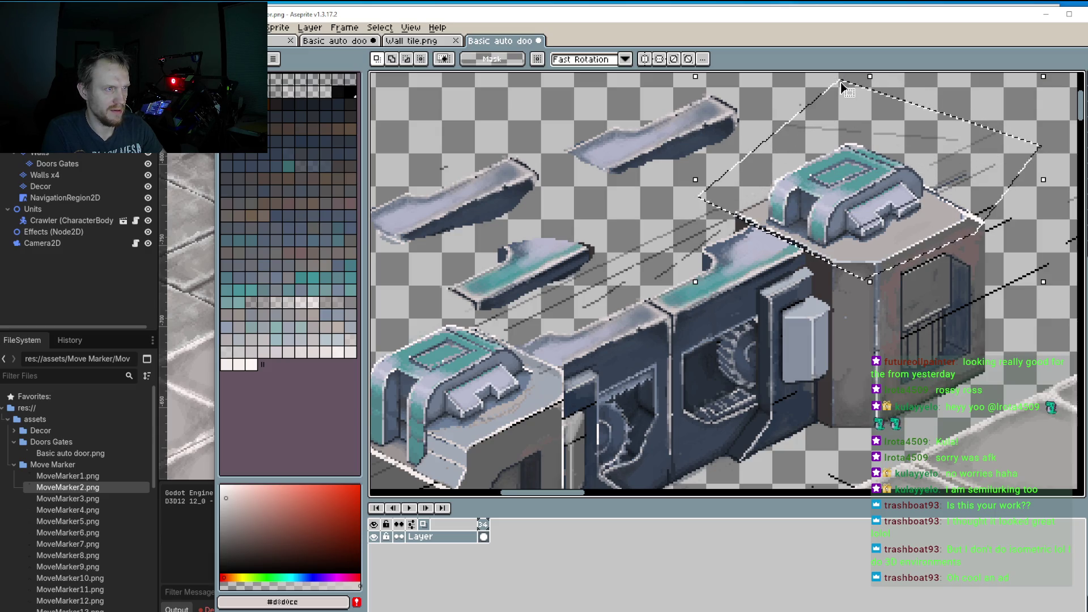
click(844, 97)
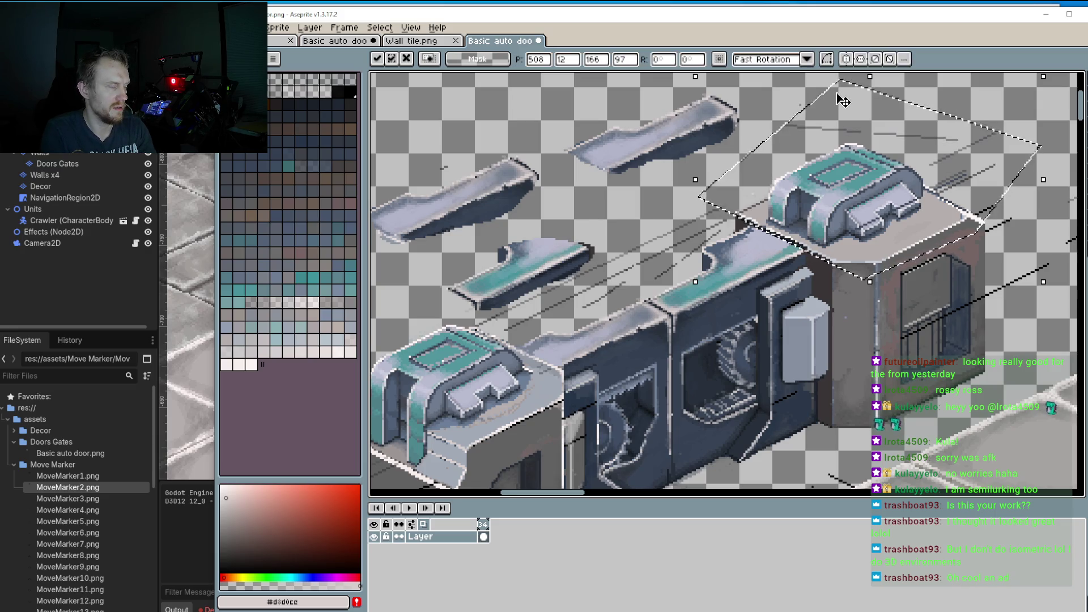
key(Up)
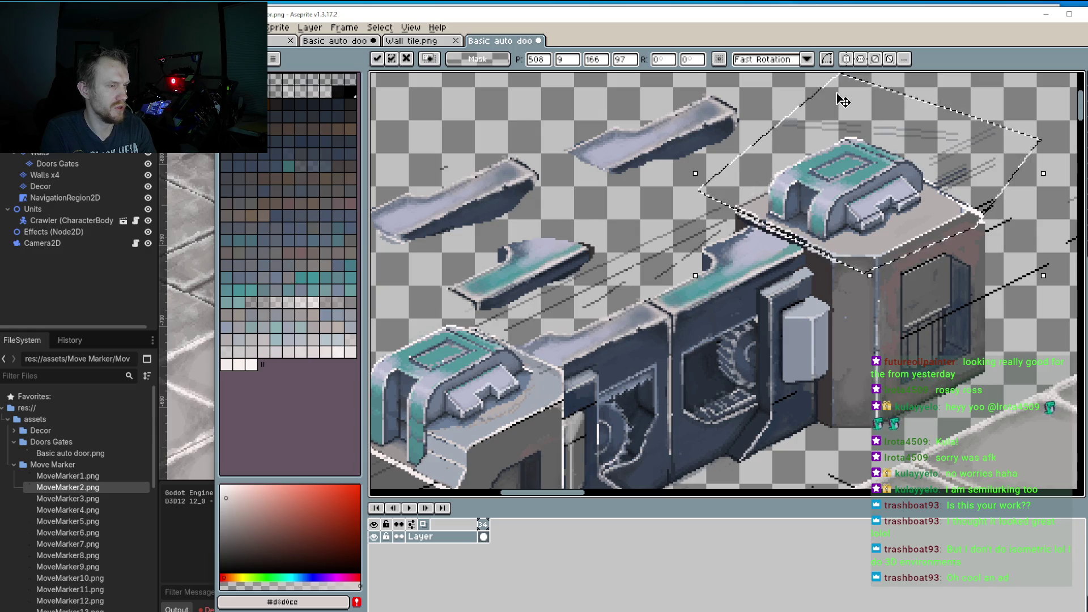
key(Up)
key(Up)
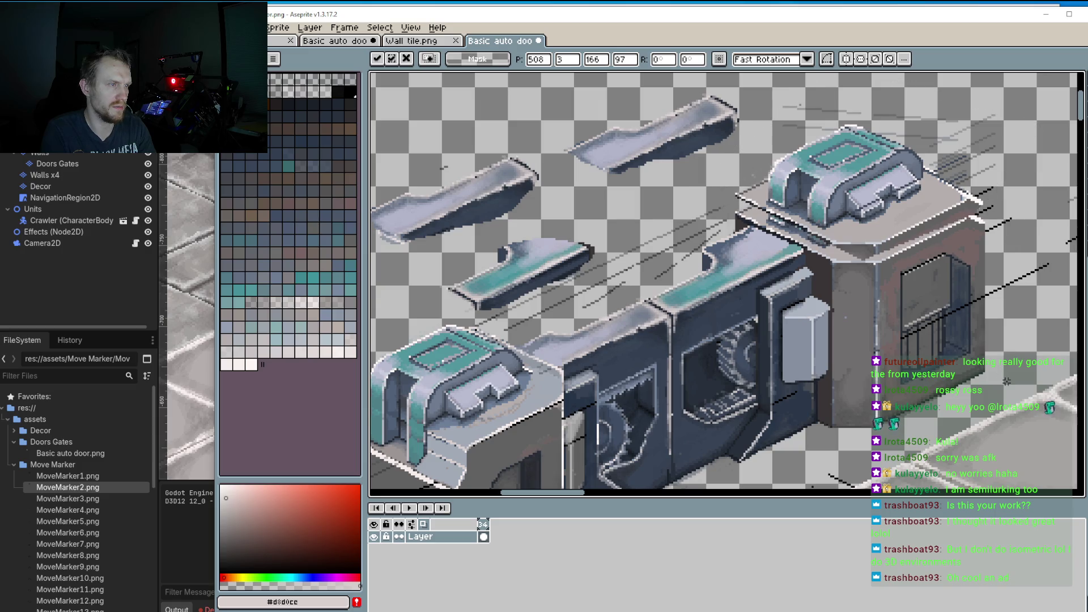
key(Return)
scroll(979, 183, up, 4)
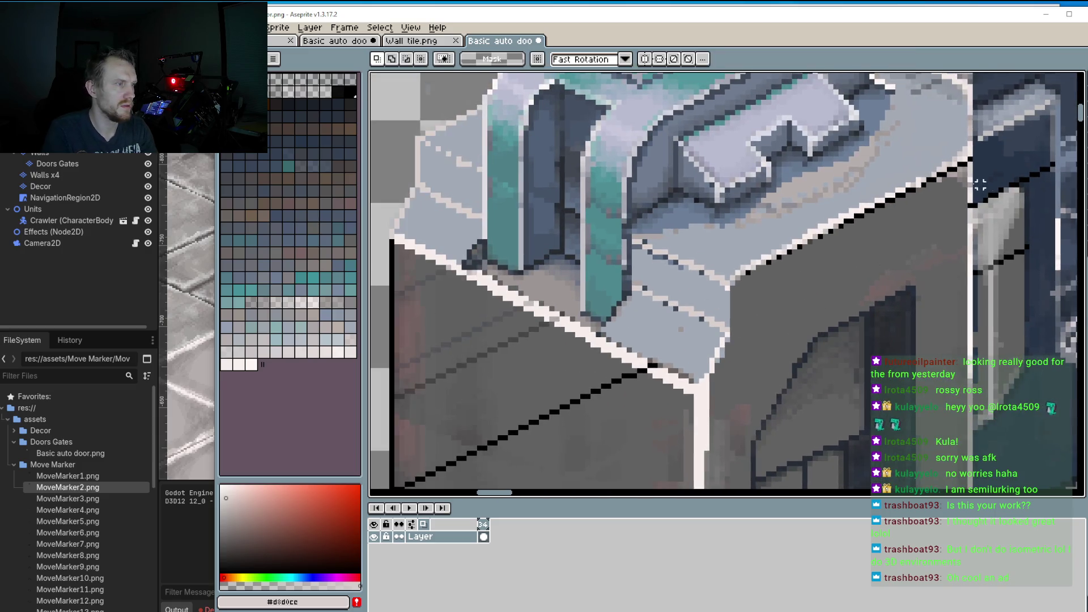
Step: Zoom in with the pencil and eyedrop the wall grey #6a6666
key(b)
scroll(737, 331, up, 3)
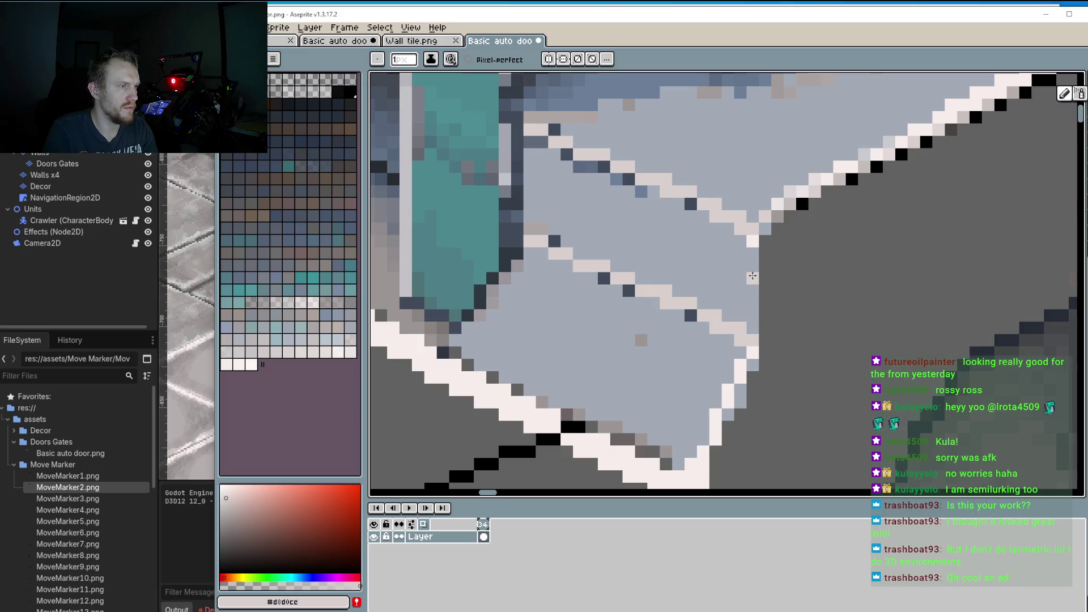
scroll(540, 300, up, 2)
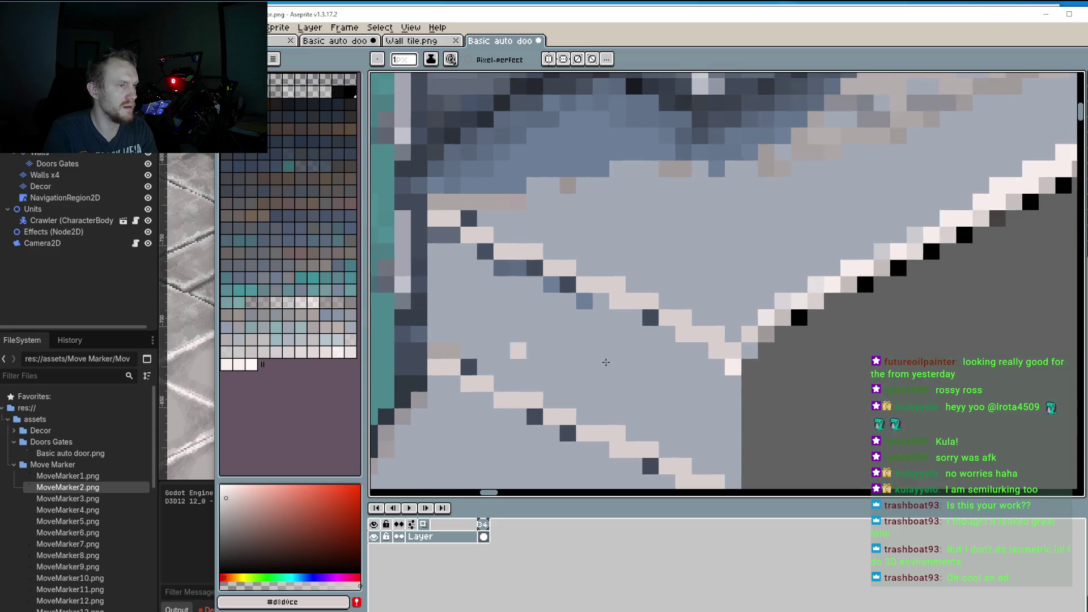
scroll(606, 362, down, 4)
scroll(702, 283, up, 3)
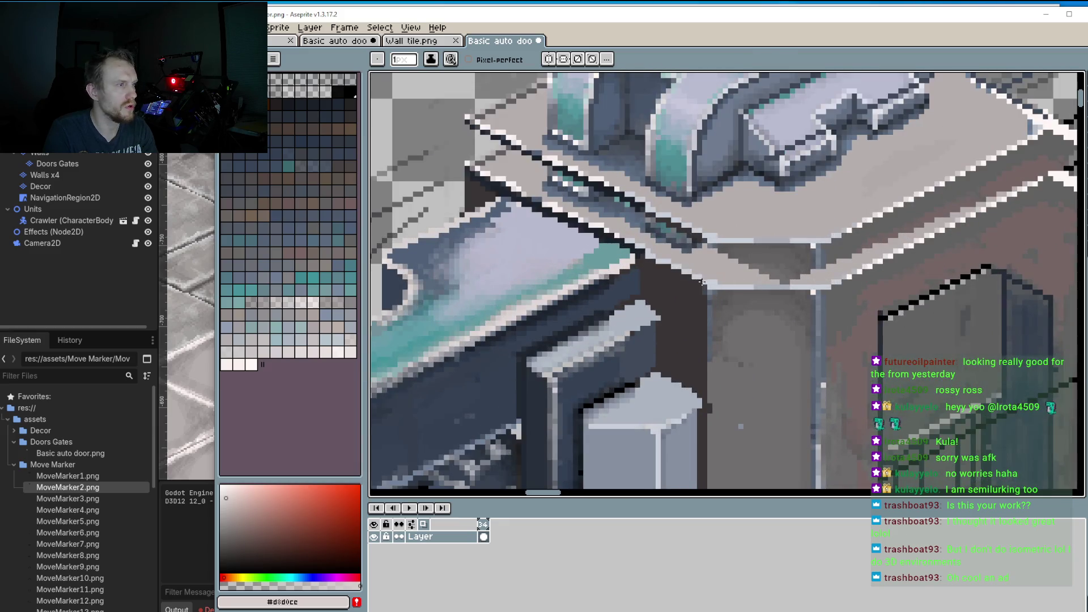
scroll(701, 282, up, 2)
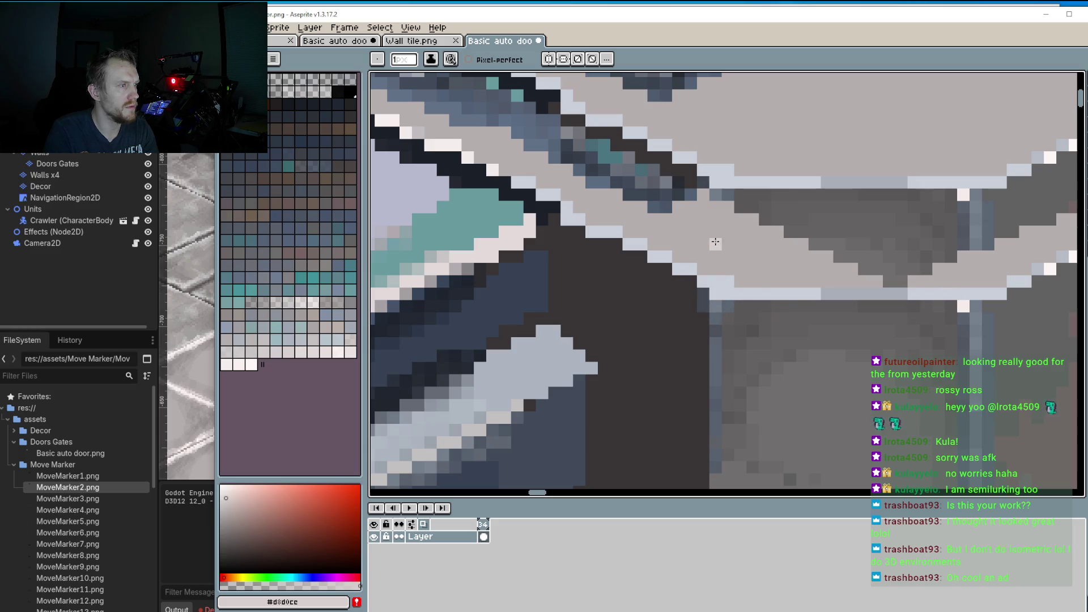
scroll(715, 206, down, 3)
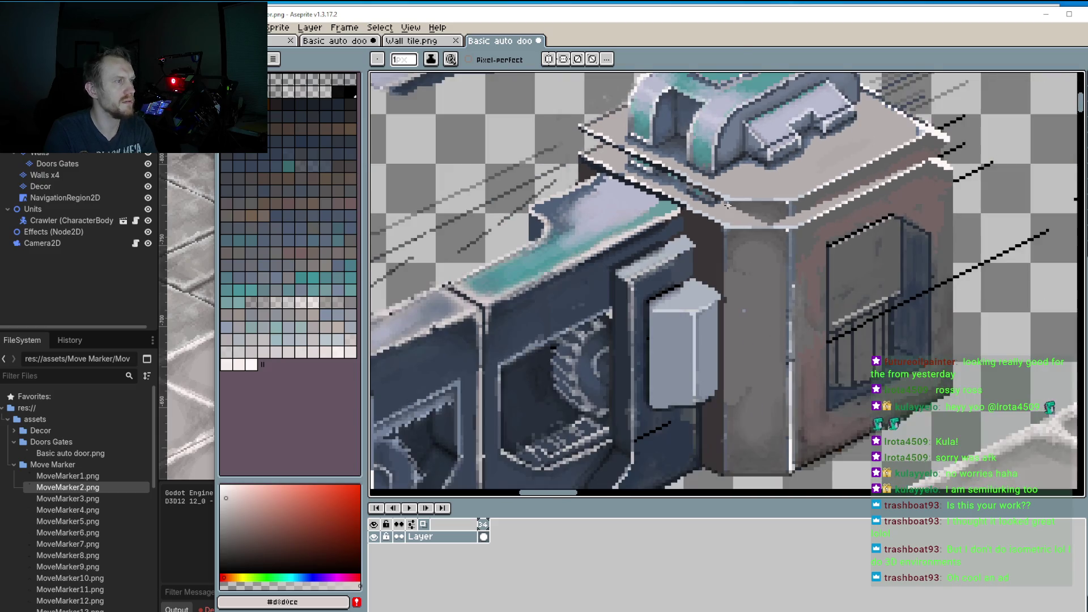
scroll(742, 214, up, 2)
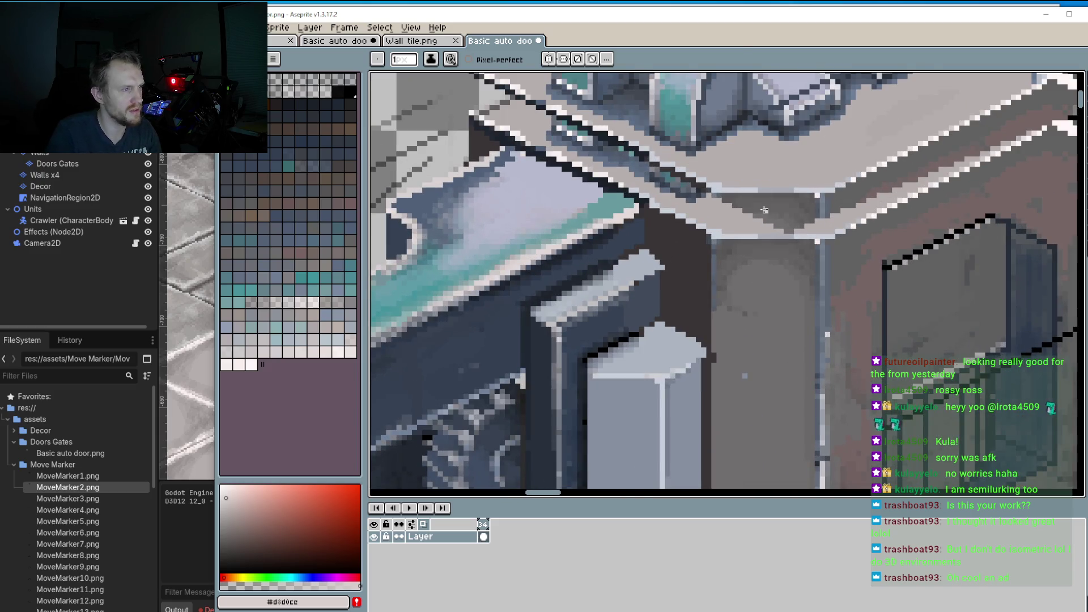
alt+click(773, 216)
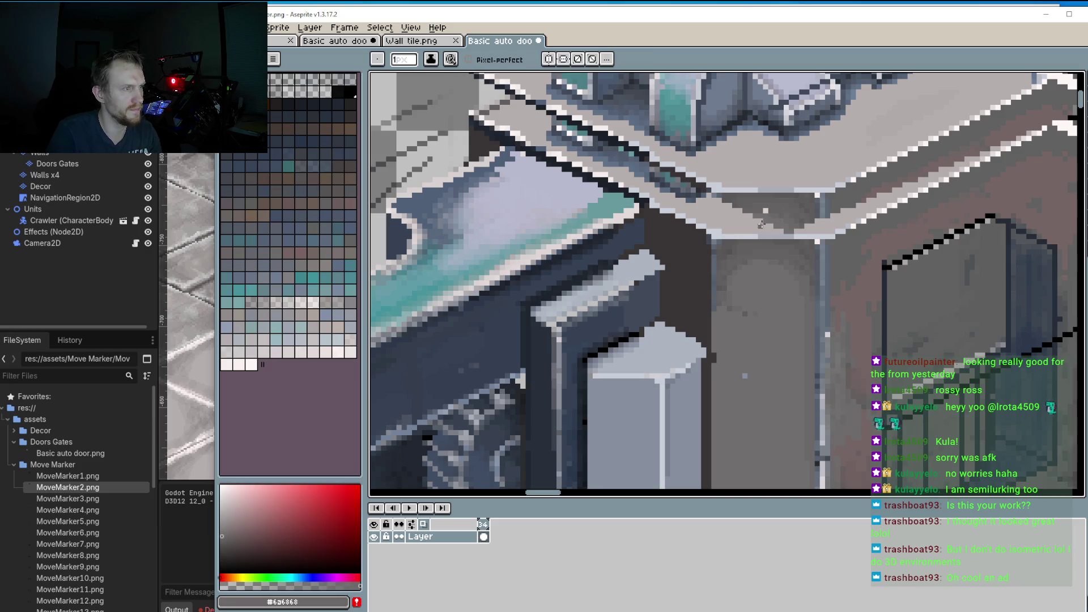
Step: Paint over the white ledge stripes in grey with a 4px brush, then set it to 2px
key(plus)
key(plus)
key(plus)
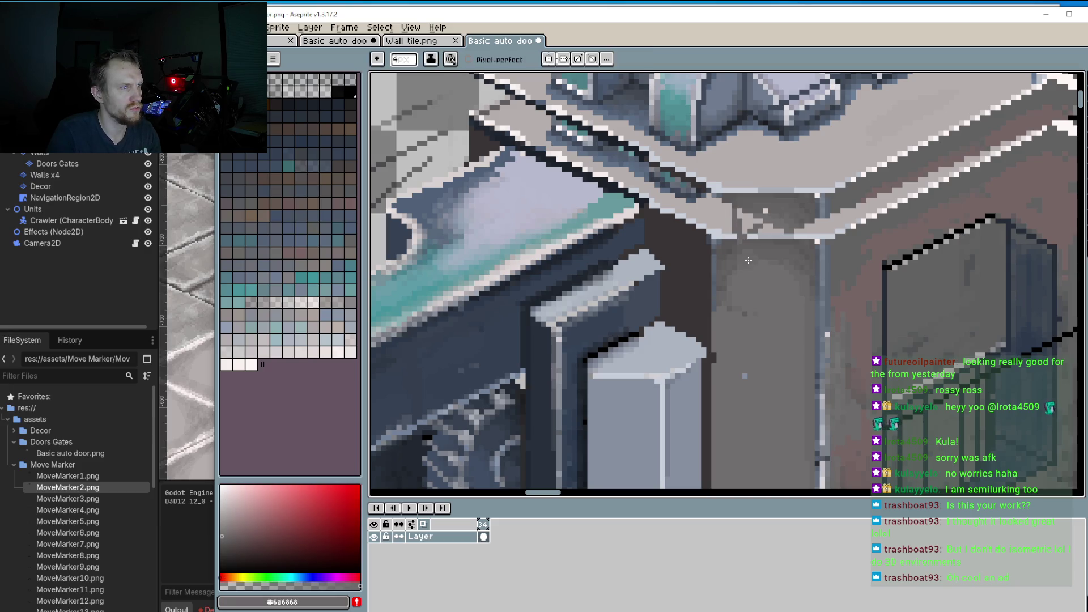
drag(728, 209, 722, 238)
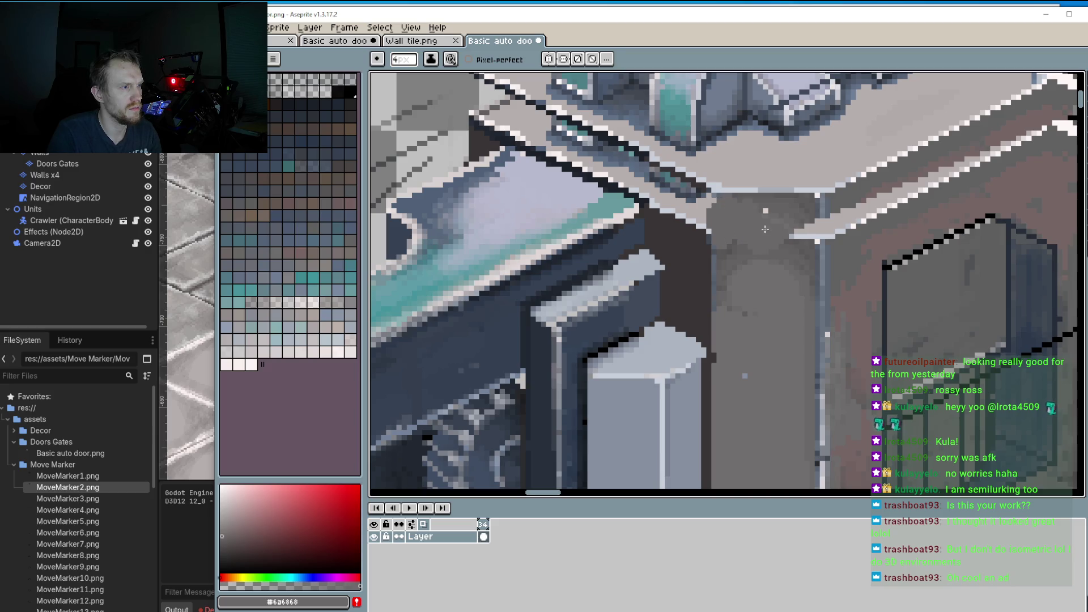
mouse_move(866, 213)
mouse_down()
mouse_move(839, 230)
mouse_move(1043, 127)
mouse_move(905, 193)
mouse_up()
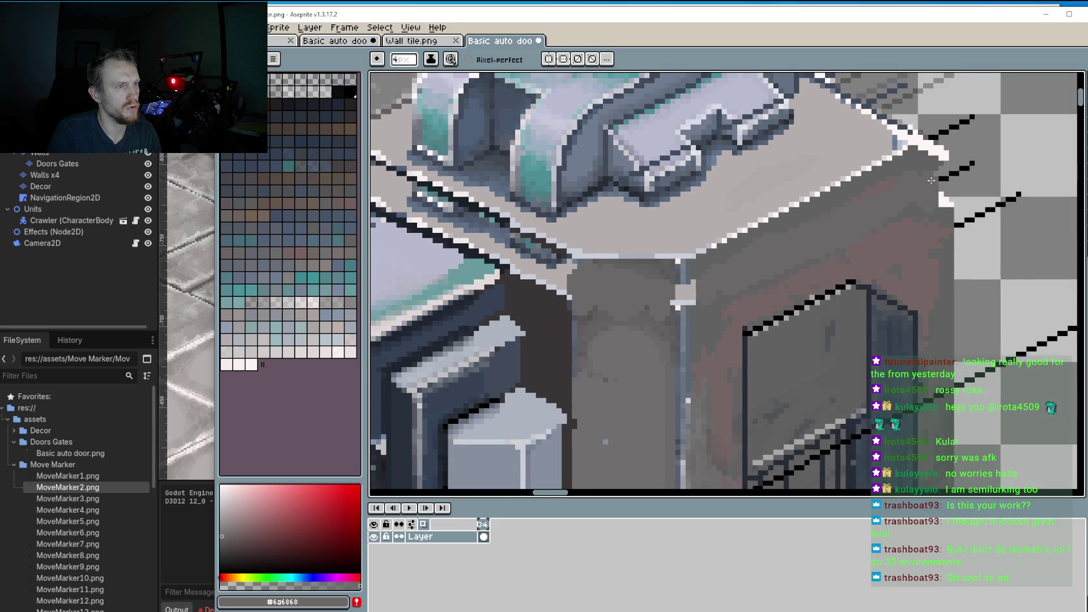
key(minus)
key(minus)
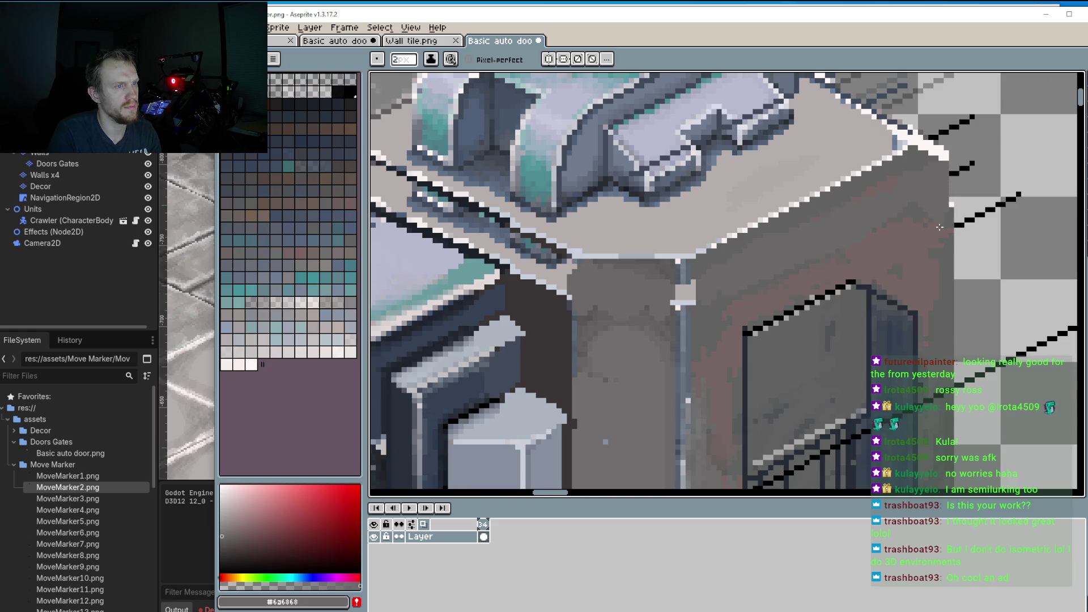
scroll(940, 226, down, 5)
scroll(855, 249, up, 6)
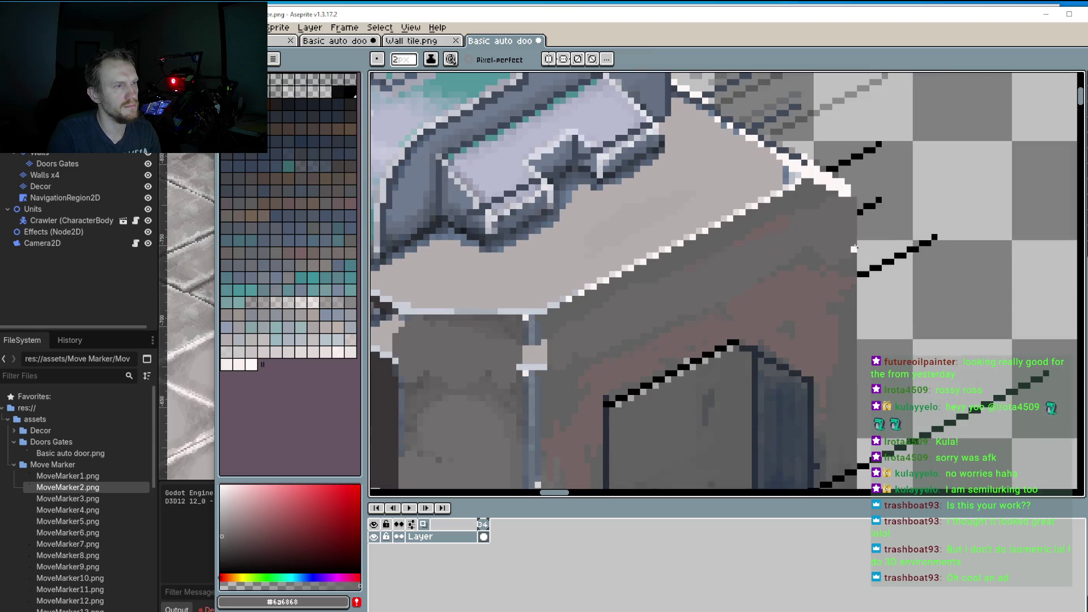
scroll(779, 287, down, 3)
scroll(644, 249, up, 3)
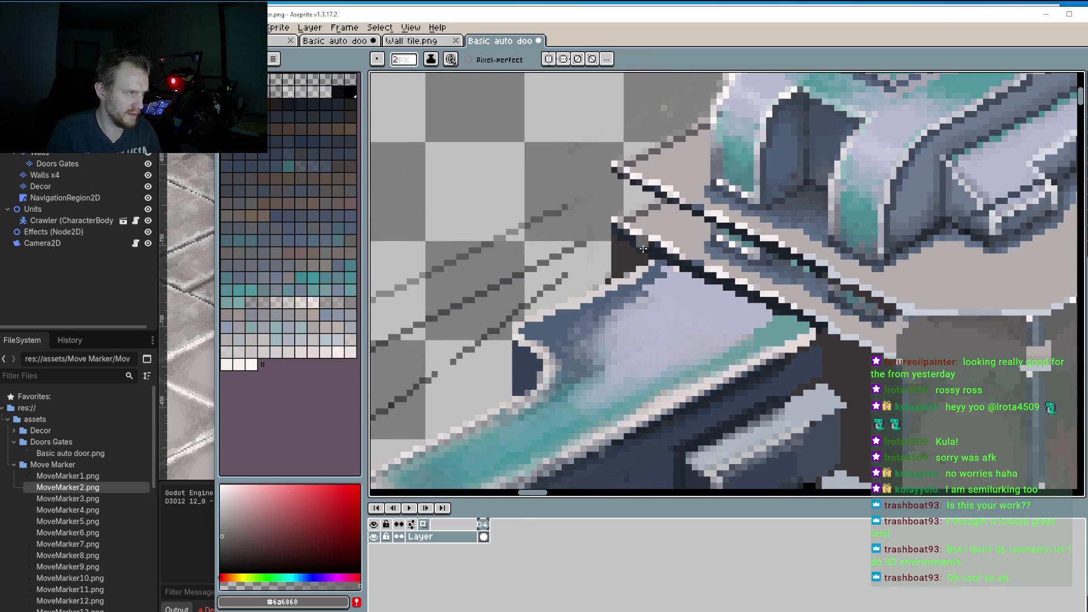
alt+click(844, 357)
mouse_move(830, 339)
mouse_down()
mouse_move(847, 300)
mouse_move(855, 334)
mouse_move(857, 308)
mouse_move(884, 354)
mouse_up()
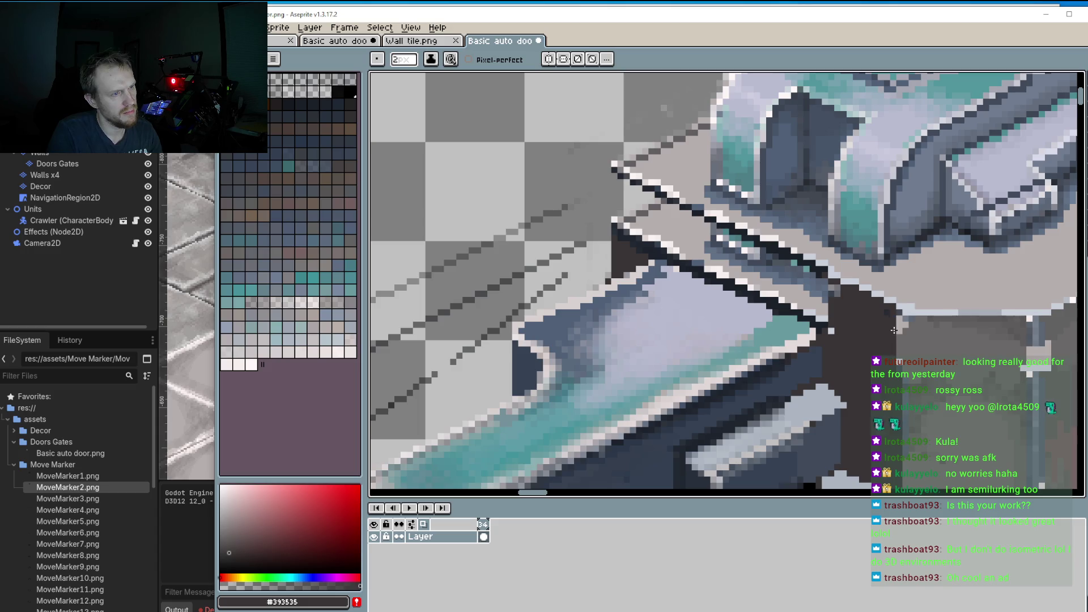
mouse_move(837, 301)
mouse_down()
mouse_move(743, 260)
mouse_move(825, 318)
mouse_move(709, 250)
mouse_move(759, 284)
mouse_move(687, 256)
mouse_move(623, 210)
mouse_move(615, 176)
mouse_move(619, 227)
mouse_move(649, 213)
mouse_move(624, 181)
mouse_move(711, 244)
mouse_move(689, 218)
mouse_move(701, 235)
mouse_up()
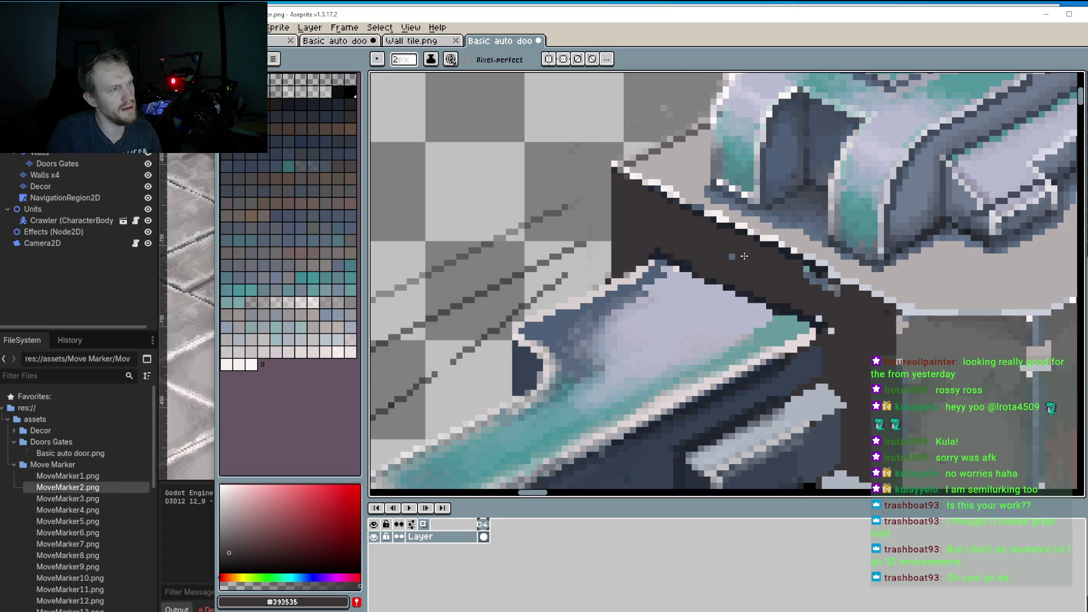
drag(766, 266, 795, 274)
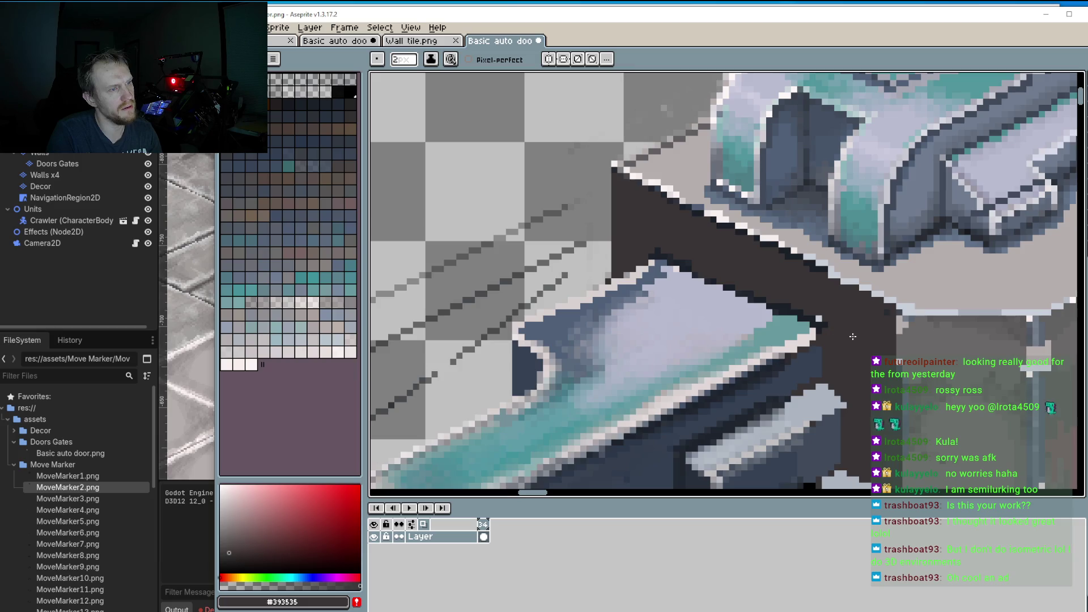
scroll(853, 337, down, 3)
scroll(839, 374, up, 3)
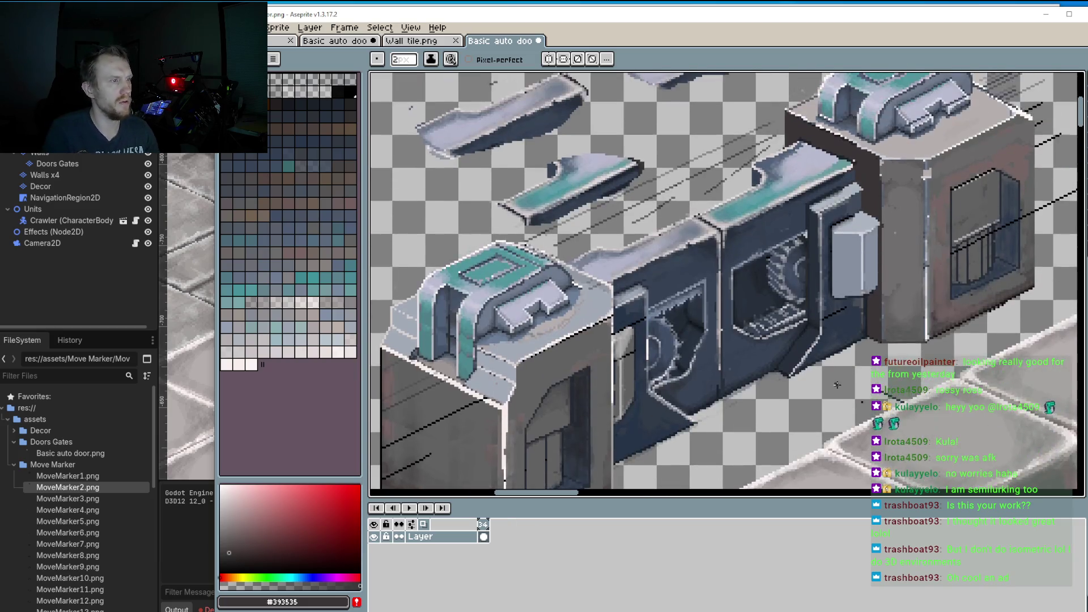
scroll(837, 384, down, 3)
click(1027, 82)
Step: Delete the loose cap slabs using rectangular selections
click(1028, 82)
drag(594, 215, 730, 282)
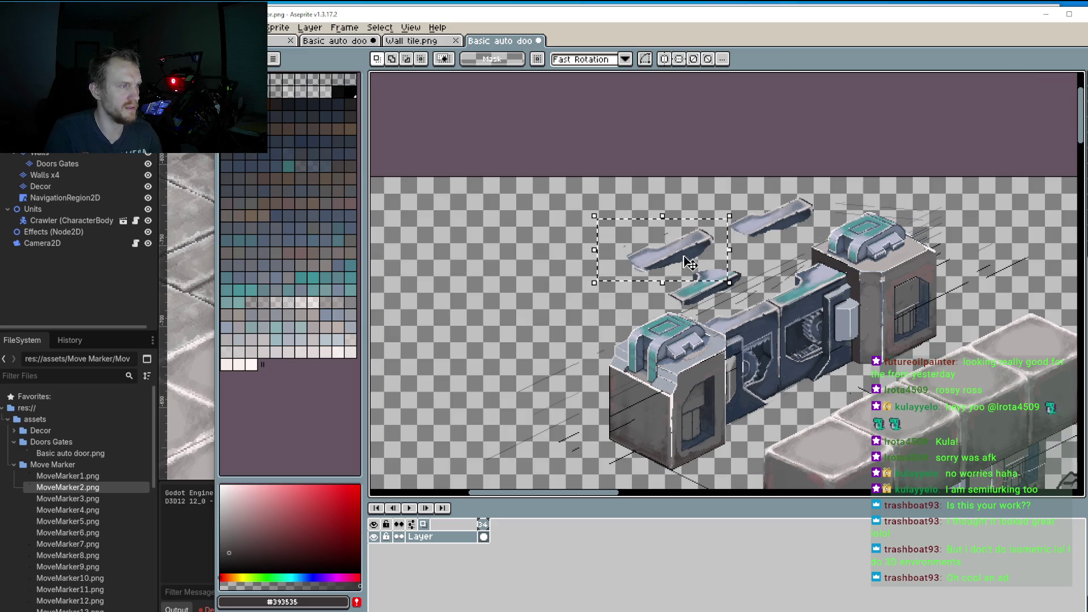
key(Delete)
drag(707, 177, 794, 255)
key(Delete)
drag(776, 191, 815, 232)
key(Delete)
drag(653, 257, 749, 306)
key(Delete)
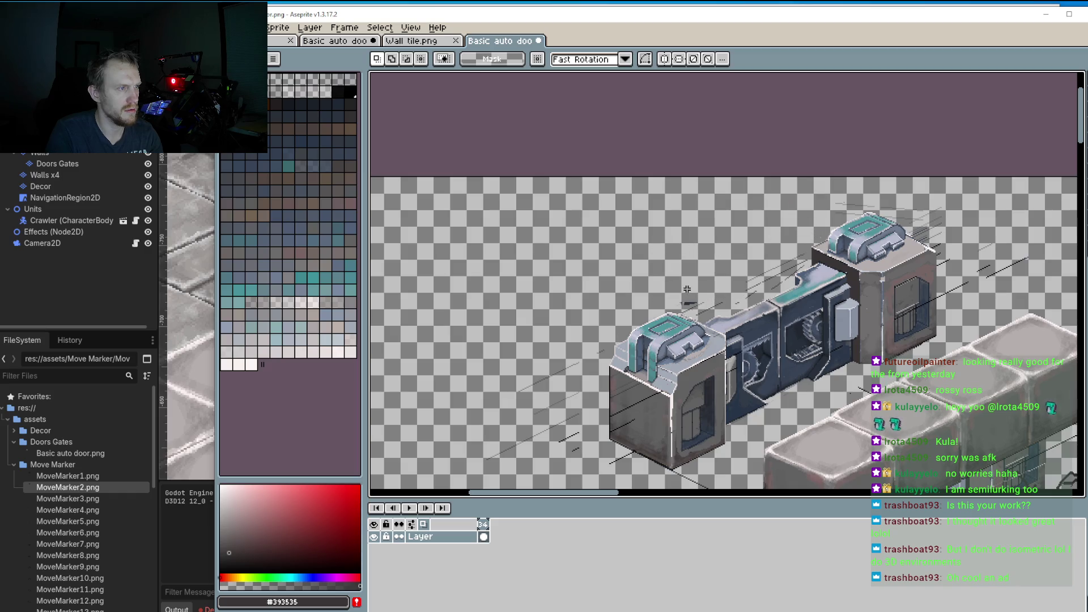
Step: Delete the reference wall cubes and their leftover pieces
scroll(793, 282, down, 2)
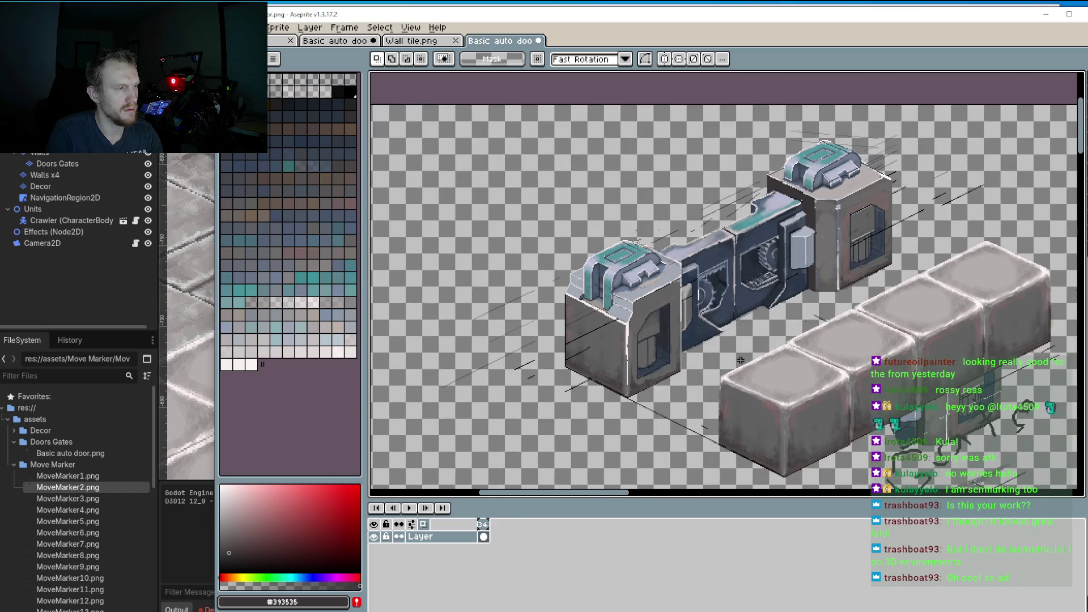
drag(731, 392, 845, 474)
key(Delete)
scroll(790, 371, down, 2)
drag(696, 288, 908, 445)
key(Delete)
drag(755, 274, 861, 354)
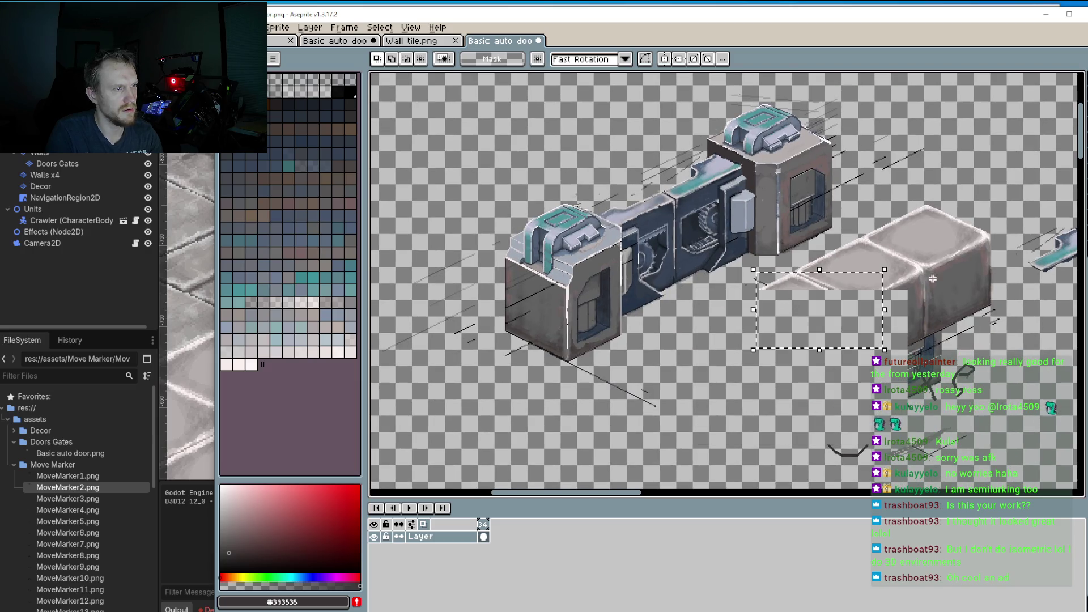
drag(886, 177, 1008, 421)
key(Delete)
mouse_move(986, 367)
mouse_down()
mouse_move(779, 303)
mouse_move(741, 267)
mouse_up()
key(Delete)
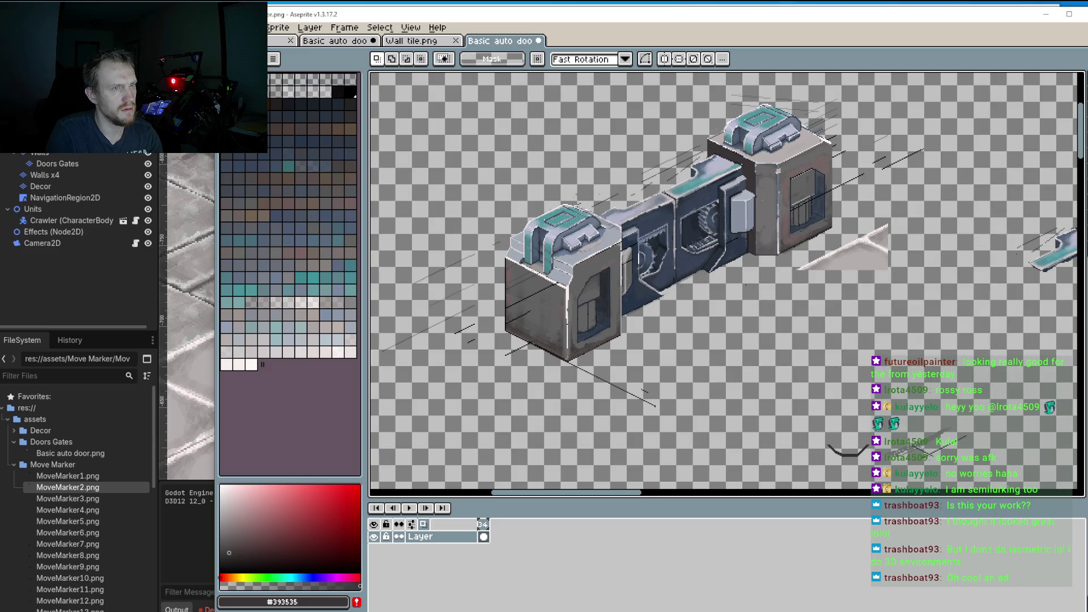
Step: Erase the leftover grey triangle and delete the lassoed sketch lines
key(e)
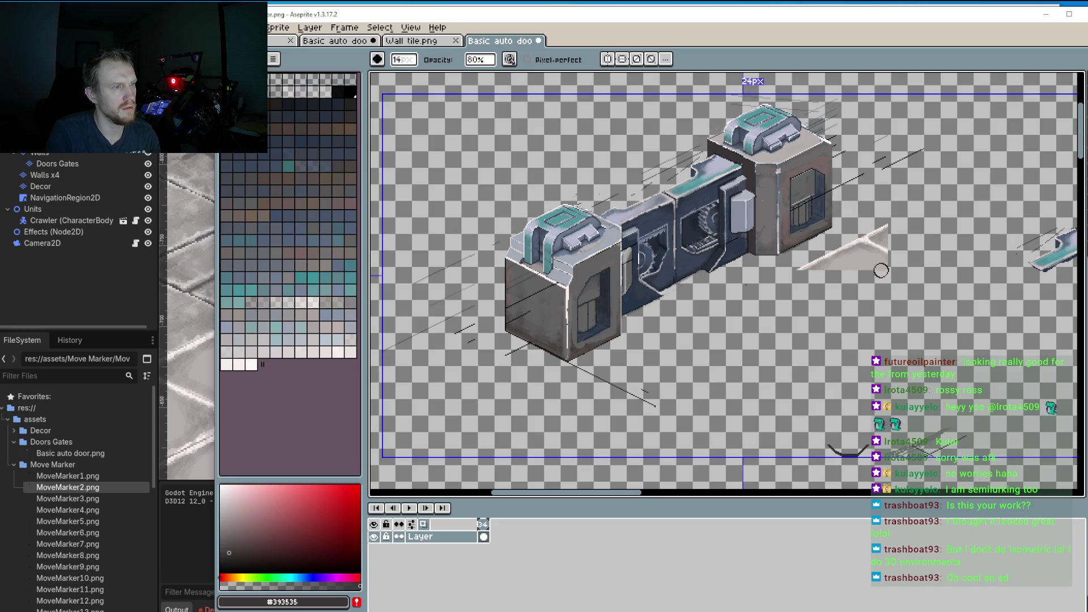
mouse_move(900, 227)
mouse_down()
mouse_move(843, 246)
mouse_move(892, 233)
mouse_move(875, 243)
mouse_move(879, 273)
mouse_move(849, 275)
mouse_up()
key(m)
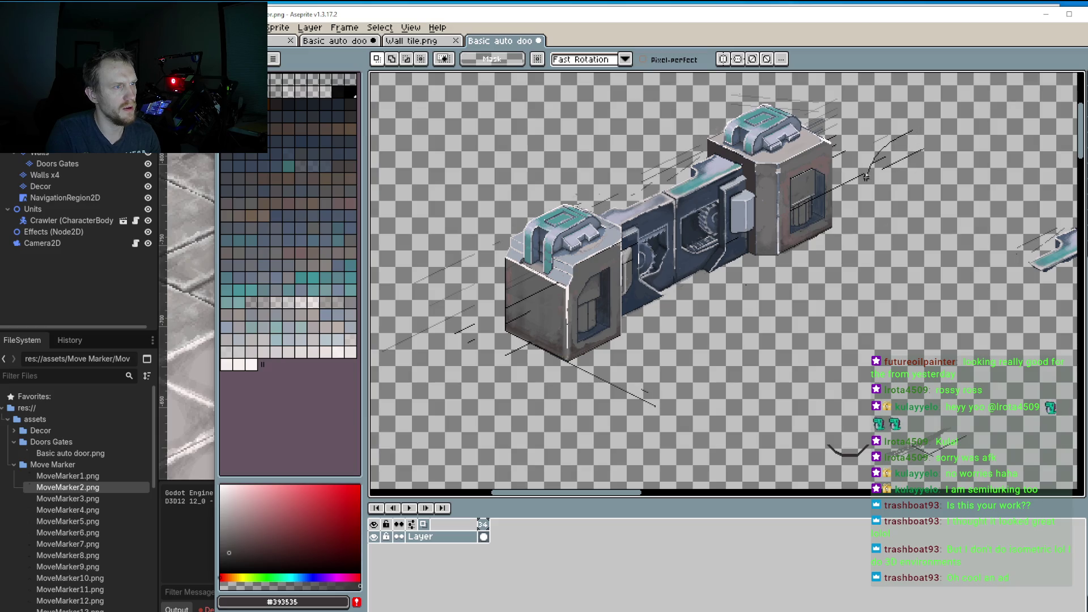
mouse_move(810, 255)
mouse_down()
mouse_move(791, 339)
mouse_move(972, 165)
mouse_up()
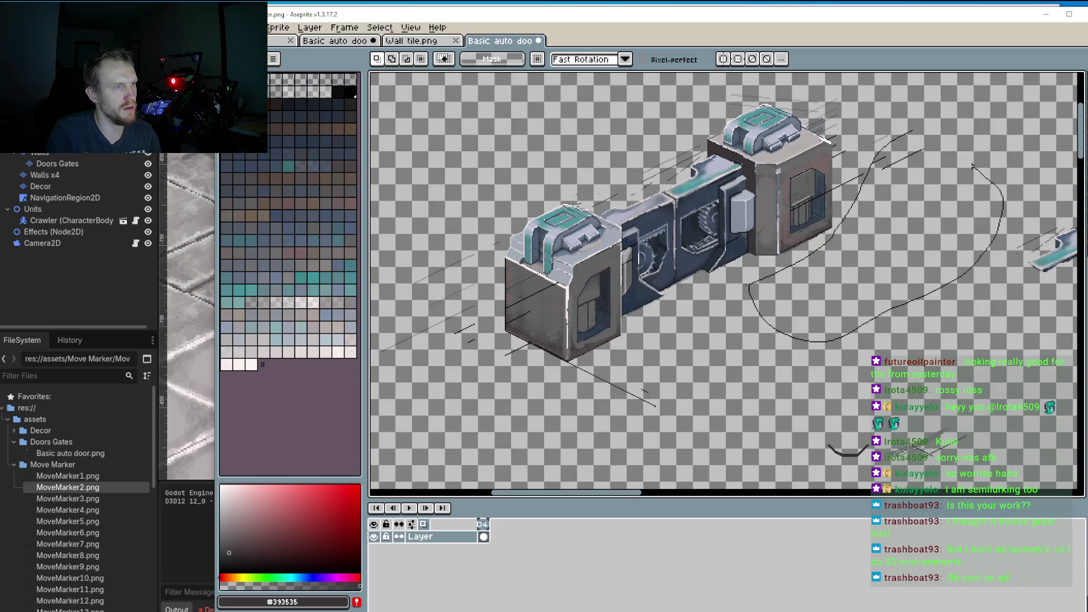
drag(910, 137, 911, 141)
key(Delete)
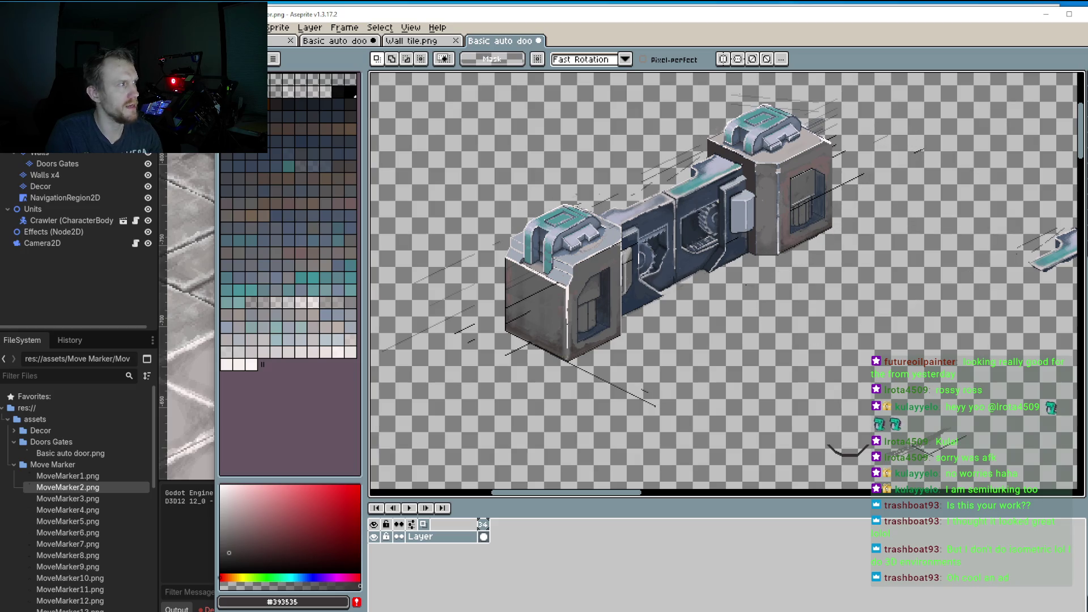
click(250, 28)
Step: Save the cleaned door sprite and switch to Godot to reimport it
click(295, 81)
key(alt+Tab)
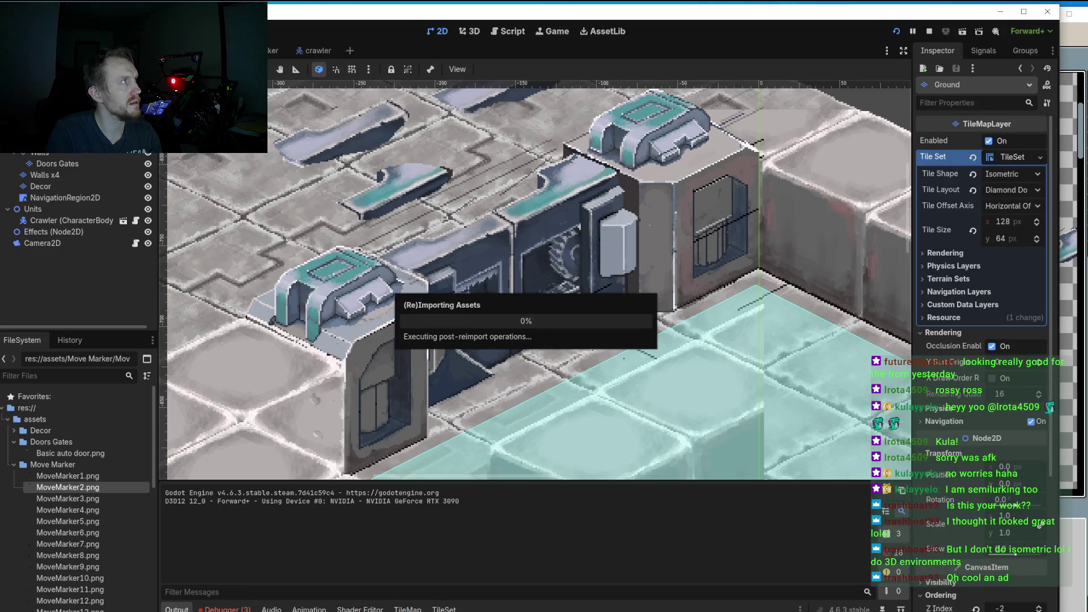
scroll(639, 233, down, 5)
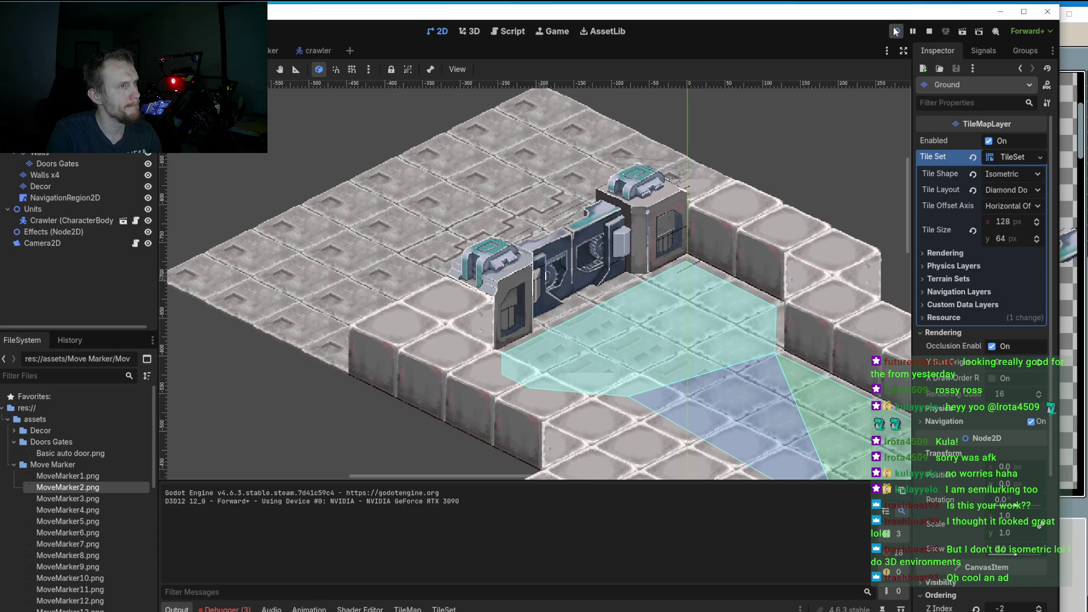
Step: Run the project and send the crawler unit toward the door
click(895, 31)
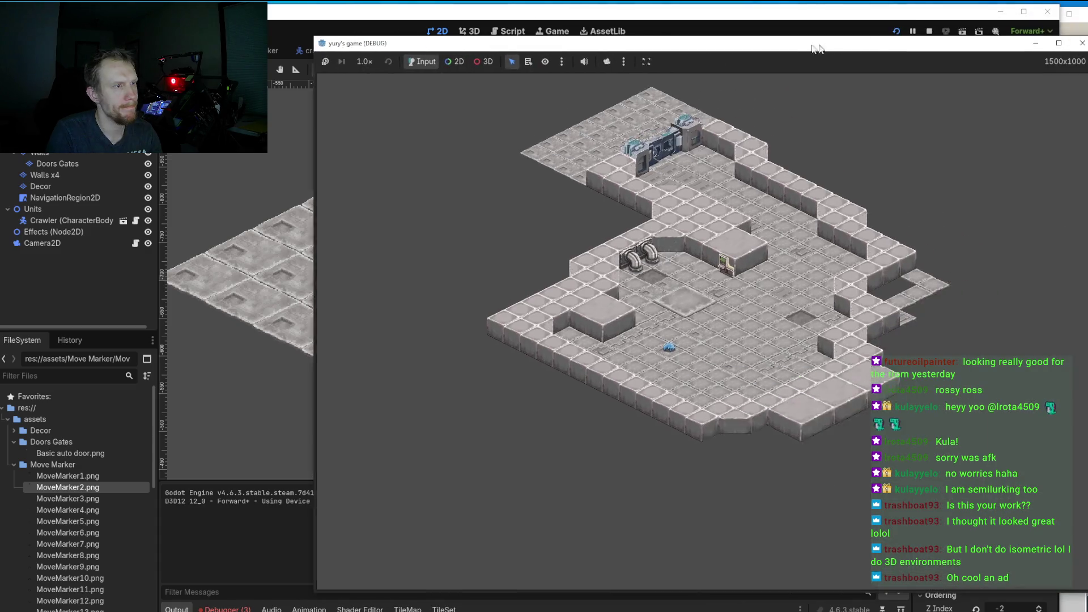
drag(818, 49, 790, 48)
scroll(709, 303, up, 3)
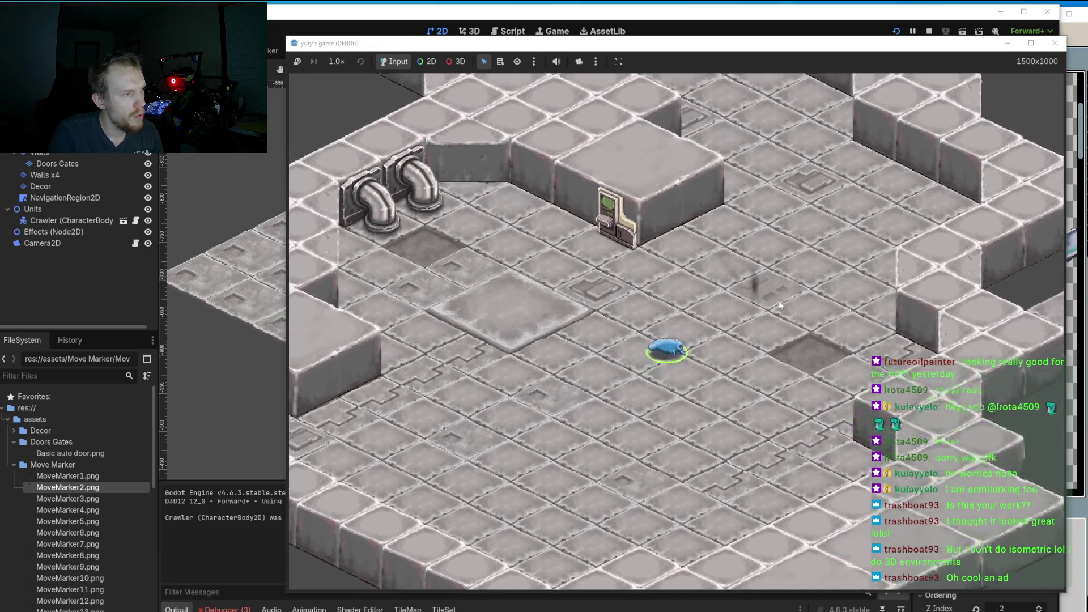
key(w)
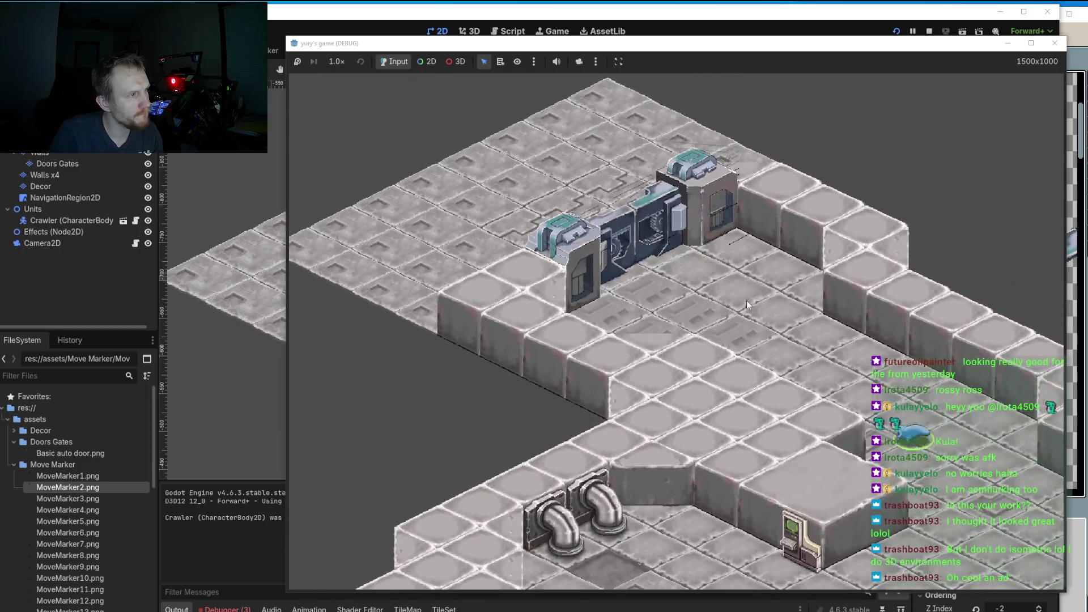
click(747, 305)
scroll(740, 317, up, 2)
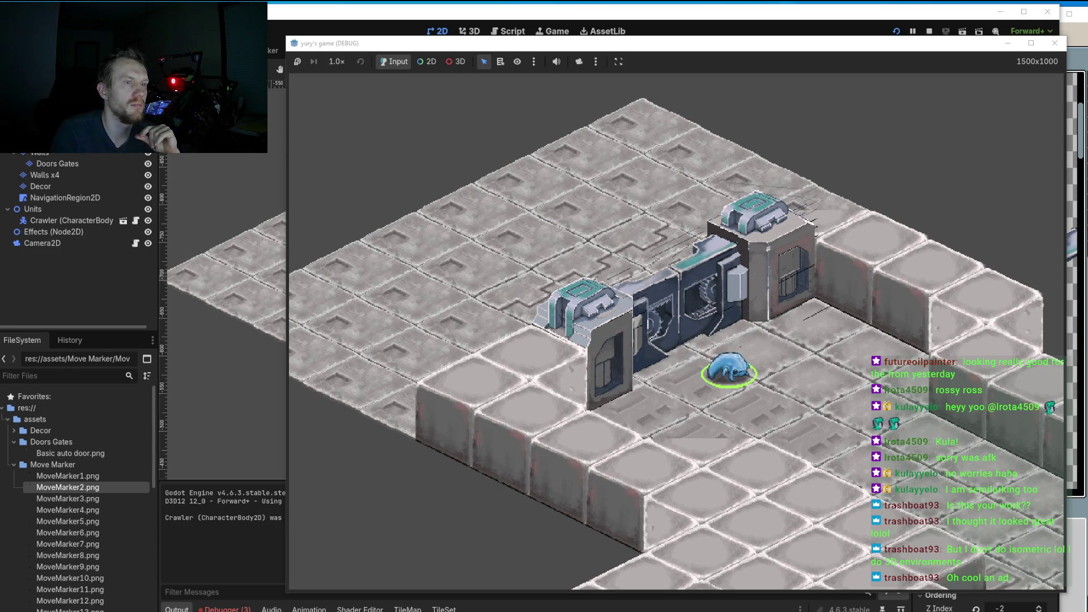
Step: Select the strip at the right cube's lower edge and nudge it down two pixels
key(alt+Tab)
drag(848, 163, 802, 248)
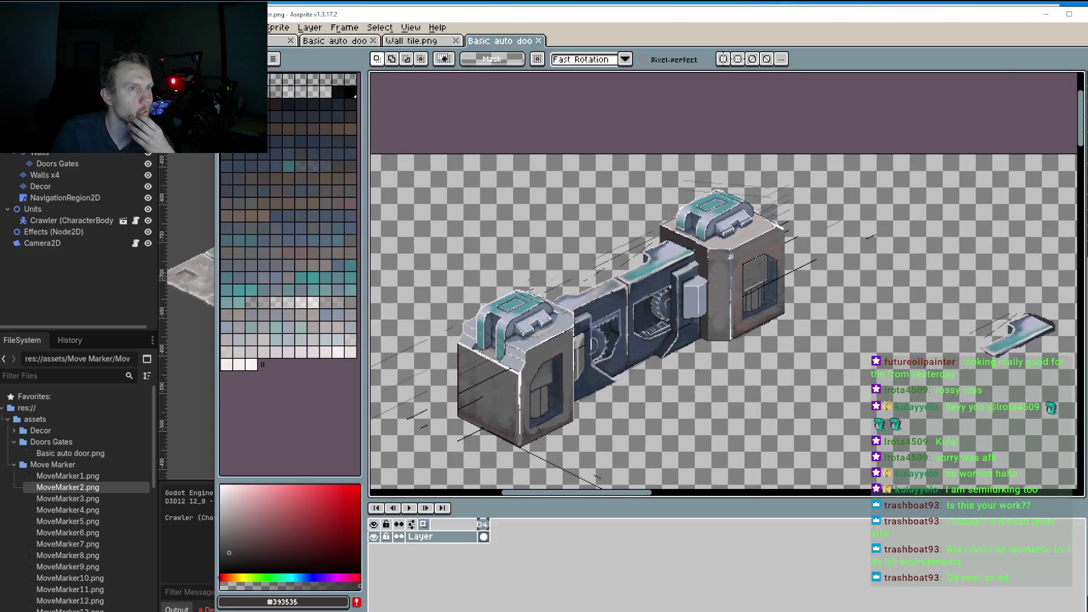
scroll(800, 201, up, 5)
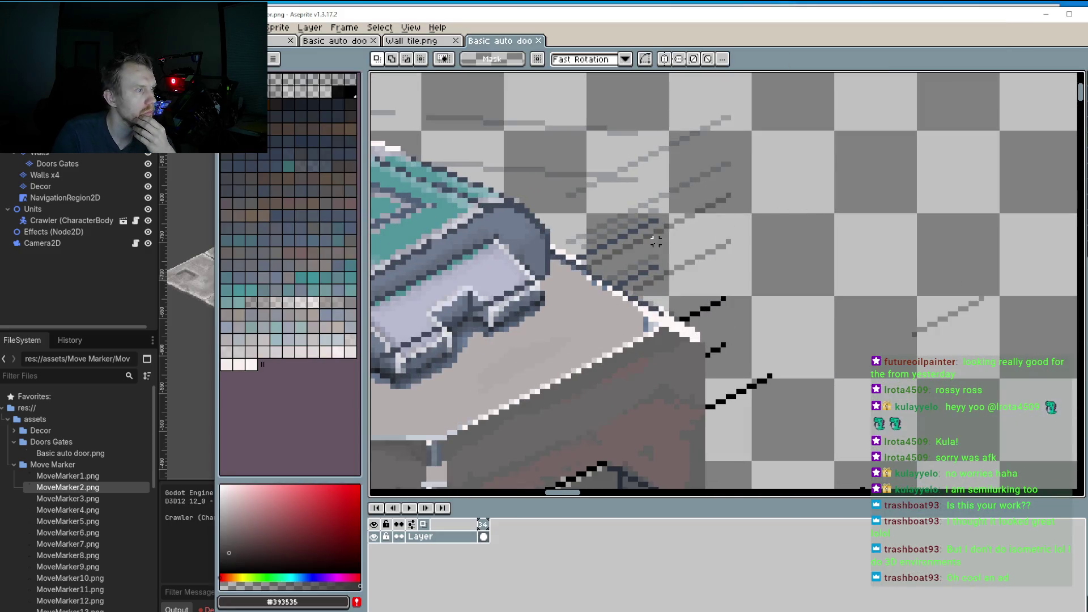
drag(651, 257, 744, 420)
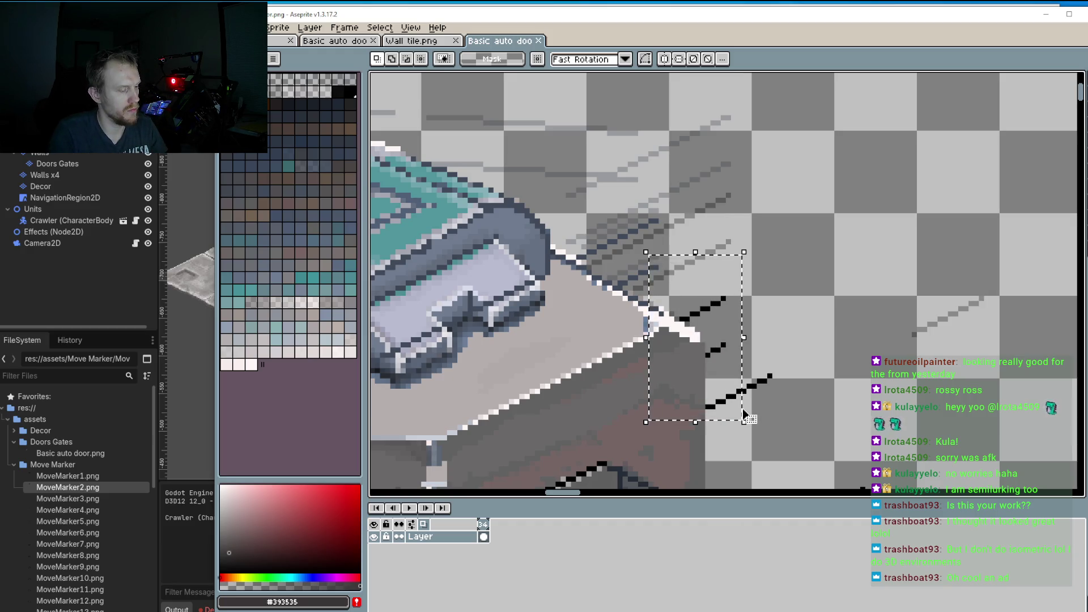
key(Down)
key(Down)
key(Down)
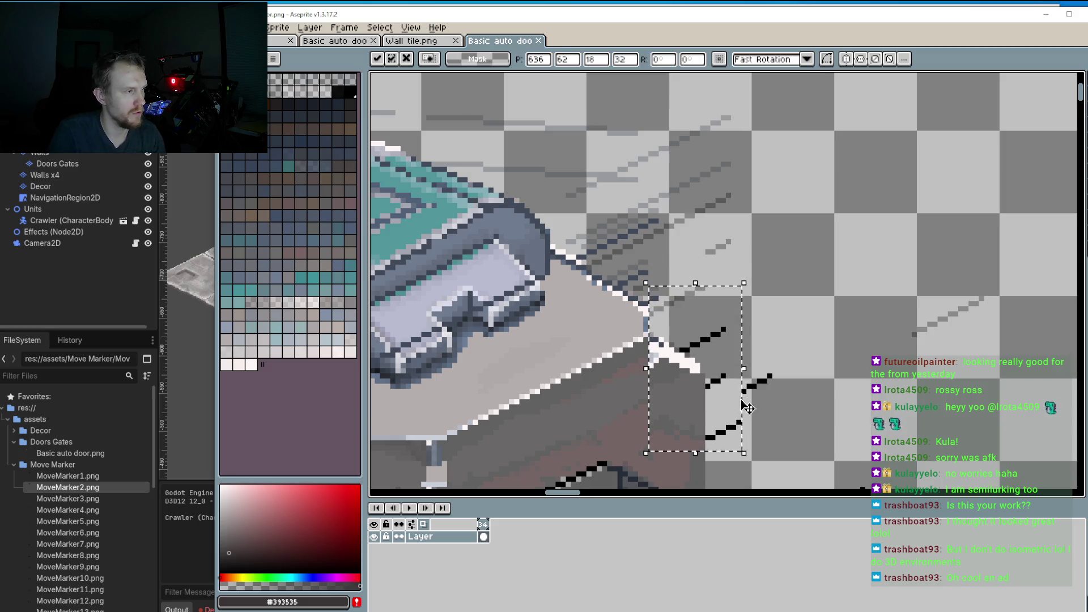
key(Down)
key(Down)
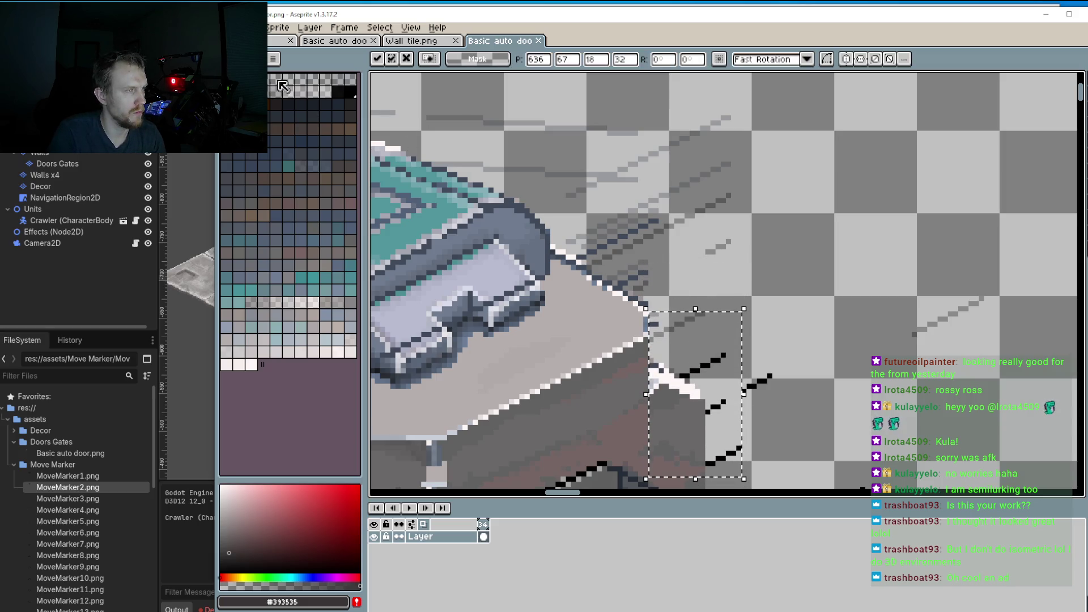
Step: Save the adjusted door sprite so Godot reimports it
key(alt+f)
key(s)
key(alt+Tab)
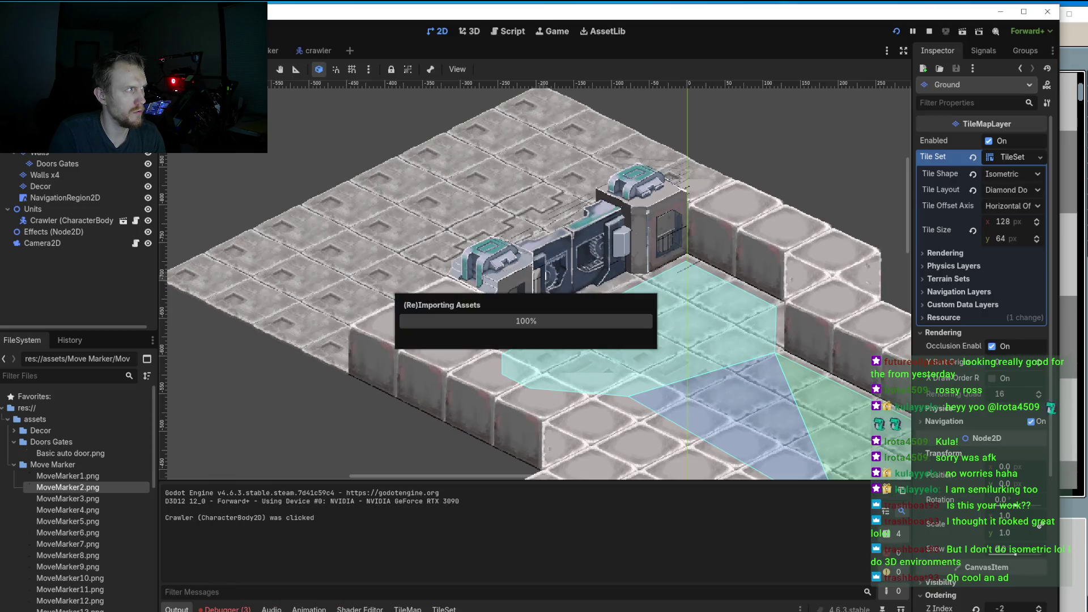
Step: Run the Godot project to check the reimported door, then return to the Aseprite sprite
click(897, 32)
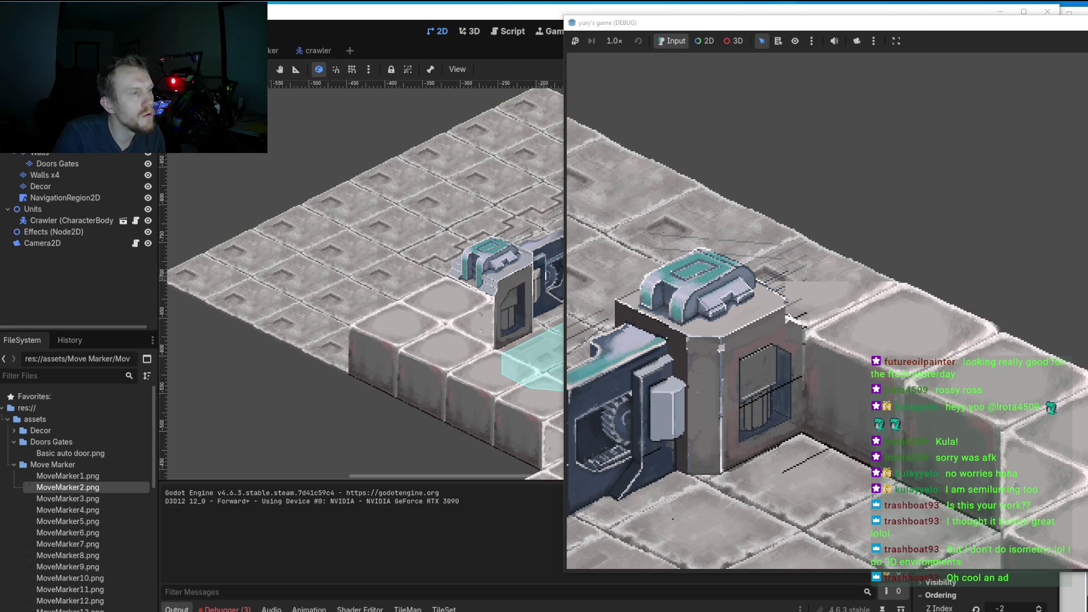
key(alt+Tab)
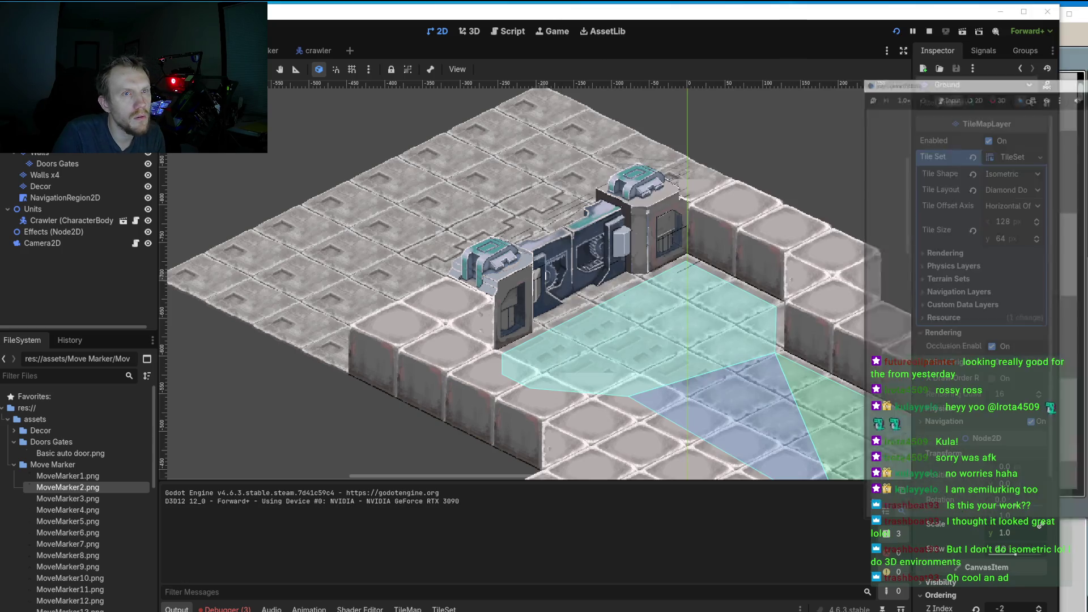
click(1082, 398)
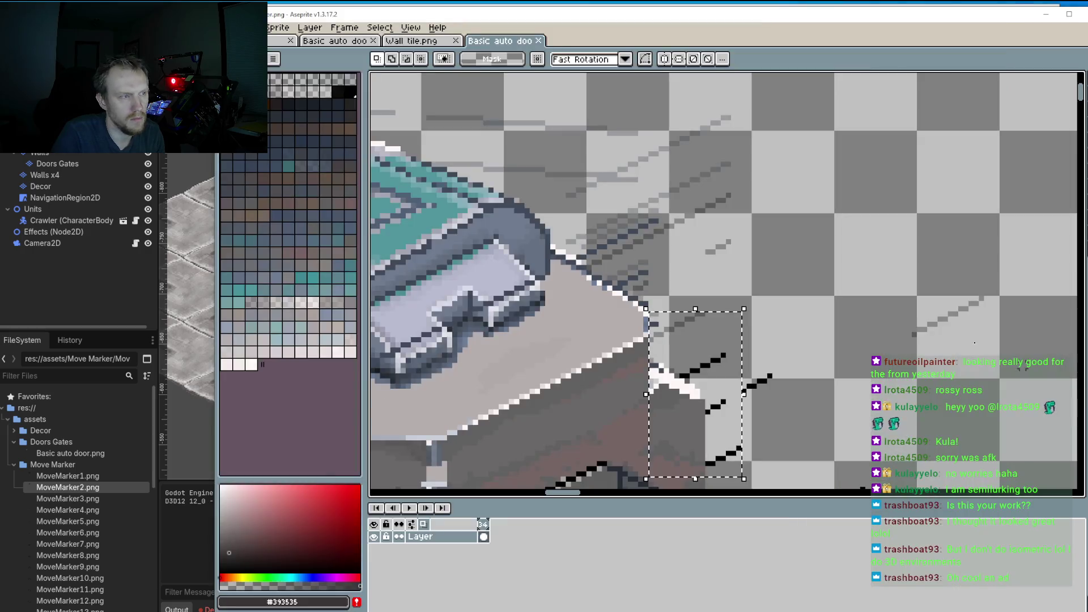